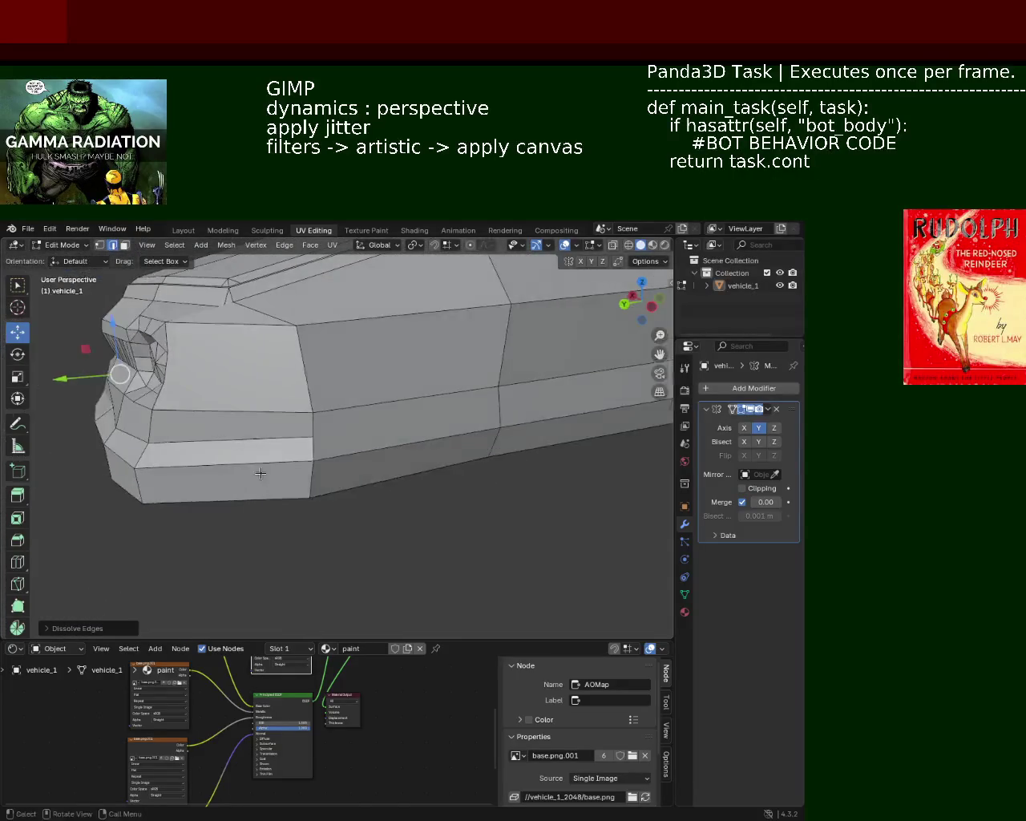
Step: Save vehicle_1.blend from a front three-quarter view of the car
scroll(367, 412, "down", 2)
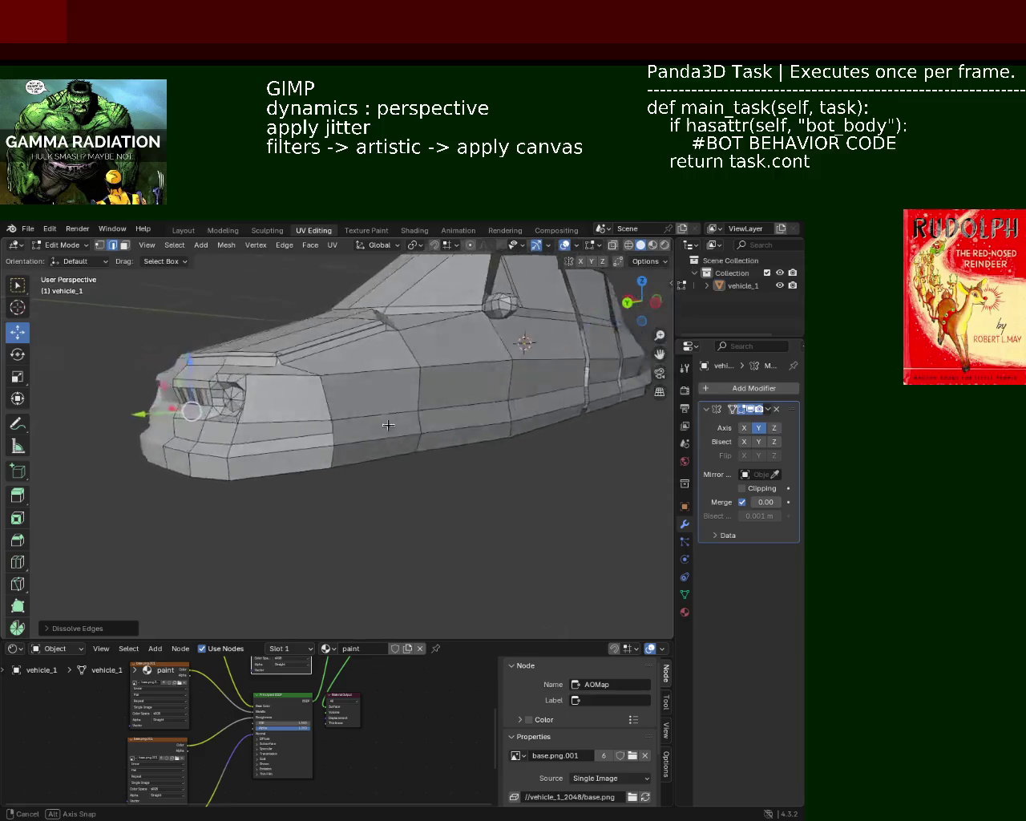
middle_click_drag(367, 413, 334, 435)
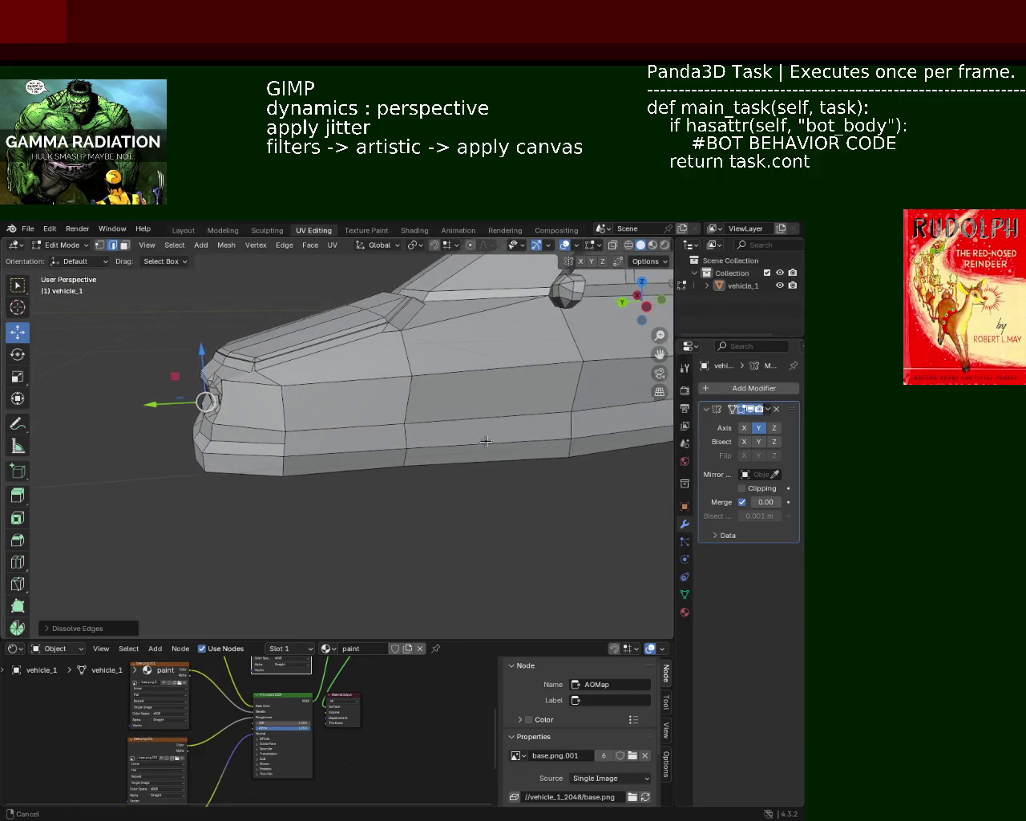
scroll(390, 433, "down", 2, "ctrl")
scroll(345, 429, "down", 3, "ctrl")
mouse_move(346, 431)
middle_mouse_down()
mouse_move(321, 423)
mouse_move(302, 443)
middle_mouse_up()
key("ctrl+s")
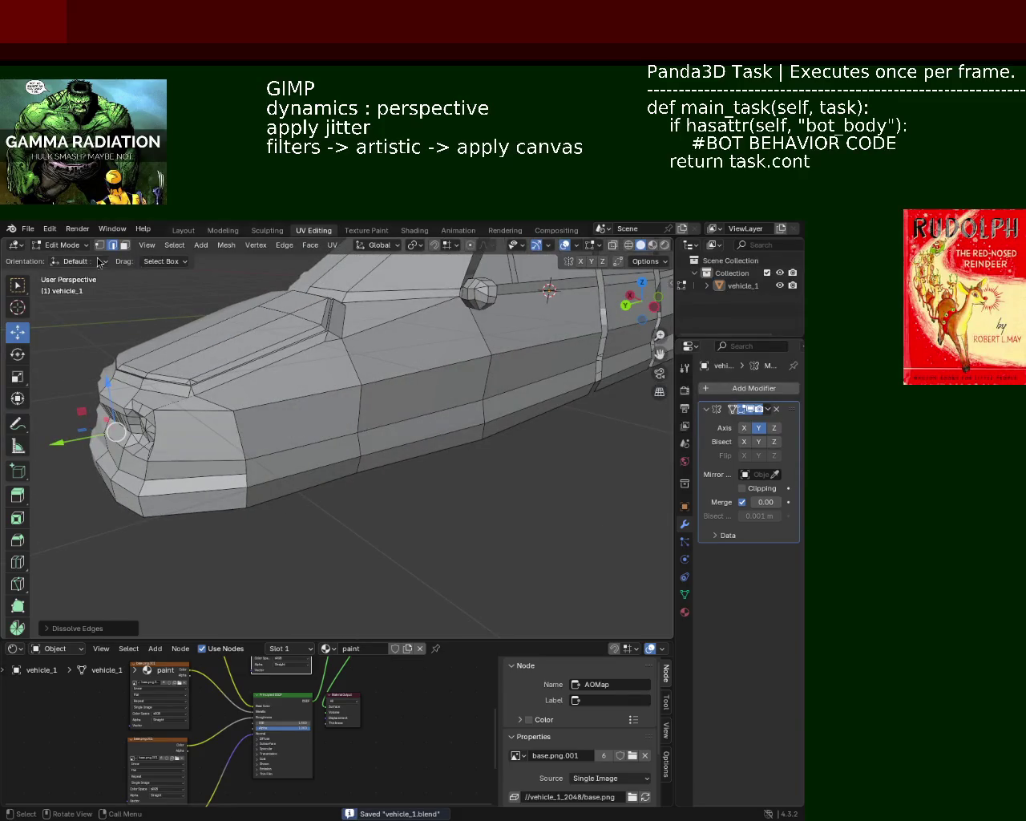
Step: Subdivide the car's side edge loop in vertex mode, then undo the subdivision
left_click(100, 244)
left_click(359, 430)
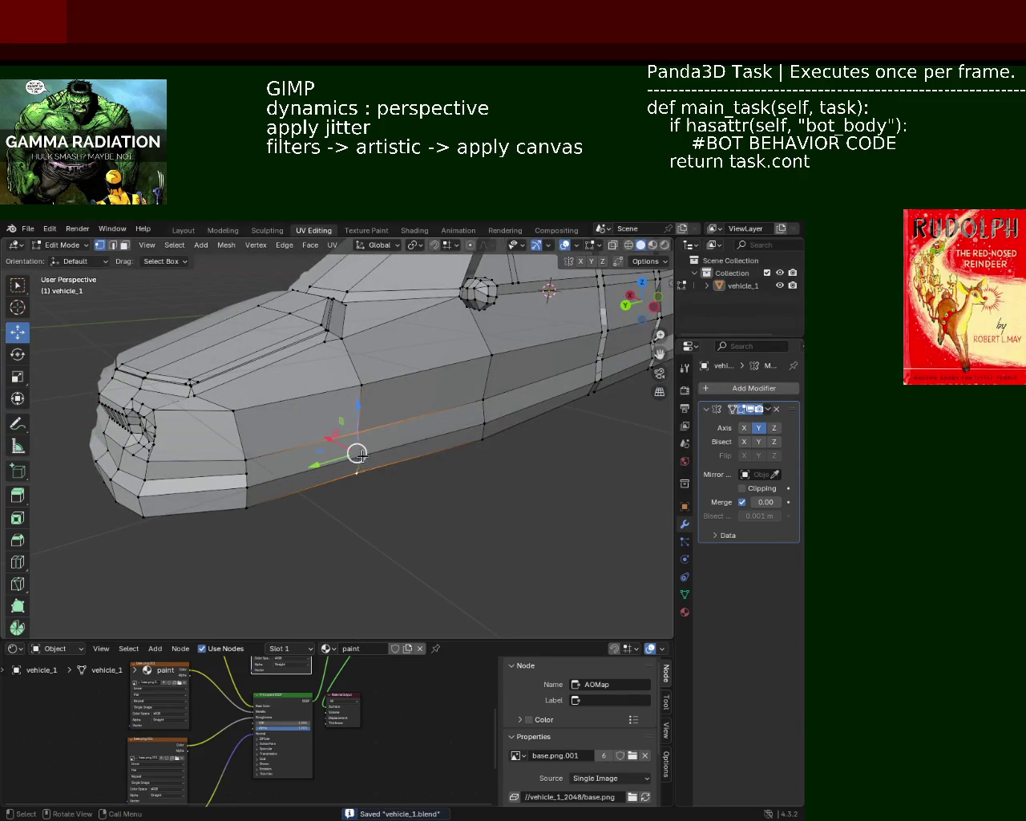
right_click(259, 467)
left_click(259, 467)
key("ctrl+z")
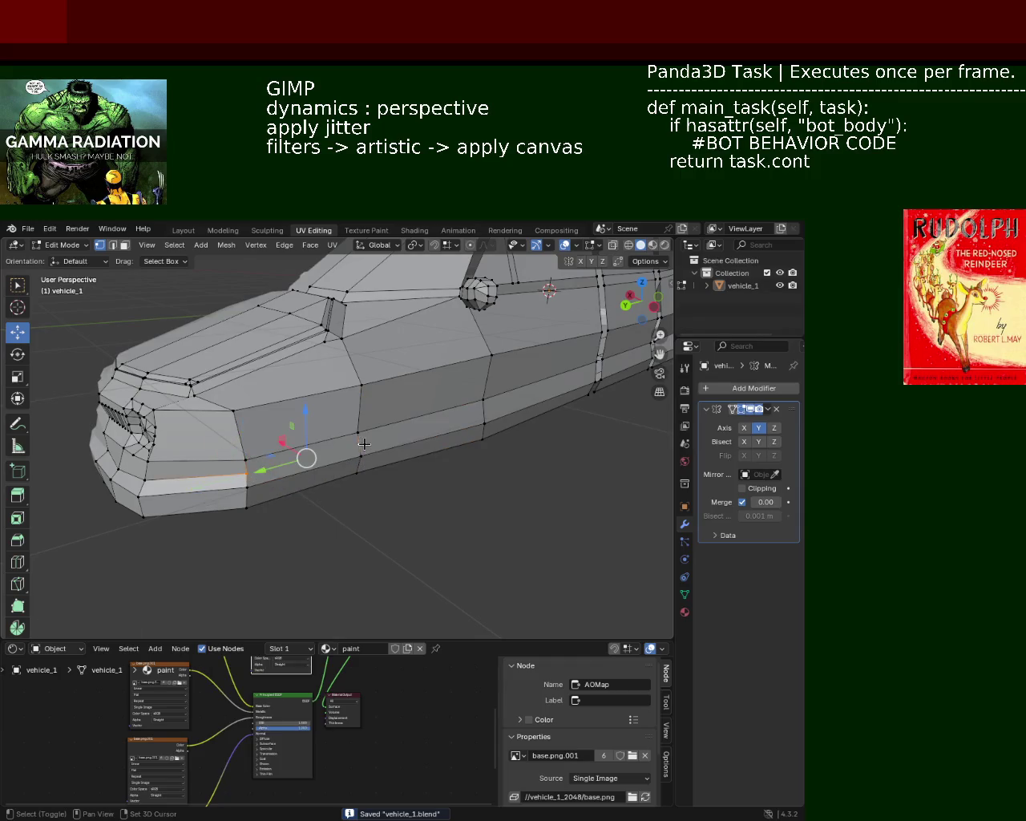
Step: Select two vertices on the side seam from a closer view
left_click(360, 443)
scroll(363, 444, "up", 3)
middle_click_drag(363, 444, 369, 433)
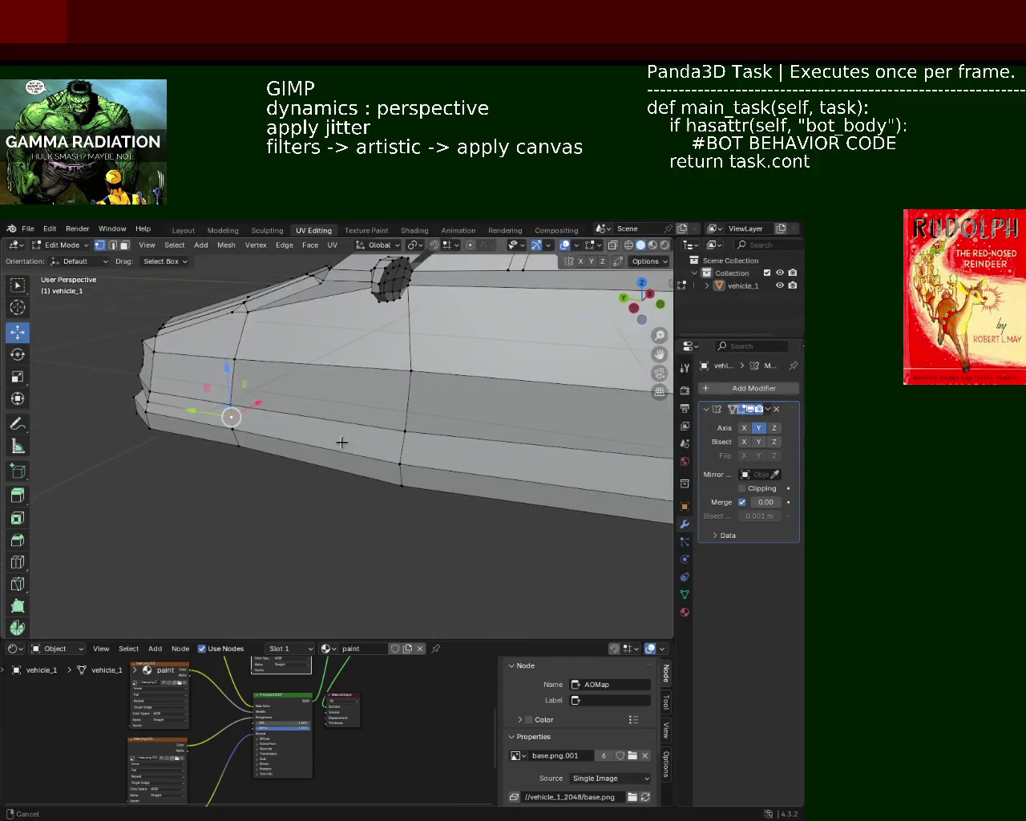
left_click(407, 443, "alt")
key("ctrl+z")
left_click(399, 449, "shift")
middle_click_drag(400, 449, 431, 423)
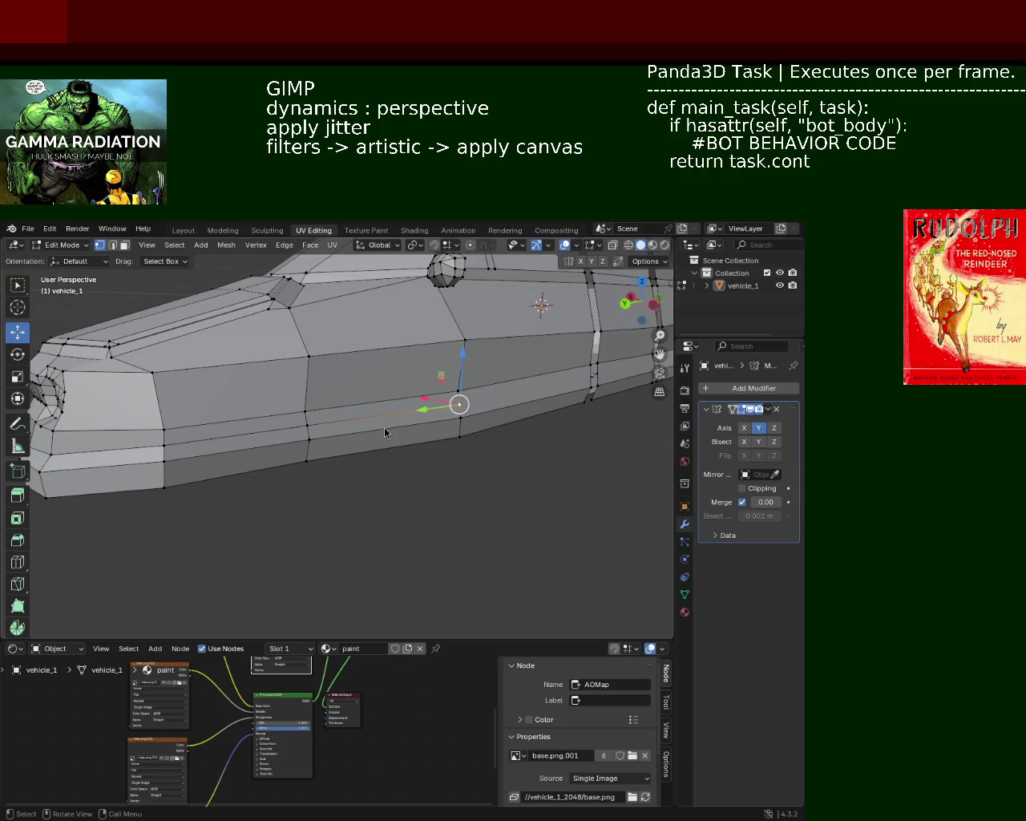
Step: Shift the front-corner vertex sideways along X and backward along Y
middle_click_drag(327, 443, 388, 413)
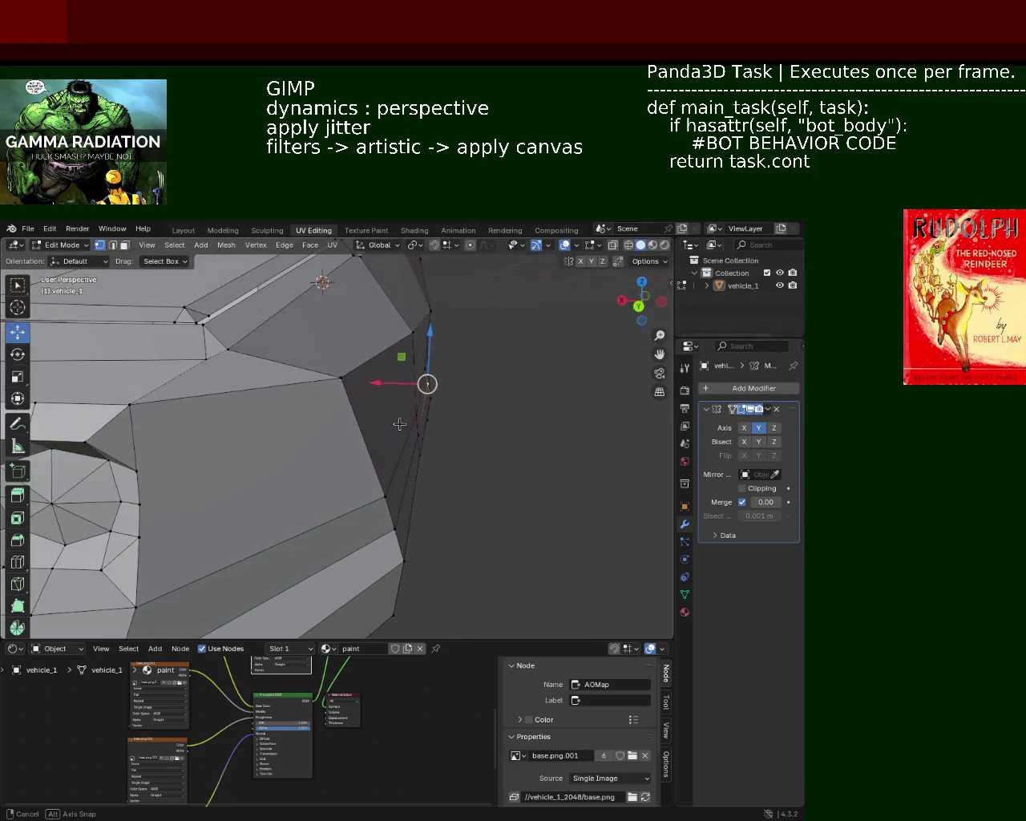
mouse_move(381, 383)
left_mouse_down()
mouse_move(348, 328)
mouse_move(357, 330)
left_mouse_up()
middle_click_drag(357, 330, 365, 350)
left_click_drag(366, 350, 374, 353)
middle_click_drag(374, 353, 282, 403)
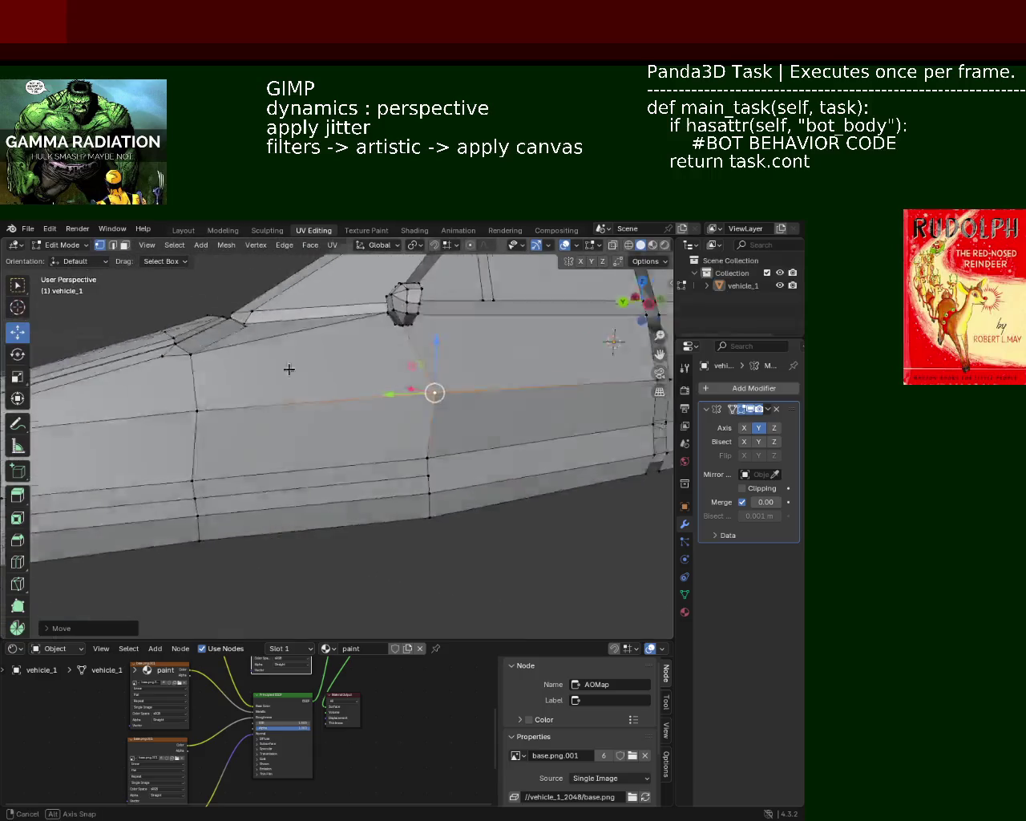
left_click_drag(282, 403, 350, 406)
mouse_move(350, 405)
middle_mouse_down()
mouse_move(404, 394)
mouse_move(376, 386)
mouse_move(464, 481)
mouse_move(466, 502)
middle_mouse_up()
Step: Raise the front-corner vertex along Z and nudge it into line with the seams
left_click_drag(453, 431, 400, 404)
mouse_move(400, 404)
middle_mouse_down()
mouse_move(424, 429)
mouse_move(470, 409)
mouse_move(385, 397)
mouse_move(423, 417)
mouse_move(403, 429)
mouse_move(433, 409)
middle_mouse_up()
mouse_move(433, 409)
left_mouse_down()
mouse_move(443, 404)
mouse_move(431, 388)
left_mouse_up()
mouse_move(430, 388)
middle_mouse_down()
mouse_move(299, 401)
mouse_move(318, 454)
mouse_move(435, 467)
mouse_move(367, 426)
mouse_move(470, 443)
mouse_move(486, 425)
mouse_move(437, 405)
mouse_move(449, 417)
mouse_move(478, 400)
mouse_move(474, 412)
mouse_move(495, 386)
mouse_move(481, 393)
middle_mouse_up()
scroll(474, 423, "down", 3)
left_click_drag(479, 390, 468, 392)
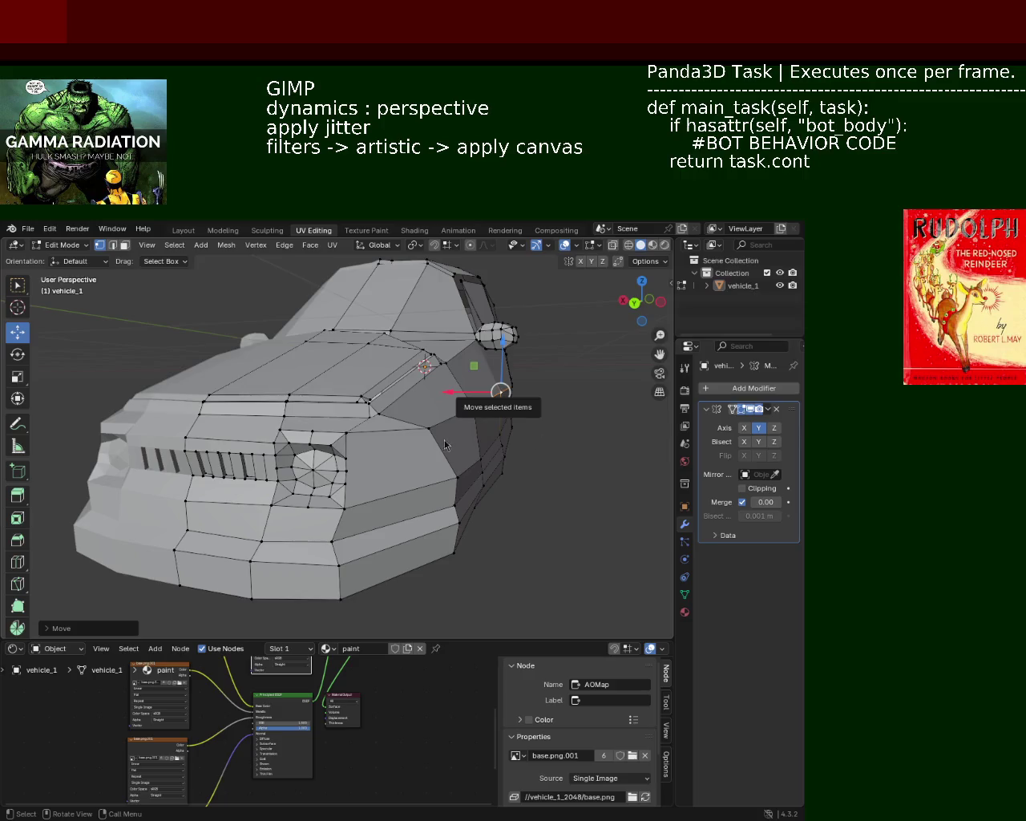
Step: Box-select the front-corner vertices and shift them inward along X
scroll(473, 451, "up", 3)
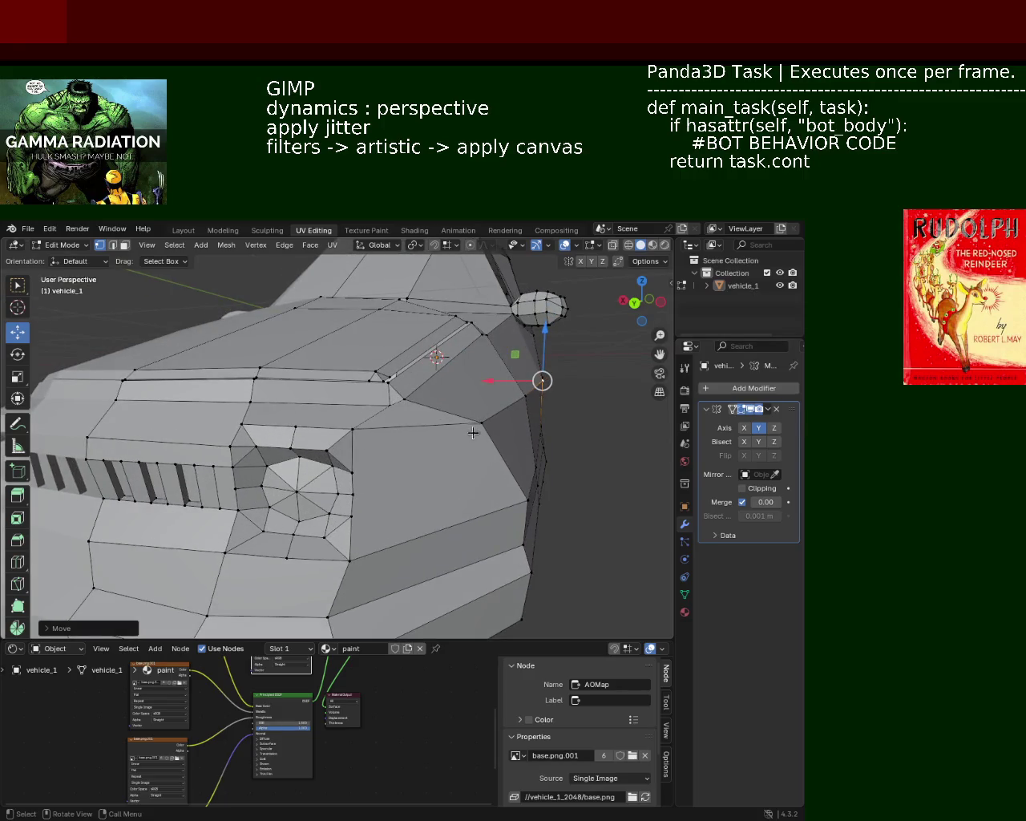
mouse_move(477, 433)
middle_mouse_down()
mouse_move(515, 409)
mouse_move(505, 431)
mouse_move(518, 500)
middle_mouse_up()
left_click_drag(486, 585, 443, 393)
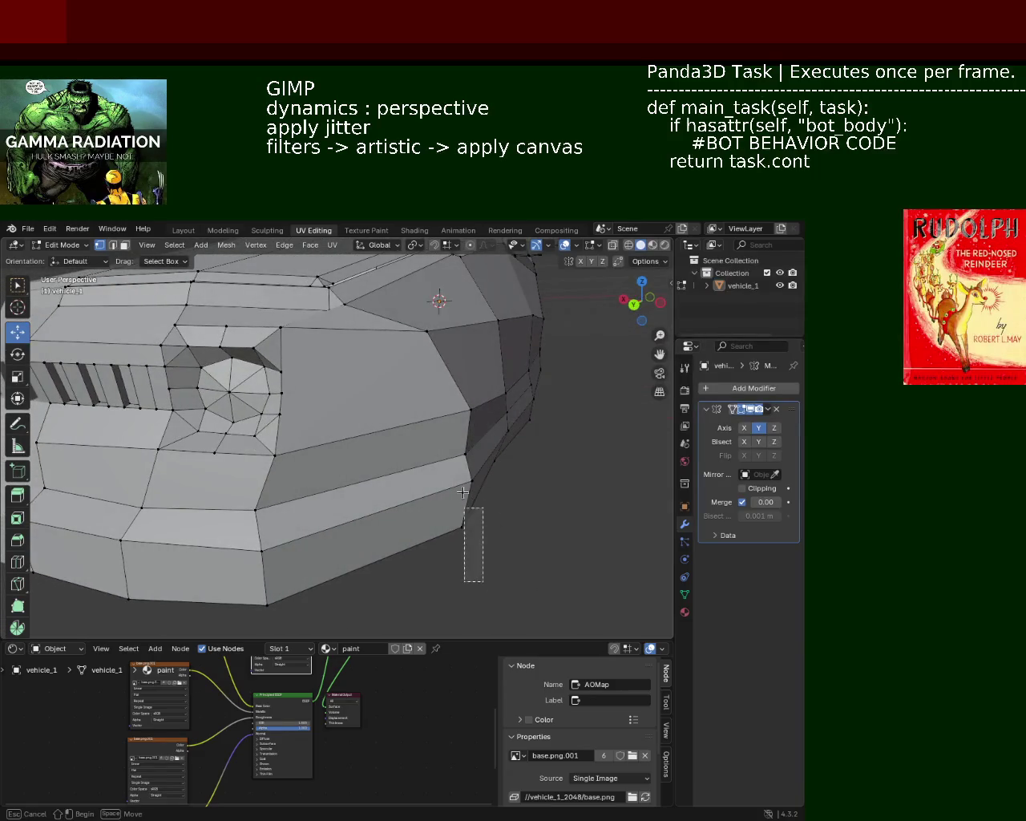
left_click_drag(464, 445, 442, 470)
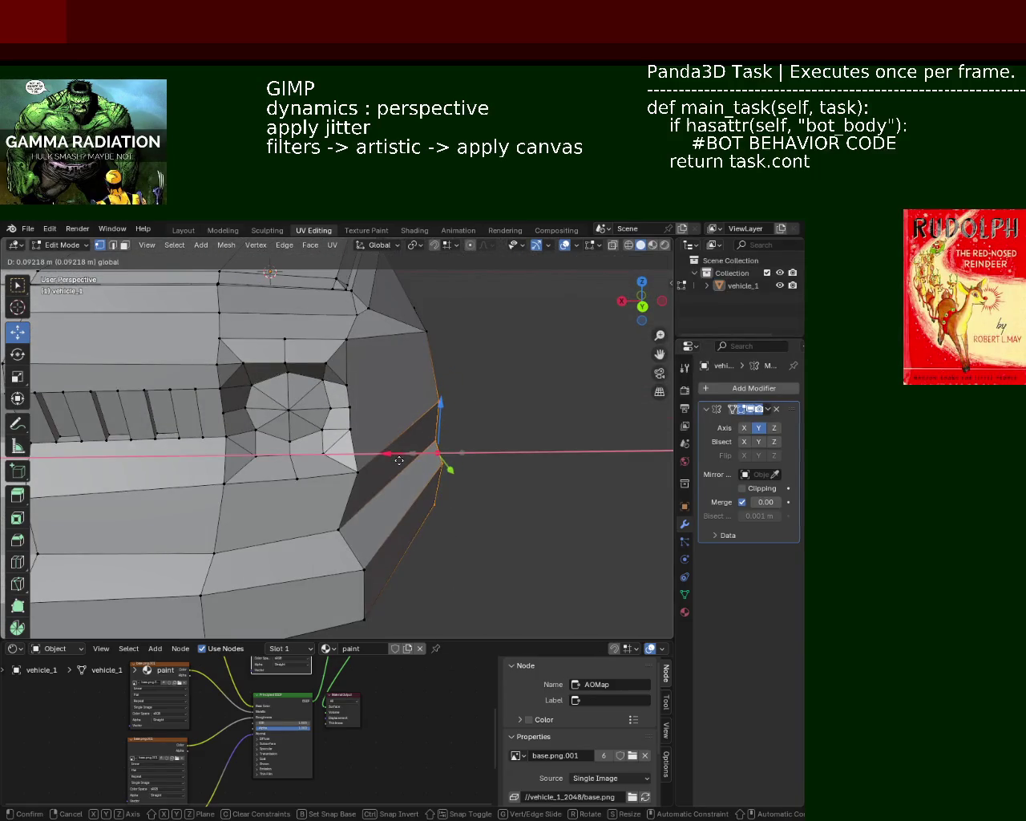
mouse_move(443, 469)
middle_mouse_down()
mouse_move(433, 425)
mouse_move(528, 445)
middle_mouse_up()
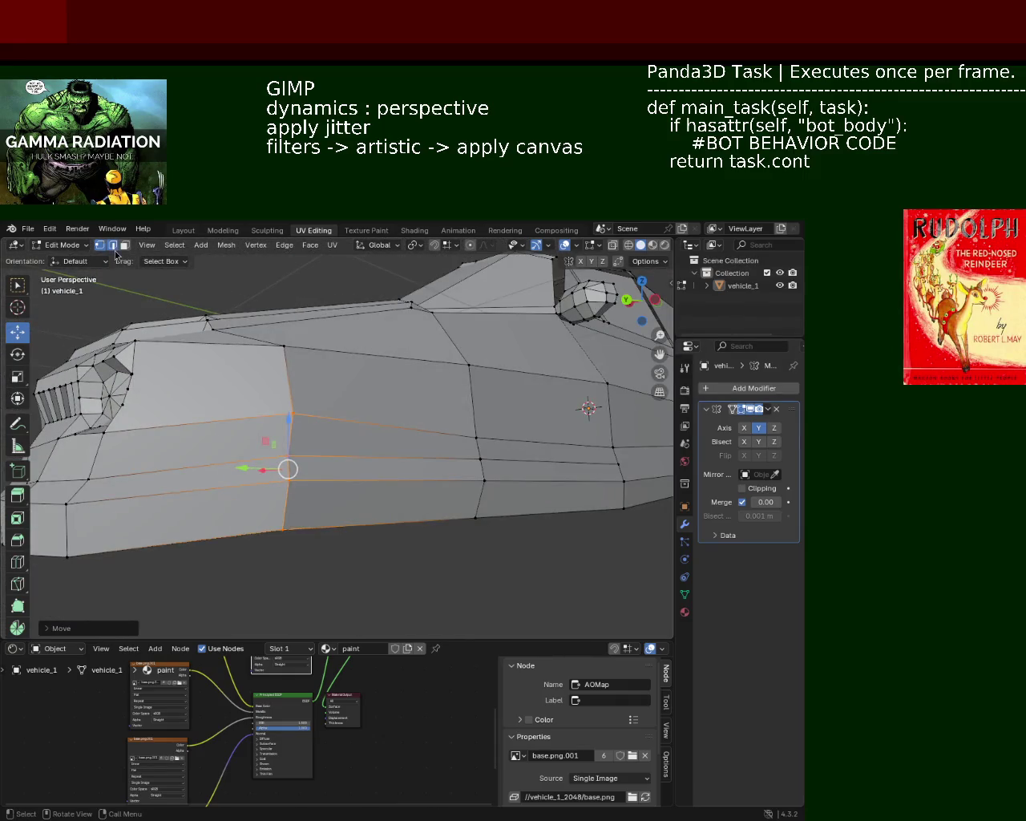
Step: Shift the selected front-corner edge further left along X
scroll(369, 385, "up", 5)
mouse_move(366, 386)
middle_mouse_down()
mouse_move(363, 376)
mouse_move(394, 412)
middle_mouse_up()
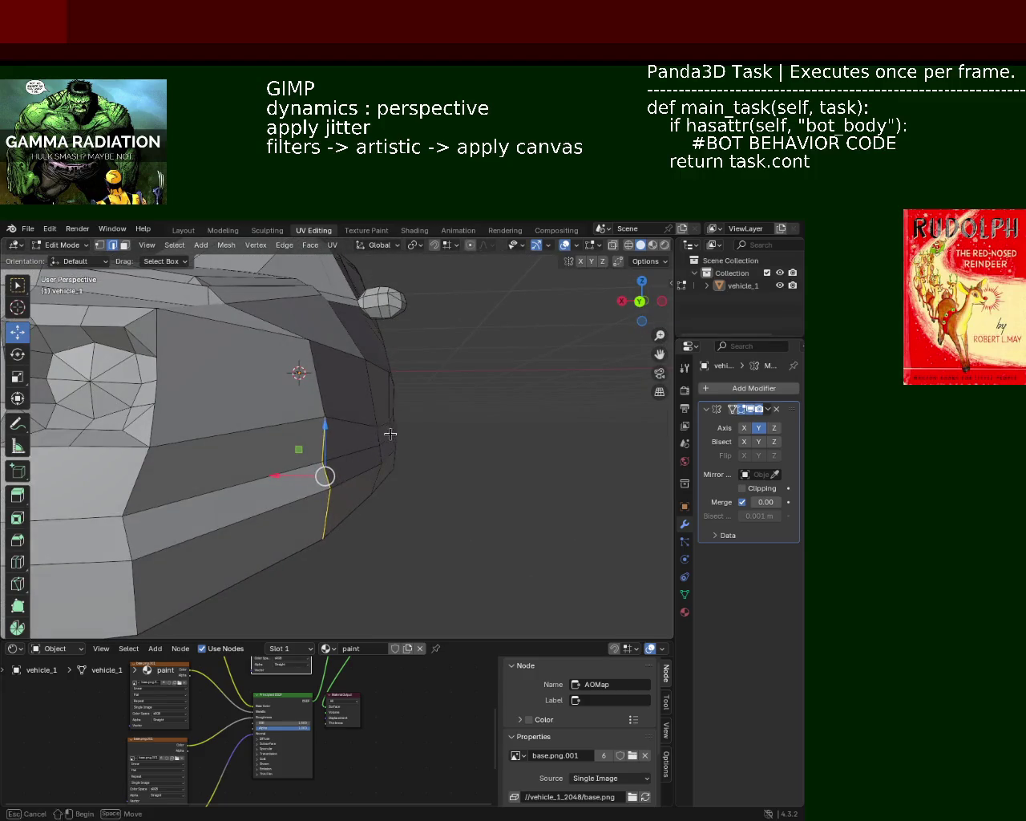
left_click_drag(348, 439, 312, 451)
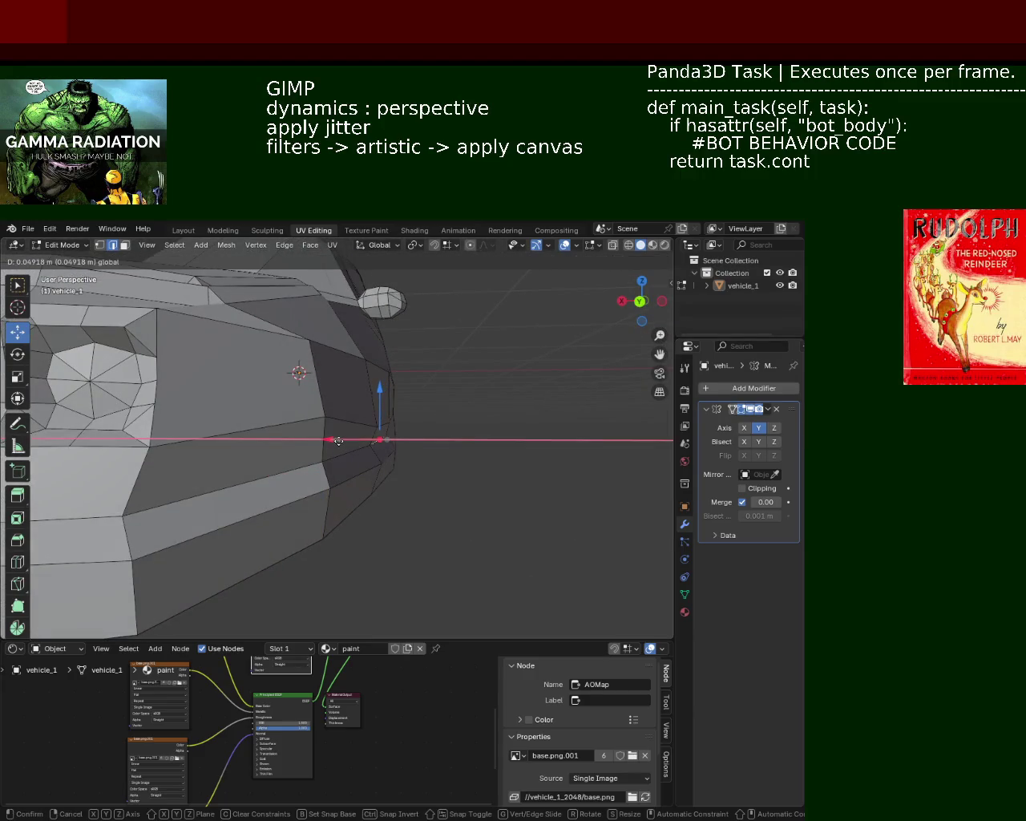
mouse_move(311, 451)
middle_mouse_down()
mouse_move(306, 420)
mouse_move(447, 424)
mouse_move(181, 396)
middle_mouse_up()
mouse_move(430, 373)
middle_mouse_down("shift")
mouse_move(390, 374)
mouse_move(372, 397)
mouse_move(400, 385)
middle_mouse_up("shift")
Step: Select the parallel edges and edge loop along the side panel in vertex mode
left_click(100, 245)
left_click(436, 410, "alt")
left_click(455, 439, "ctrl+alt")
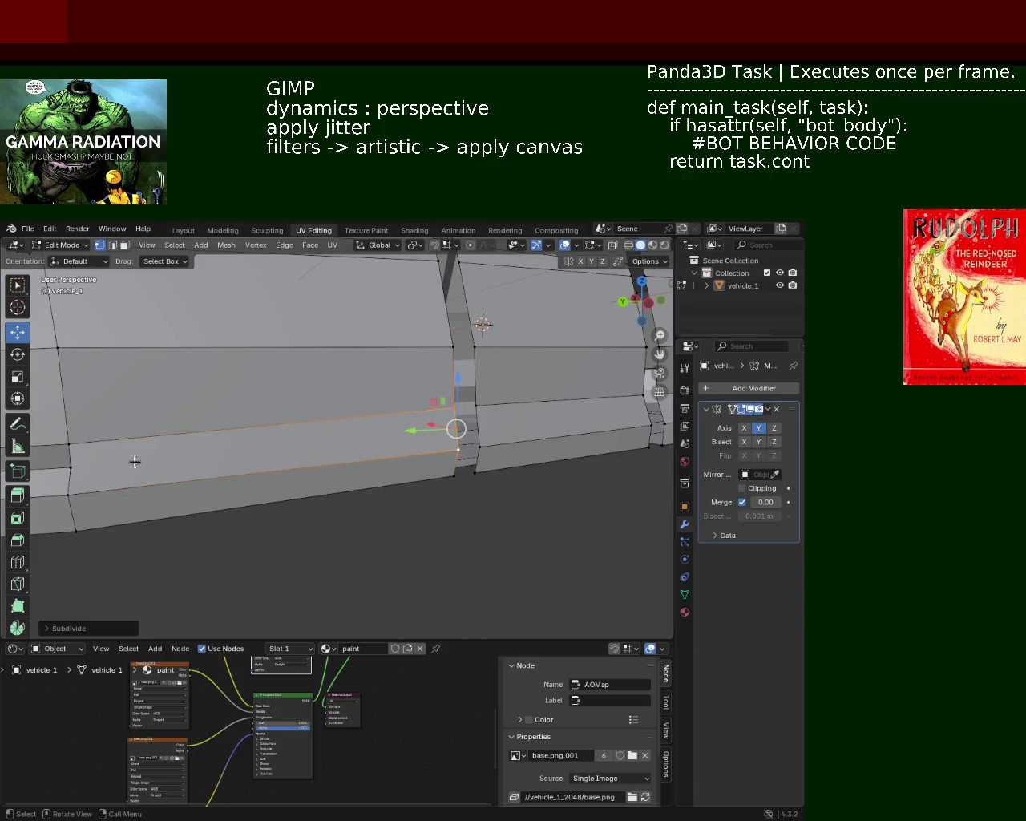
left_click(71, 466)
left_click(449, 435, "shift")
left_click(240, 426, "alt")
mouse_move(240, 426)
middle_mouse_down()
mouse_move(419, 406)
mouse_move(502, 435)
middle_mouse_up()
Step: Select the lower door edge on the car's side and raise it along Z
scroll(481, 429, "down", 3)
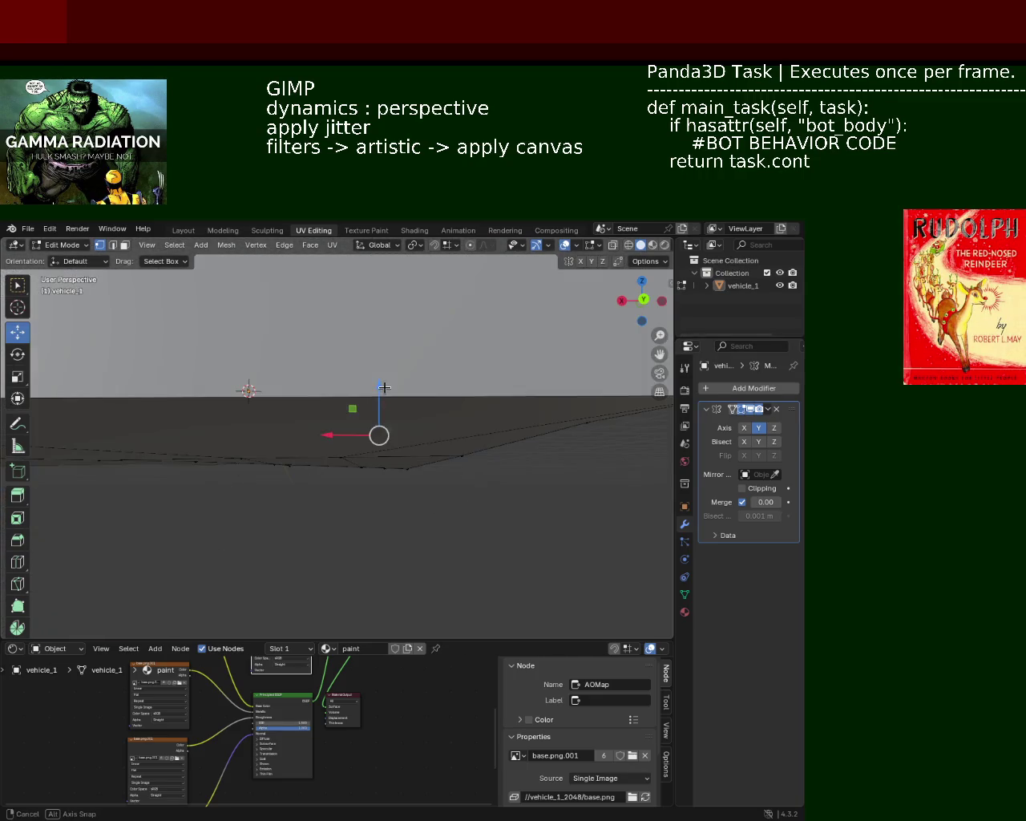
scroll(397, 413, "down", 3)
mouse_move(396, 413)
middle_mouse_down()
mouse_move(277, 413)
mouse_move(330, 445)
mouse_move(372, 391)
mouse_move(361, 387)
middle_mouse_up()
scroll(373, 392, "up", 3)
left_click(545, 419)
left_click(391, 429, "shift")
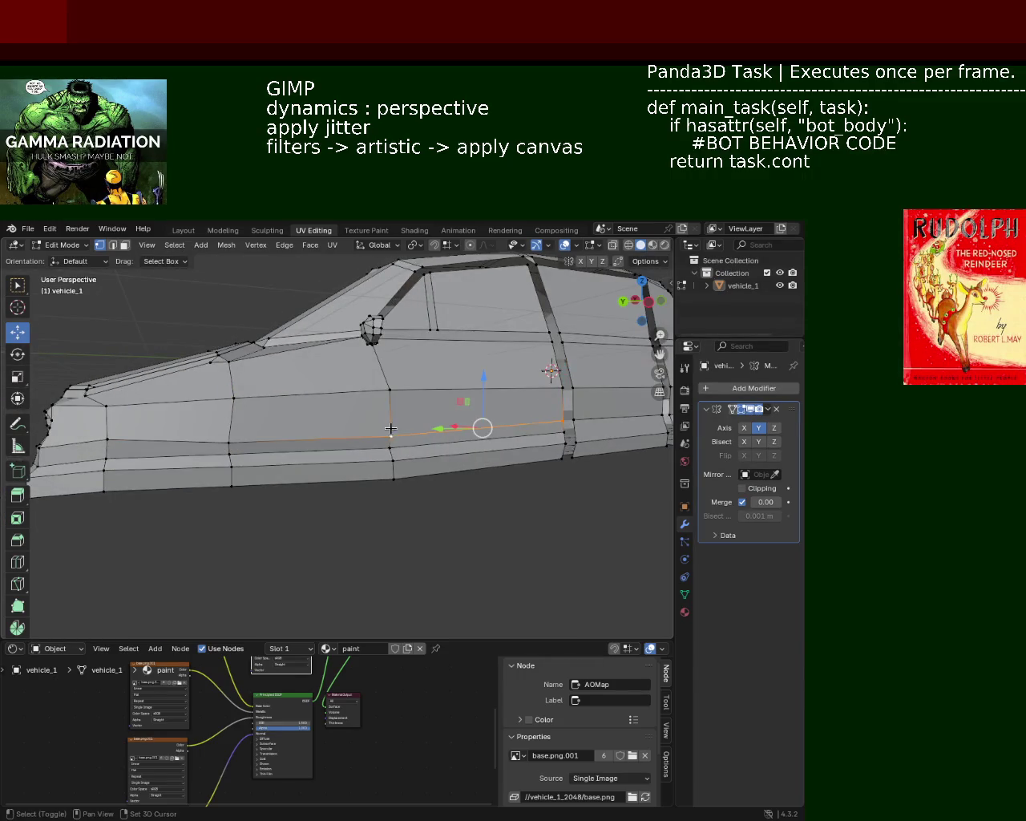
left_click_drag(407, 391, 415, 373)
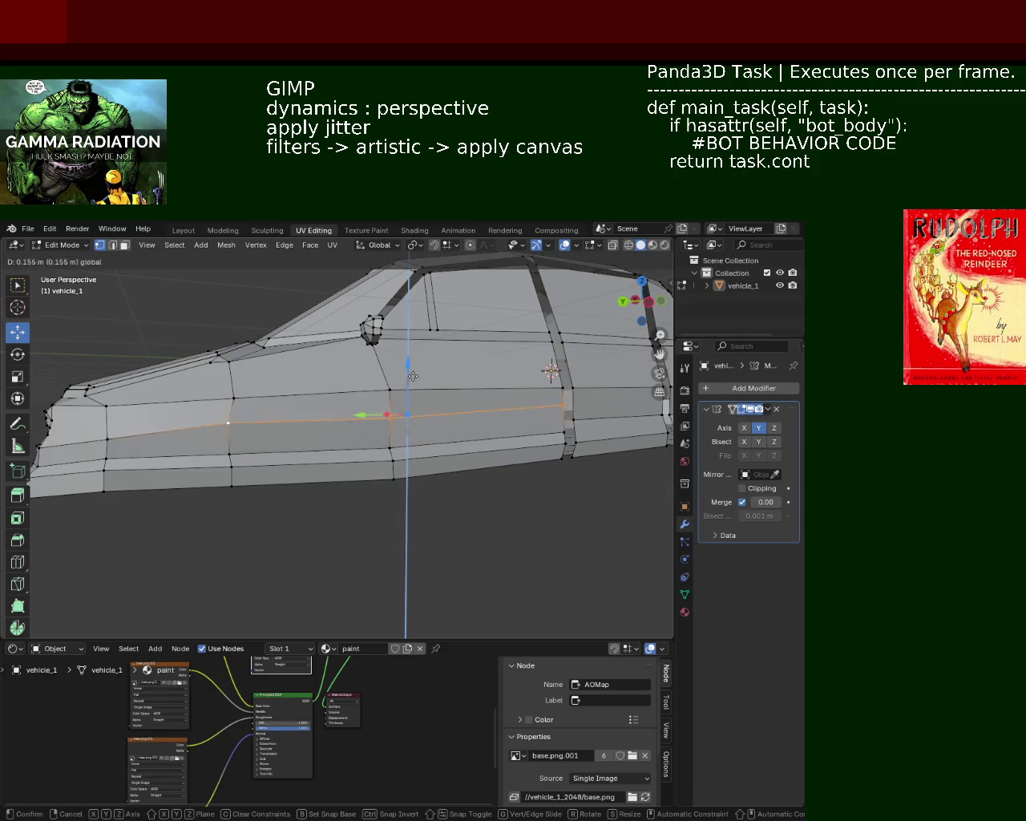
middle_click_drag(415, 373, 454, 395)
Step: Move the vertical door seam edge near the rear along Z
left_click(515, 401)
left_click_drag(515, 377, 423, 392)
middle_click_drag(422, 392, 518, 446)
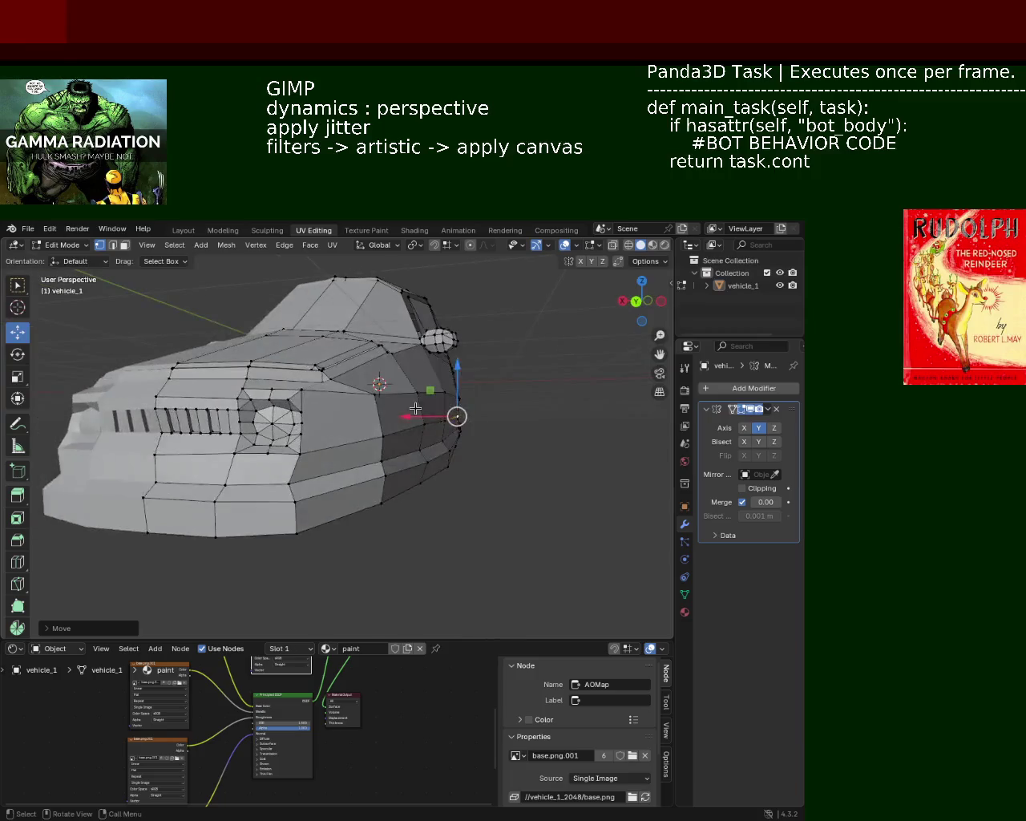
mouse_move(518, 446)
middle_mouse_down()
mouse_move(375, 403)
mouse_move(371, 385)
mouse_move(400, 377)
mouse_move(405, 415)
middle_mouse_up()
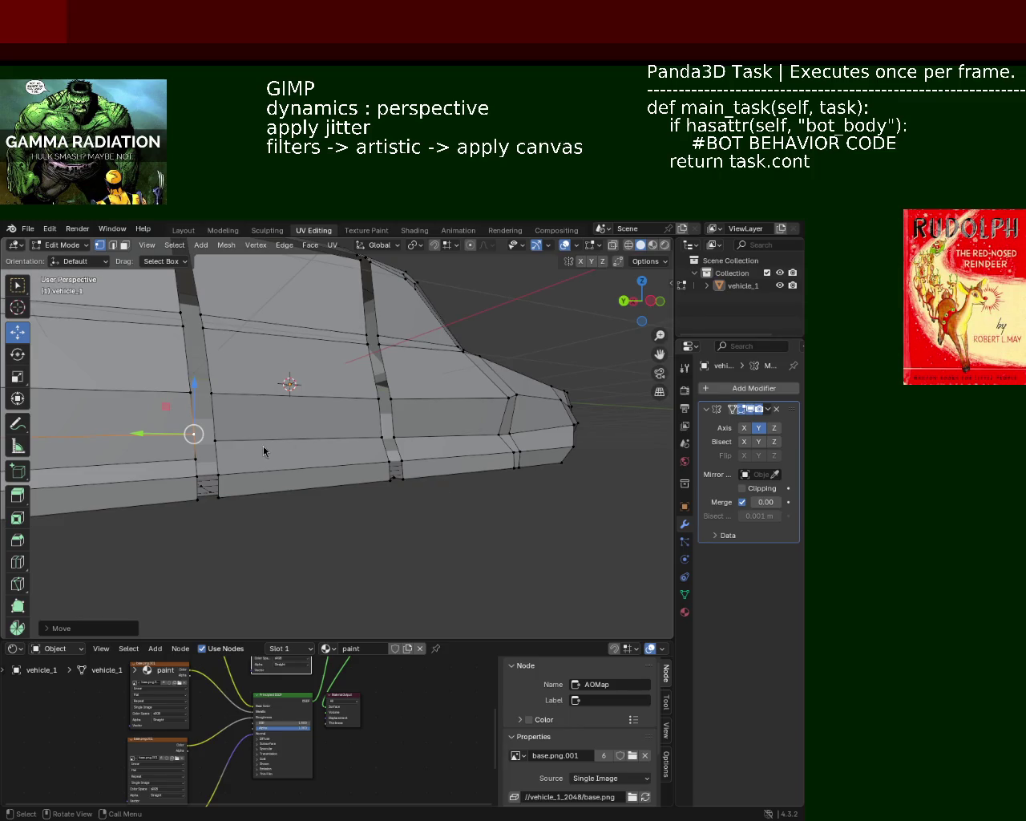
Step: Move the lower side seam vertices along Y
middle_click_drag(368, 480, 312, 497)
middle_click_drag(374, 482, 400, 457)
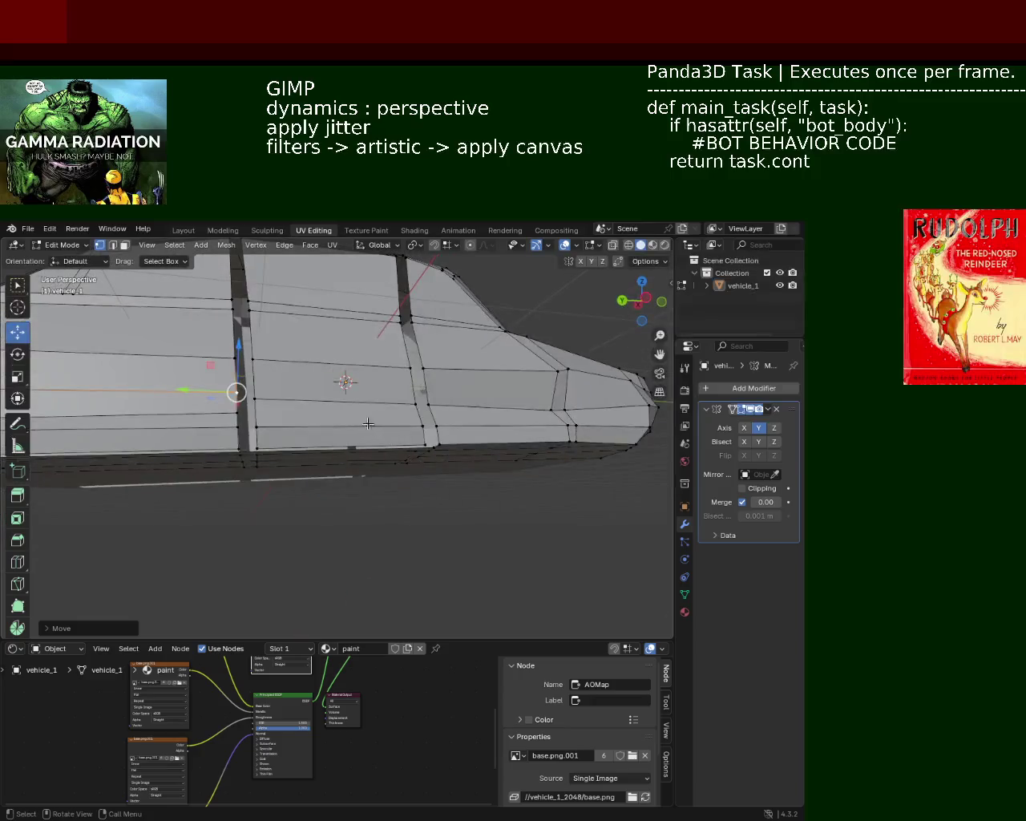
scroll(407, 450, "up", 3)
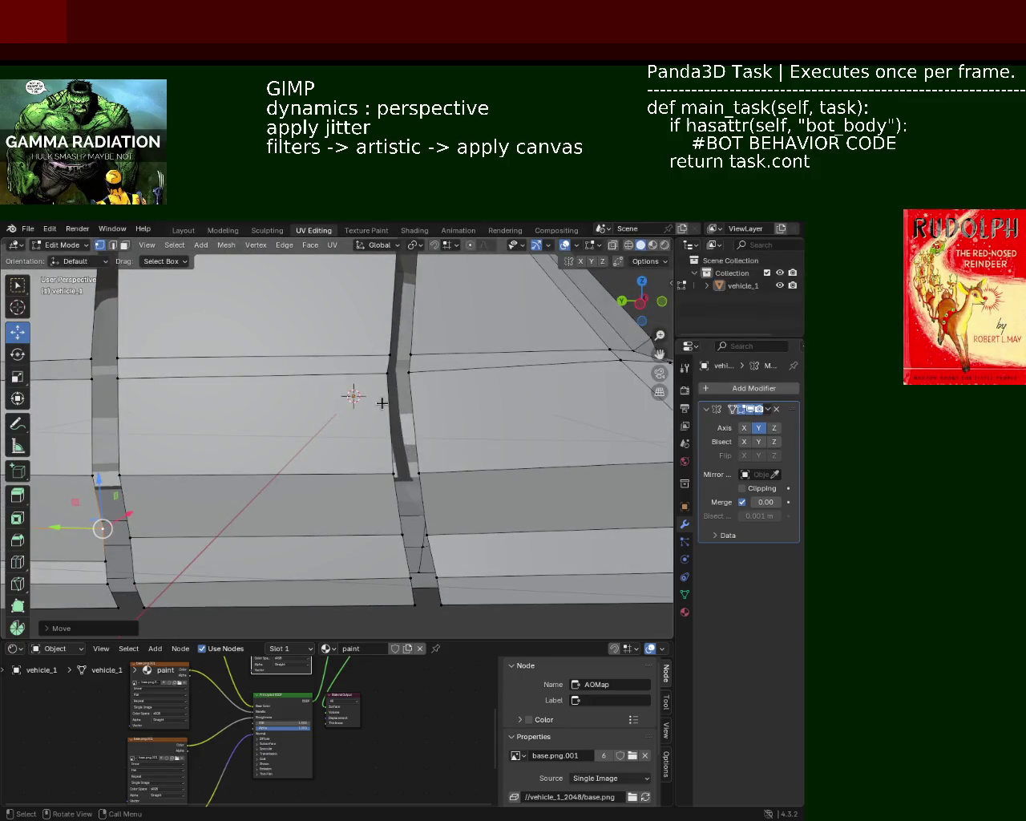
left_click(388, 373)
left_click(408, 372)
left_click_drag(408, 372, 401, 372)
mouse_move(408, 372)
middle_mouse_down()
mouse_move(473, 432)
mouse_move(371, 463)
mouse_move(391, 407)
middle_mouse_up()
Step: Raise a rear seam vertex along Z and shift a lower one about 0.1 m along Y
left_click(391, 406)
mouse_move(392, 377)
left_mouse_down()
mouse_move(387, 390)
mouse_move(330, 406)
left_mouse_up()
left_click(388, 458)
middle_click_drag(389, 458, 399, 460)
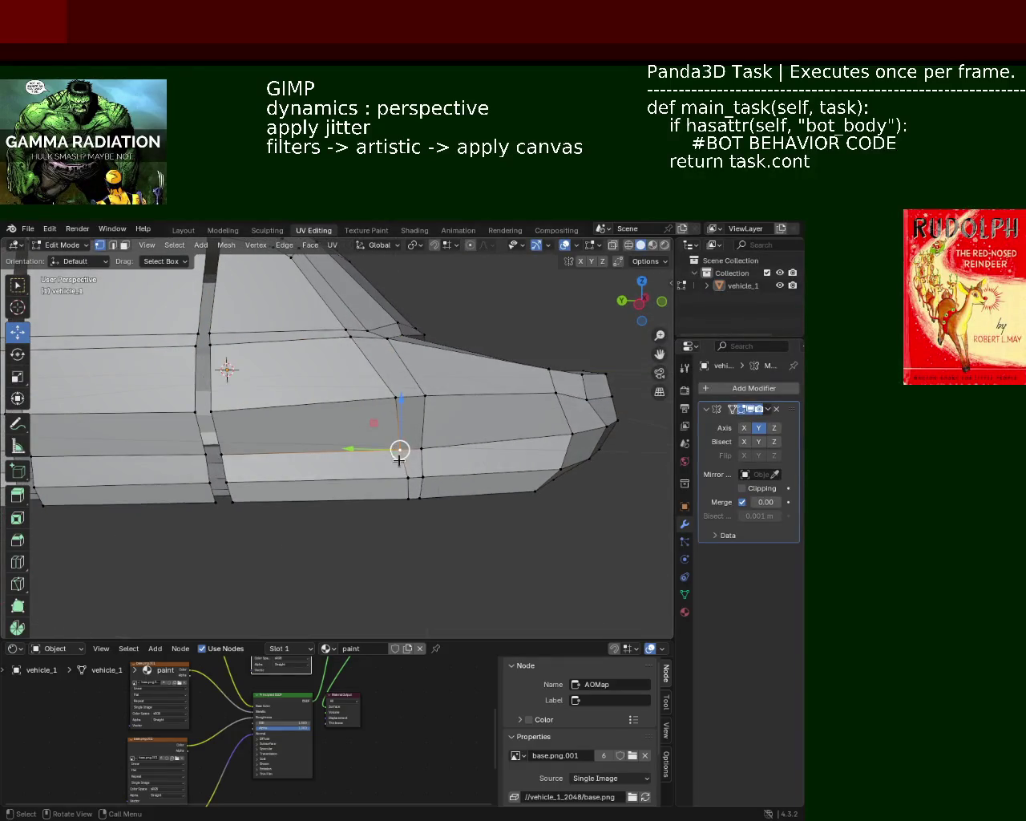
mouse_move(385, 483)
left_mouse_down()
mouse_move(351, 487)
mouse_move(360, 486)
left_mouse_up()
mouse_move(361, 486)
middle_mouse_down()
mouse_move(337, 445)
mouse_move(356, 401)
middle_mouse_up()
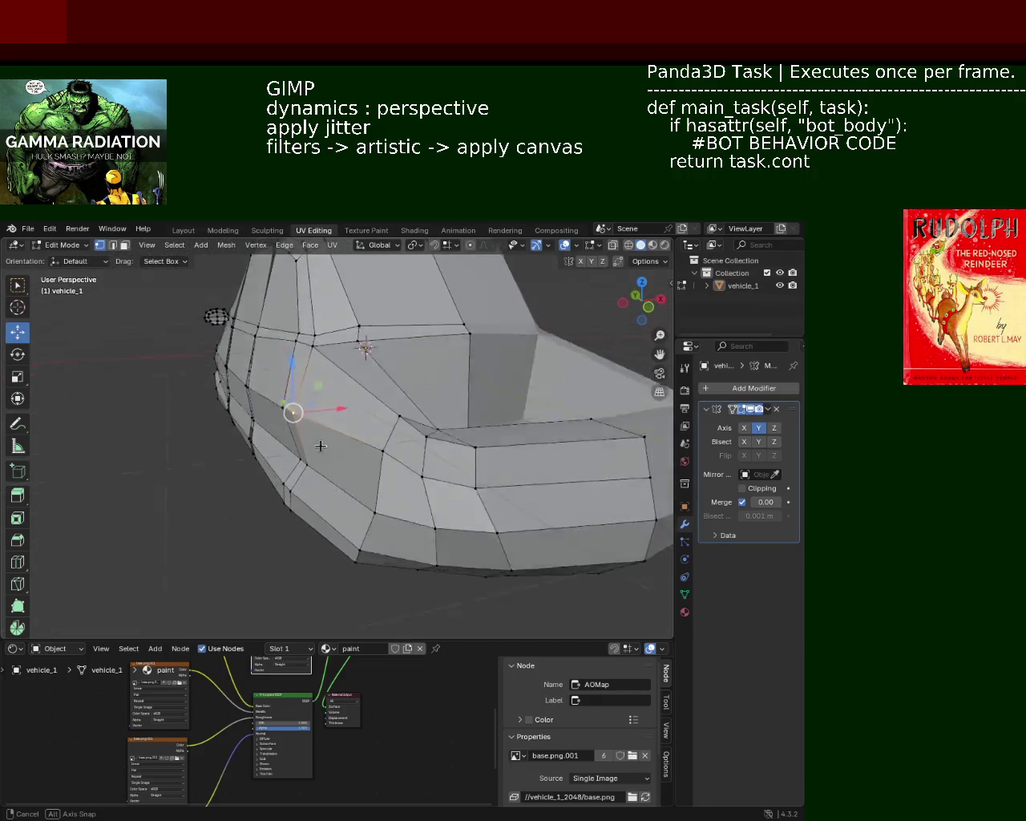
Step: Lower a rear corner vertex slightly along Z
left_click(365, 422)
left_click_drag(365, 388, 366, 396)
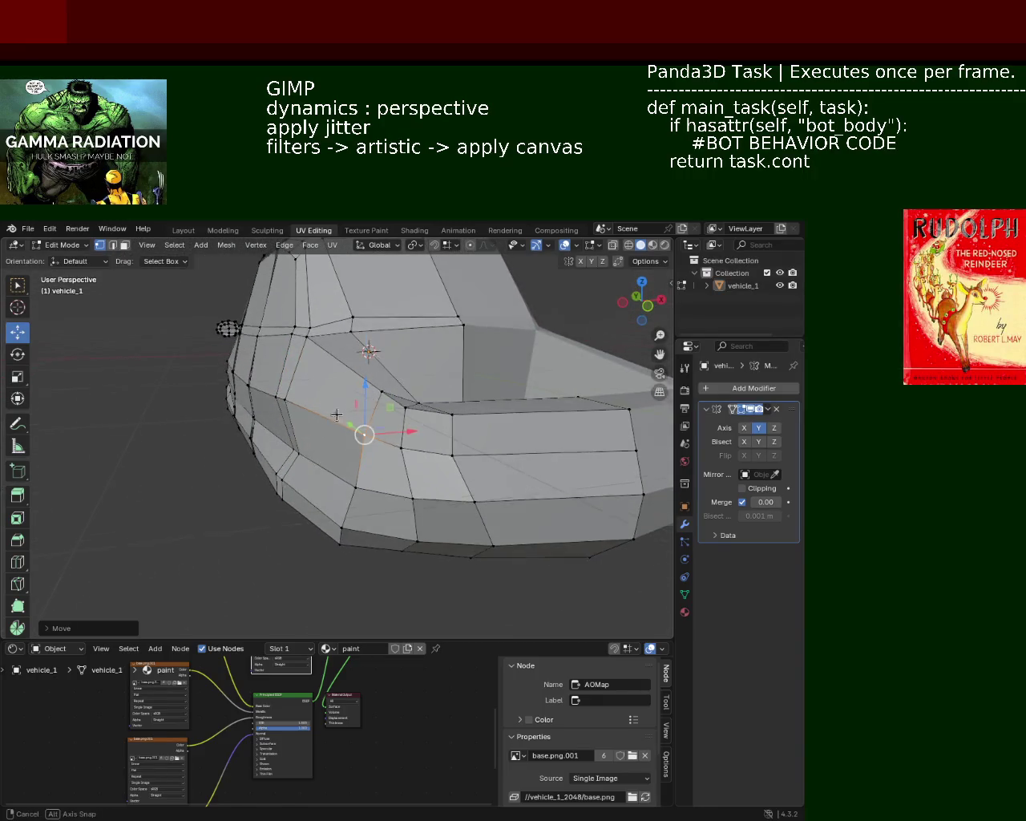
middle_click_drag(365, 396, 342, 408)
mouse_move(478, 462)
middle_mouse_down()
mouse_move(486, 428)
mouse_move(396, 314)
mouse_move(377, 401)
mouse_move(396, 441)
mouse_move(454, 377)
mouse_move(427, 404)
mouse_move(405, 405)
mouse_move(411, 399)
mouse_move(339, 467)
middle_mouse_up()
scroll(339, 467, "up", 3)
left_click_drag(374, 513, 226, 456)
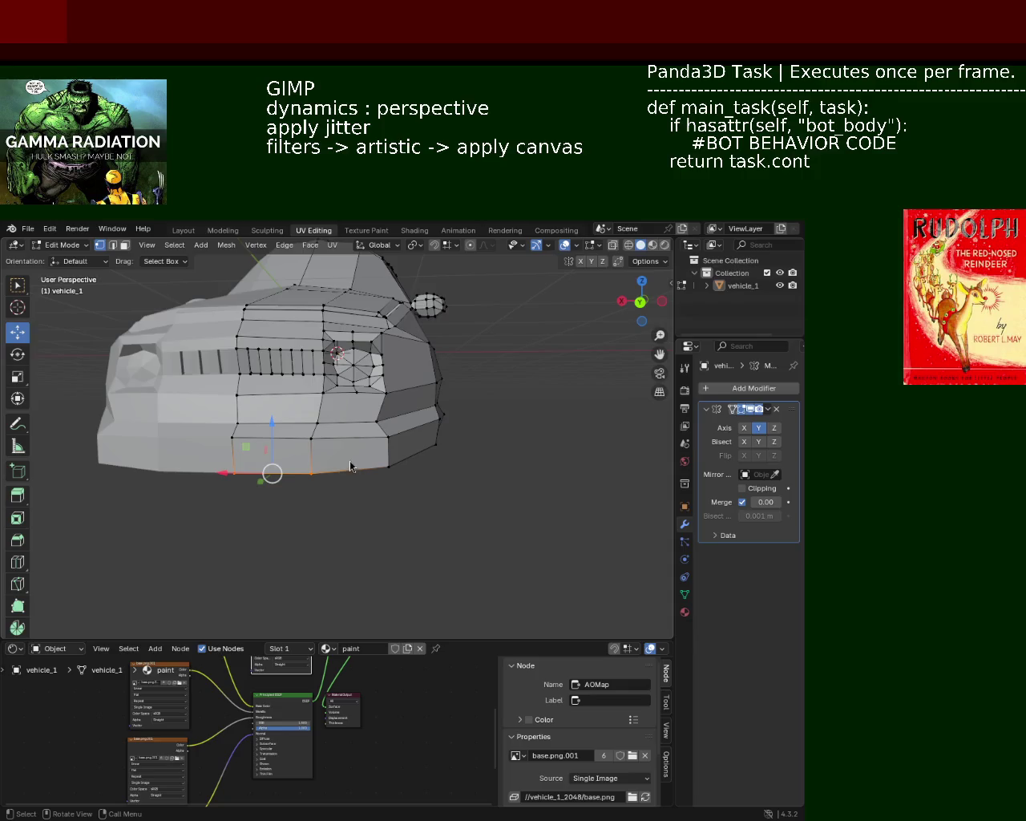
mouse_move(277, 438)
middle_mouse_down()
mouse_move(354, 481)
mouse_move(435, 478)
mouse_move(238, 513)
mouse_move(213, 591)
mouse_move(384, 471)
mouse_move(387, 485)
mouse_move(421, 398)
mouse_move(318, 516)
mouse_move(413, 479)
middle_mouse_up()
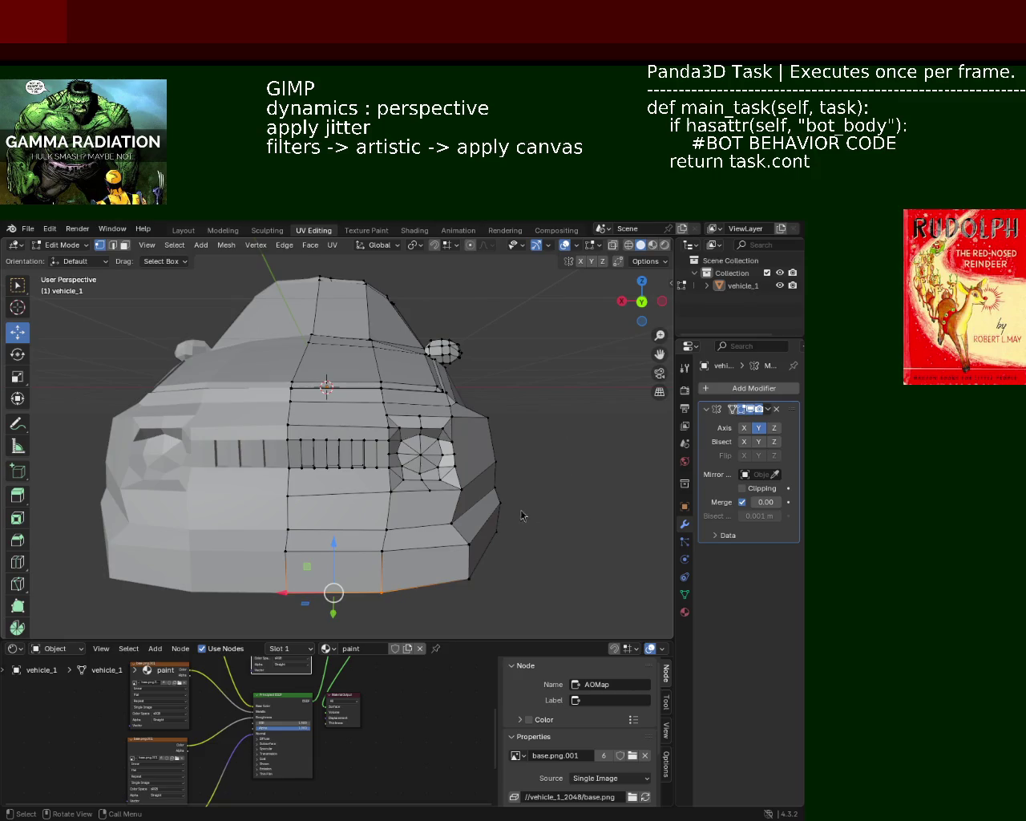
mouse_move(265, 497)
middle_mouse_down()
mouse_move(310, 433)
mouse_move(384, 500)
mouse_move(320, 467)
mouse_move(230, 389)
mouse_move(211, 360)
mouse_move(344, 414)
mouse_move(347, 440)
mouse_move(392, 453)
mouse_move(368, 460)
mouse_move(341, 429)
mouse_move(373, 454)
mouse_move(362, 485)
mouse_move(376, 505)
mouse_move(358, 393)
mouse_move(337, 388)
mouse_move(457, 452)
mouse_move(433, 468)
mouse_move(393, 436)
mouse_move(412, 445)
mouse_move(403, 430)
mouse_move(387, 444)
middle_mouse_up()
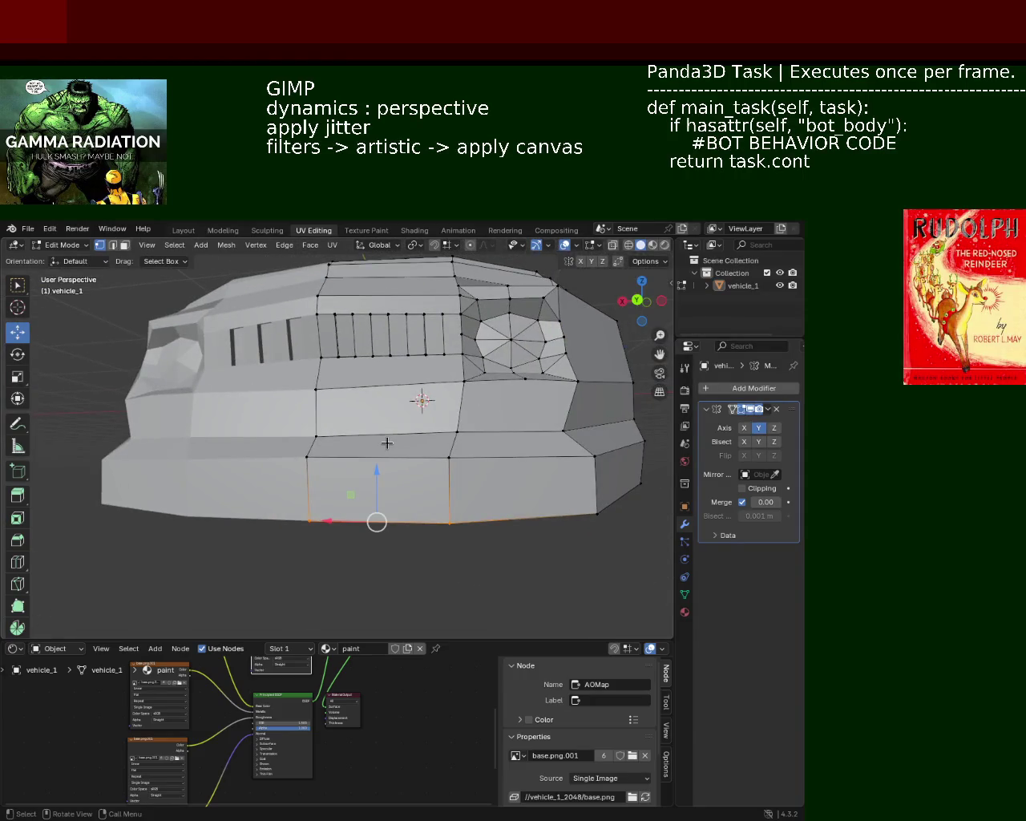
middle_click_drag(358, 419, 480, 451)
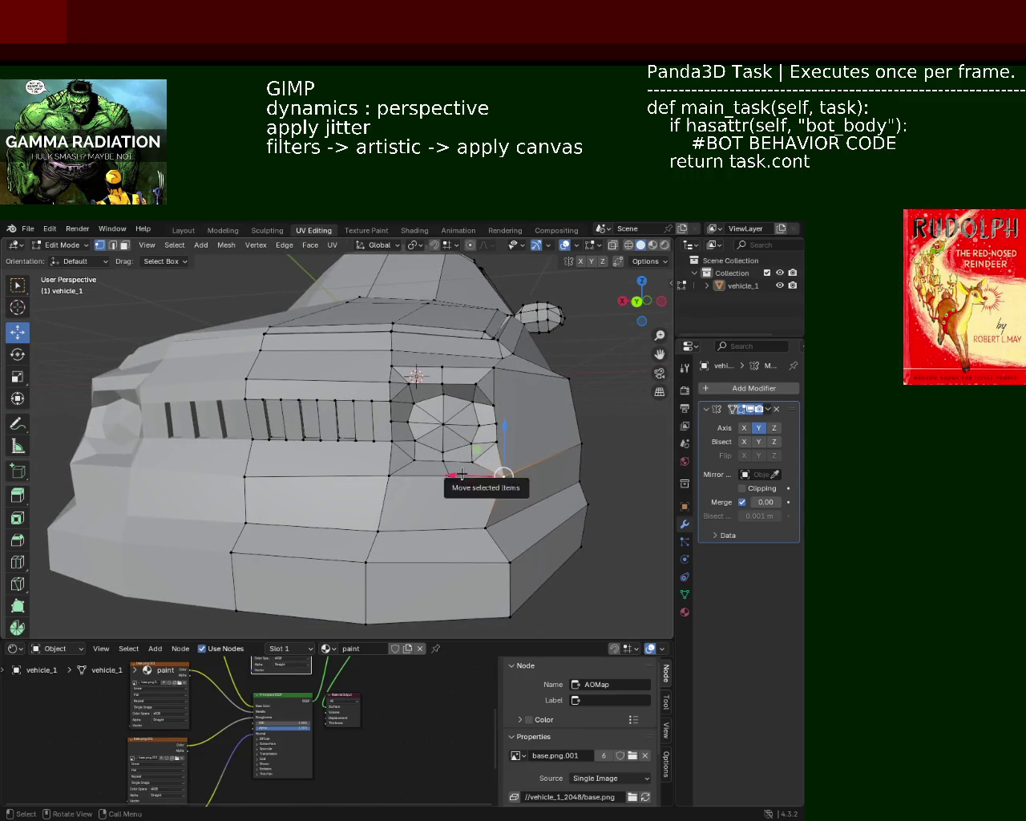
Step: Slide the edge beside the headlight slightly along X
left_click_drag(462, 474, 452, 475)
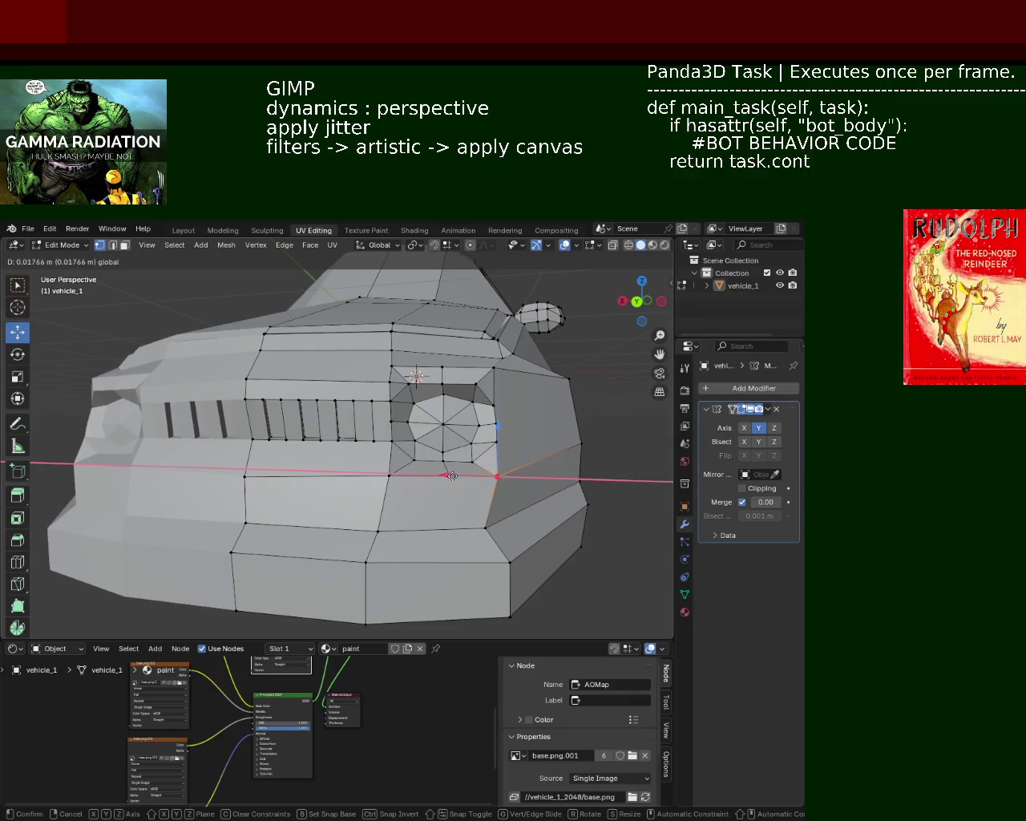
left_click_drag(454, 477, 453, 477)
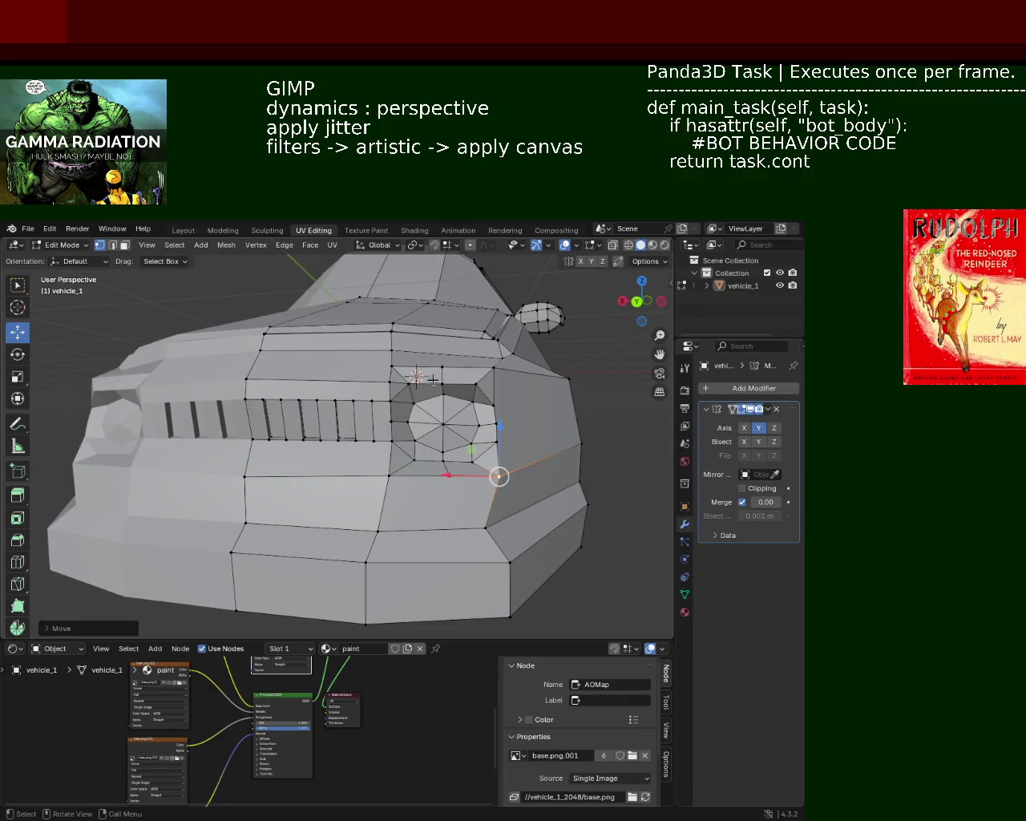
middle_click_drag(433, 380, 426, 420)
middle_click_drag(391, 474, 420, 445)
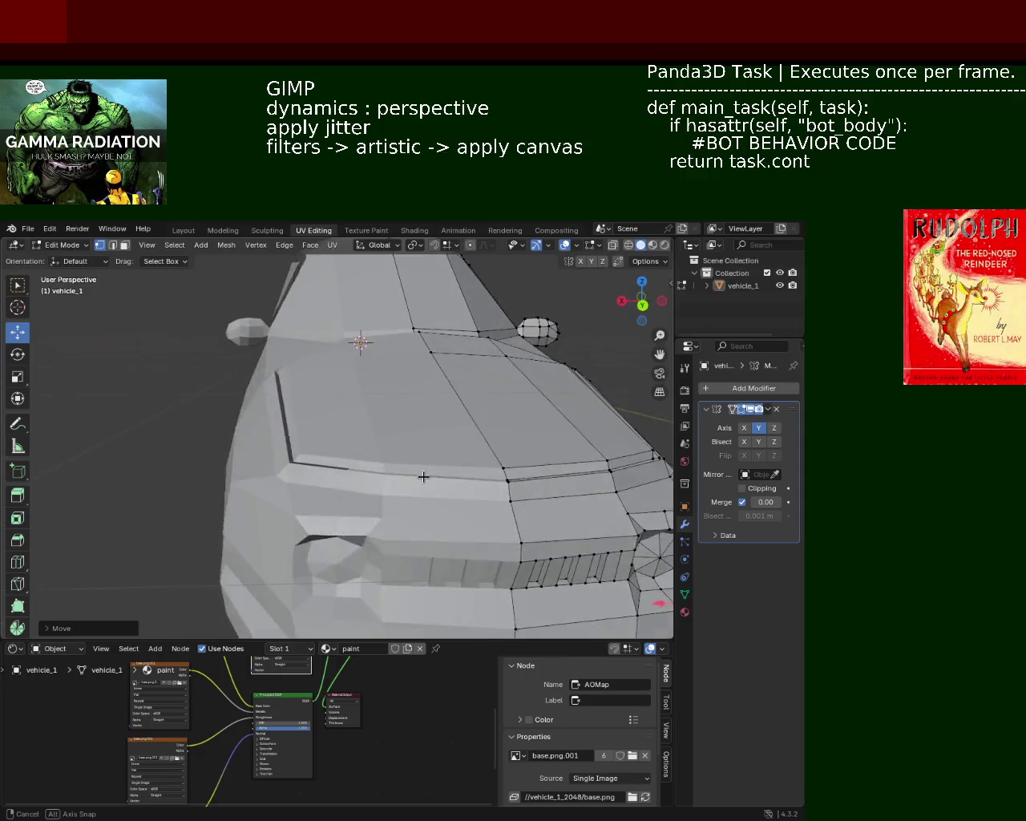
Step: Move a front vertex vertically along Z, then select the panel seam vertex
left_click(344, 425)
left_click_drag(345, 397, 347, 393)
mouse_move(347, 393)
middle_mouse_down()
mouse_move(437, 494)
mouse_move(330, 420)
mouse_move(326, 452)
mouse_move(414, 489)
mouse_move(425, 507)
mouse_move(405, 525)
mouse_move(415, 524)
mouse_move(380, 485)
mouse_move(389, 500)
mouse_move(421, 474)
mouse_move(468, 493)
middle_mouse_up()
left_click(389, 499)
mouse_move(393, 454)
middle_mouse_down()
mouse_move(407, 435)
mouse_move(393, 438)
middle_mouse_up()
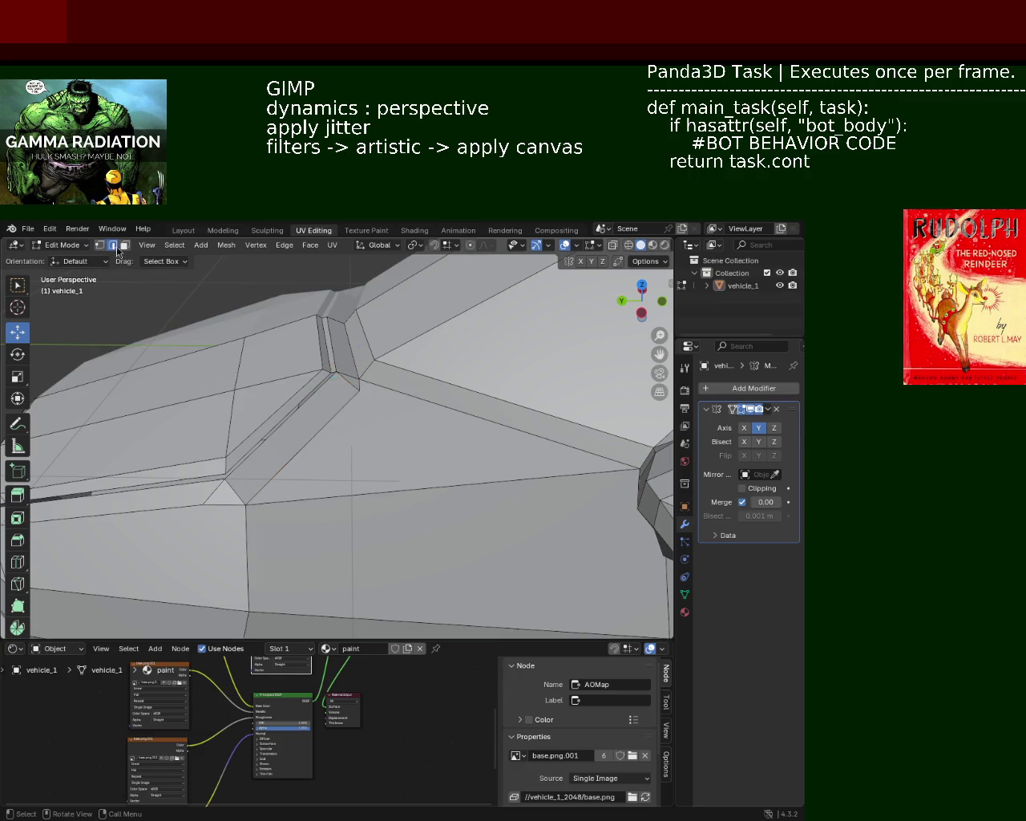
Step: Connect the selected hood vertices with a new edge
right_click(349, 384)
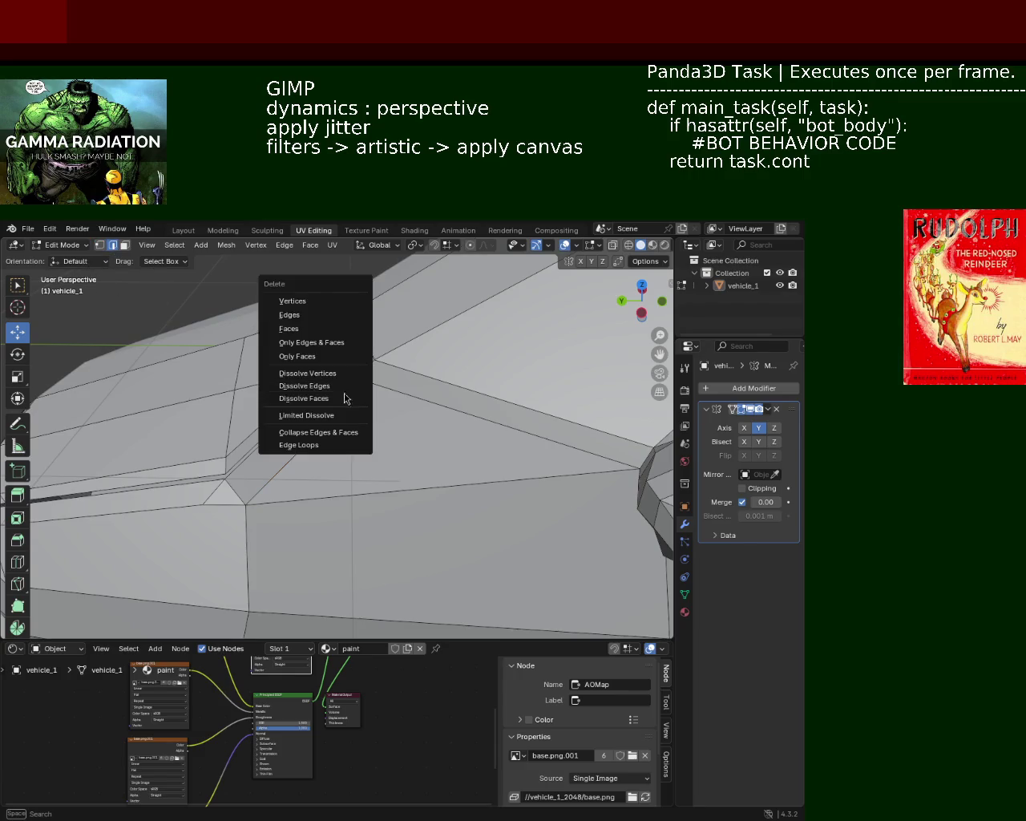
left_click(336, 391)
mouse_move(369, 422)
middle_mouse_down()
mouse_move(391, 414)
mouse_move(421, 423)
middle_mouse_up()
Step: Dissolve two redundant edges along the hood seam
key("x")
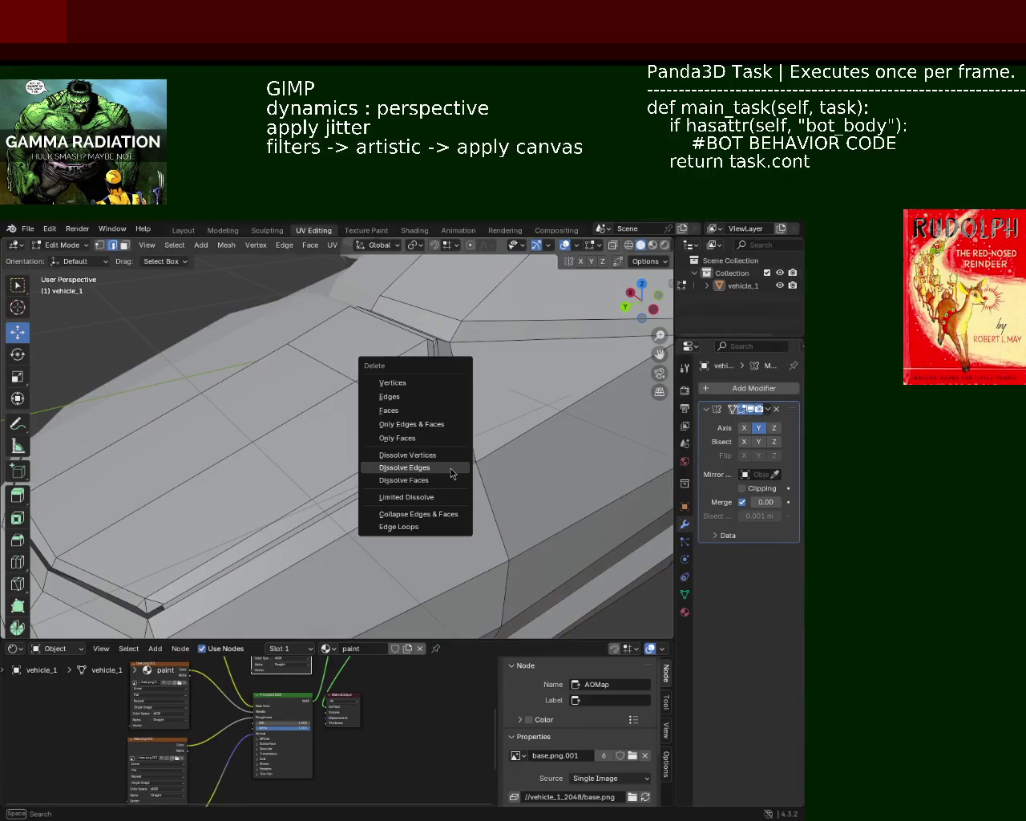
left_click(451, 473)
mouse_move(451, 473)
middle_mouse_down()
mouse_move(437, 415)
mouse_move(422, 473)
mouse_move(355, 497)
mouse_move(408, 498)
mouse_move(456, 443)
middle_mouse_up()
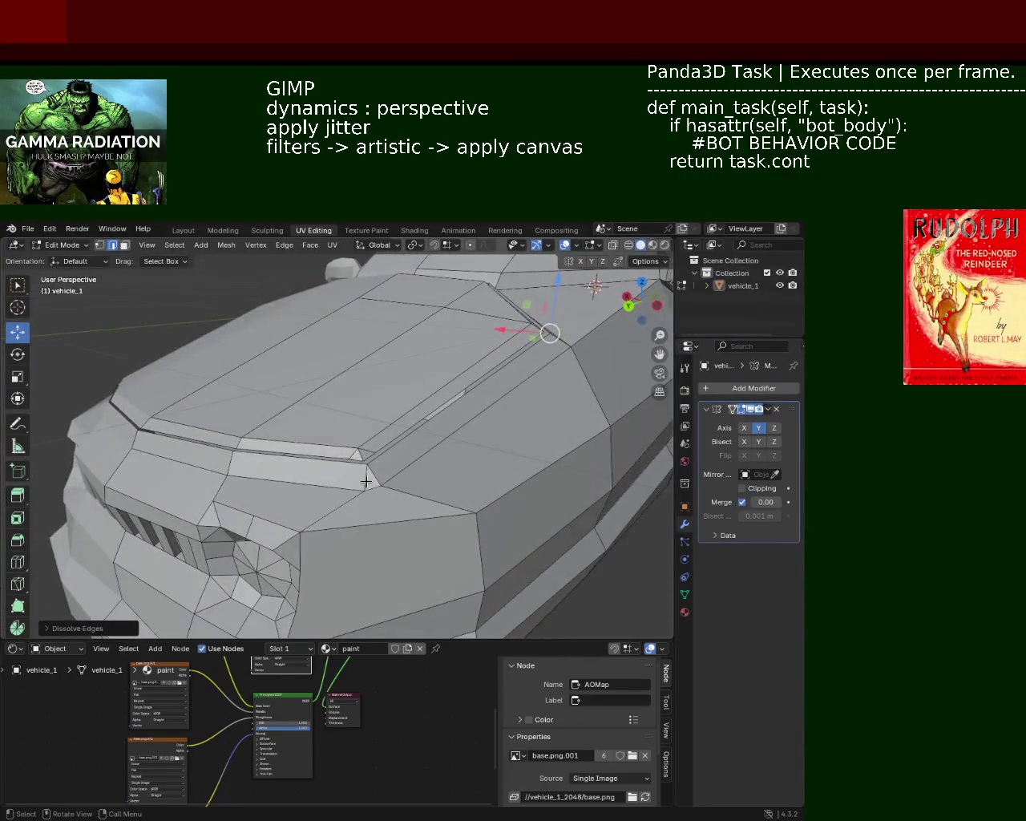
left_click(366, 481)
key("x")
left_click(366, 481)
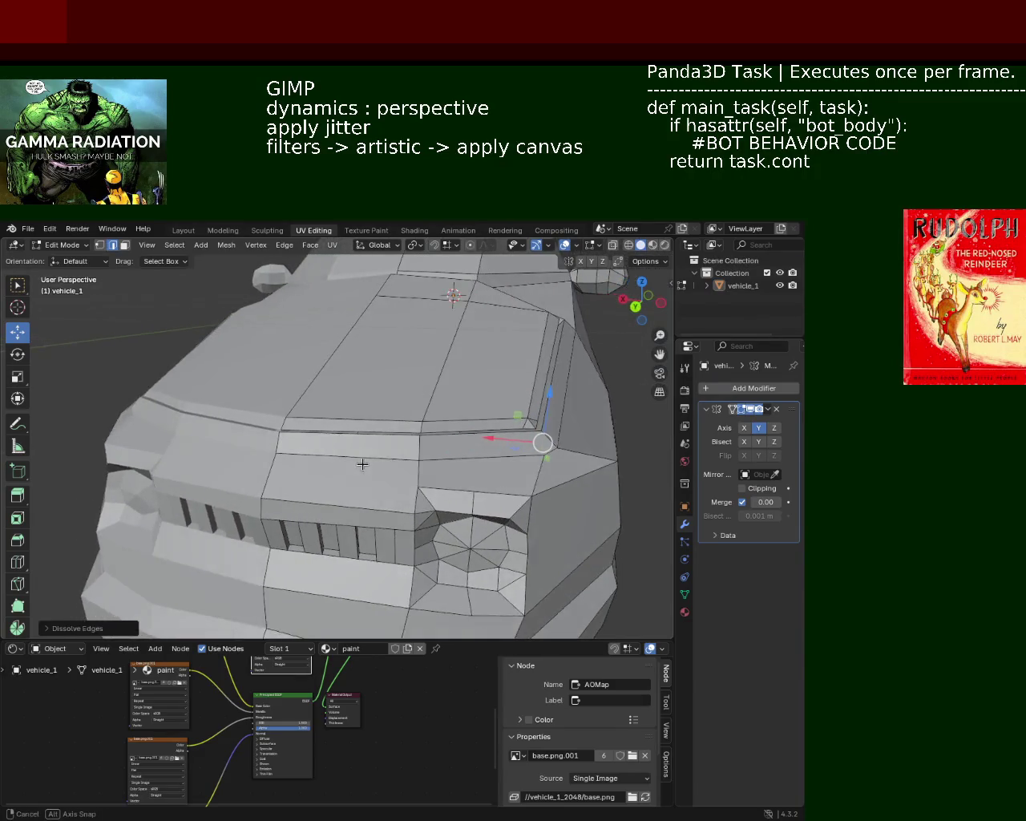
Step: Merge the stray vertex at the hood corner
left_click(100, 246)
left_click(421, 444)
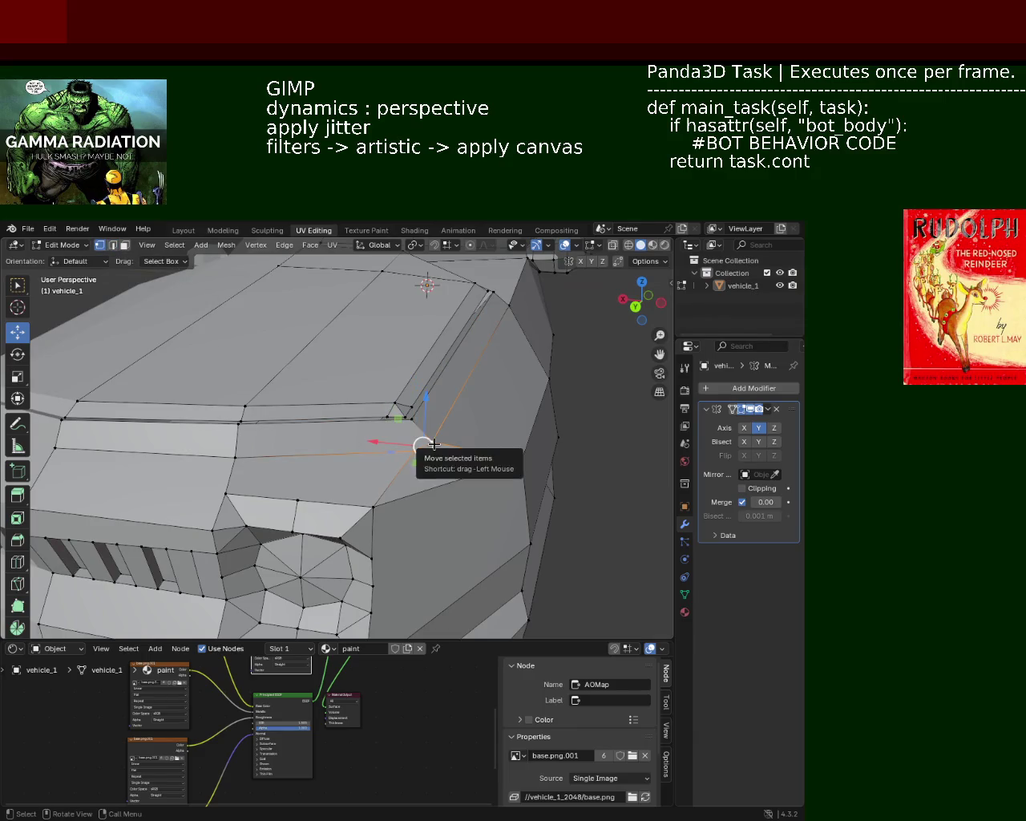
key("m")
left_click(433, 445)
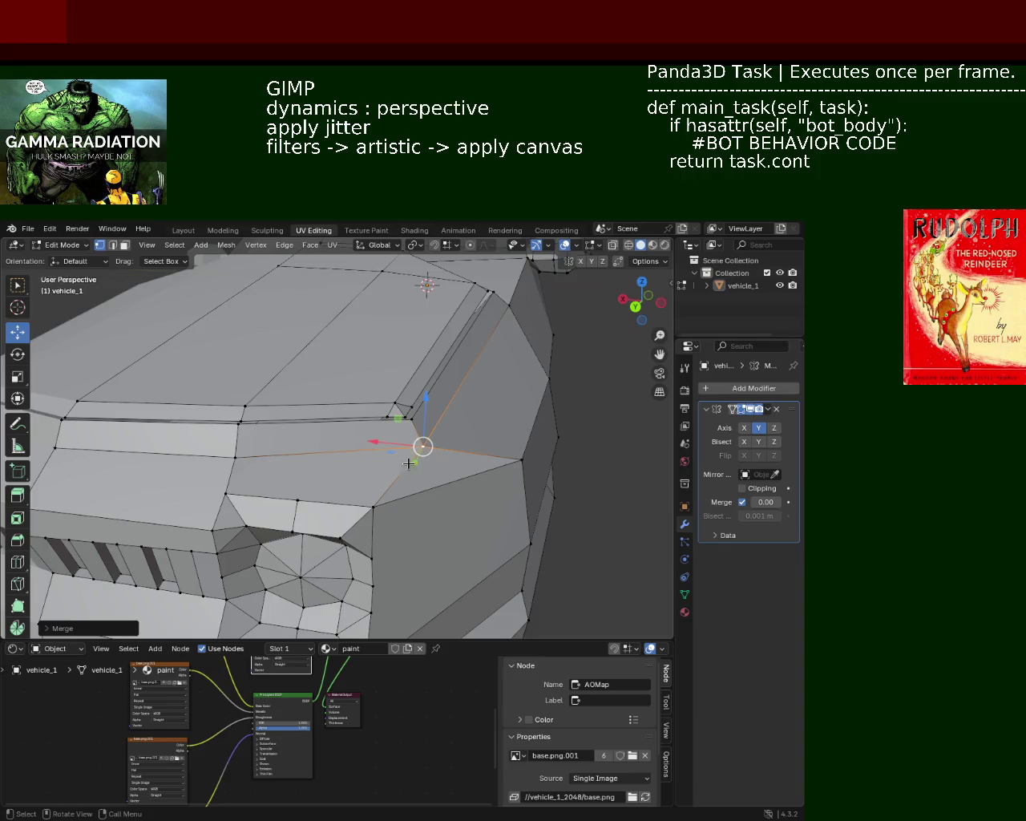
middle_click_drag(412, 459, 492, 456)
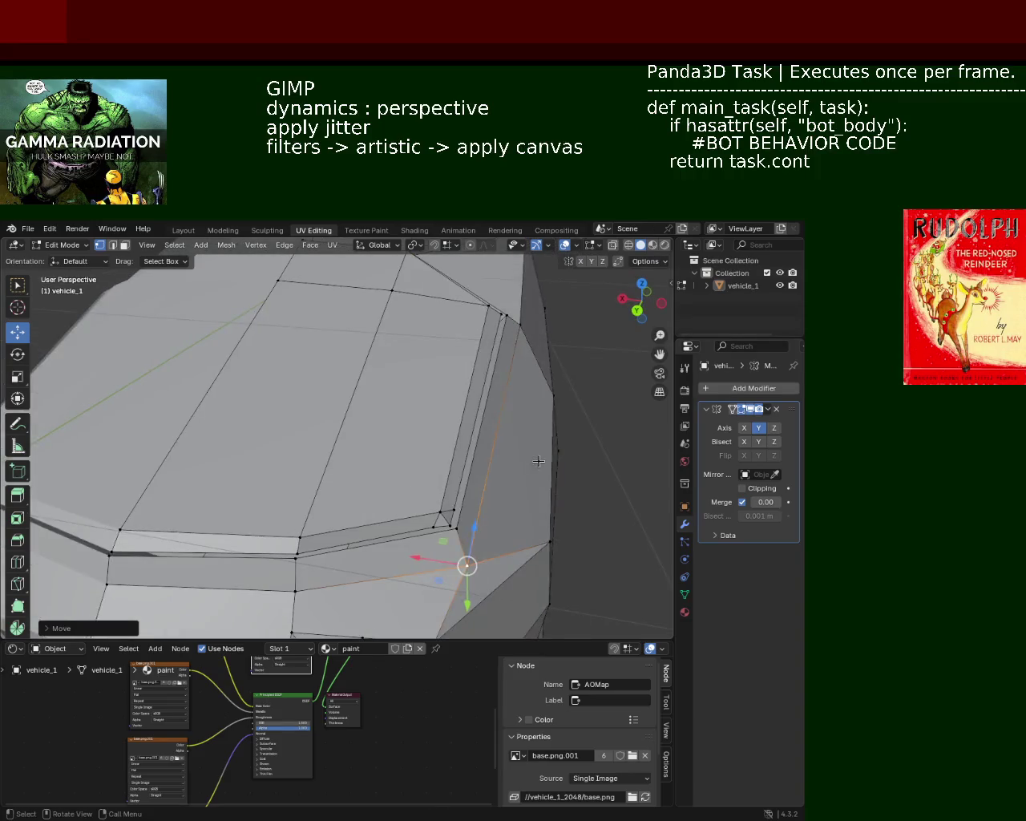
Step: Dissolve the redundant edge at the hood's seam corner
left_click(429, 517)
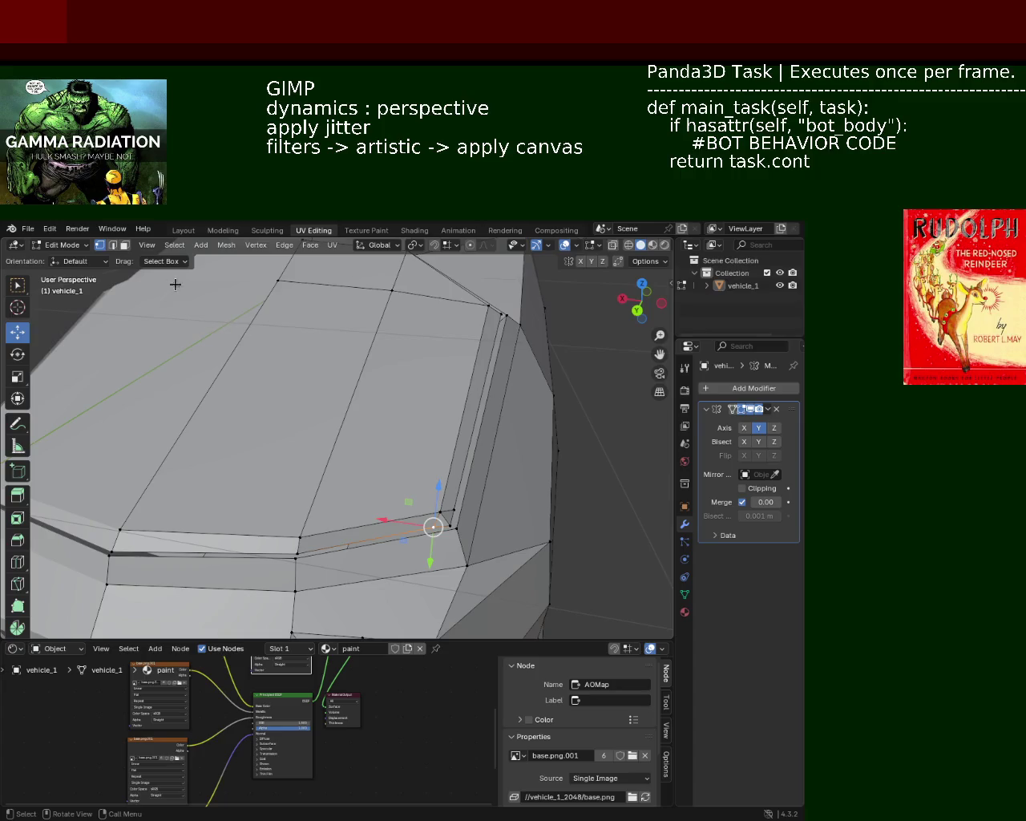
left_click(113, 245)
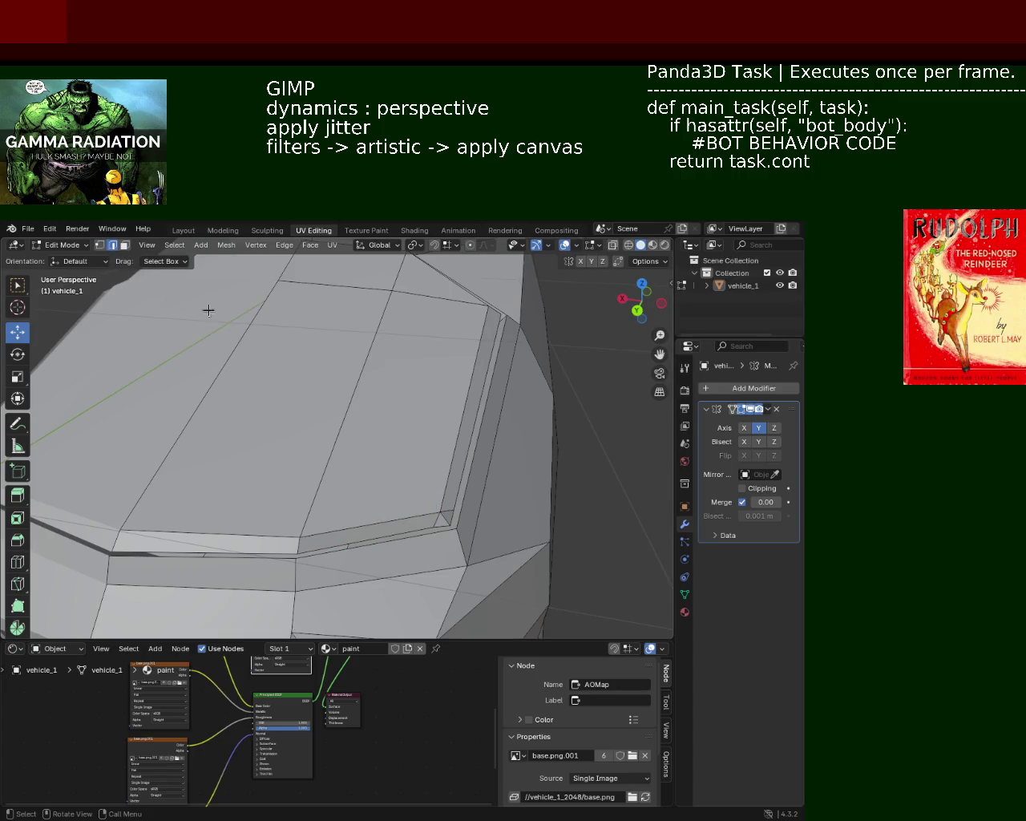
key("x")
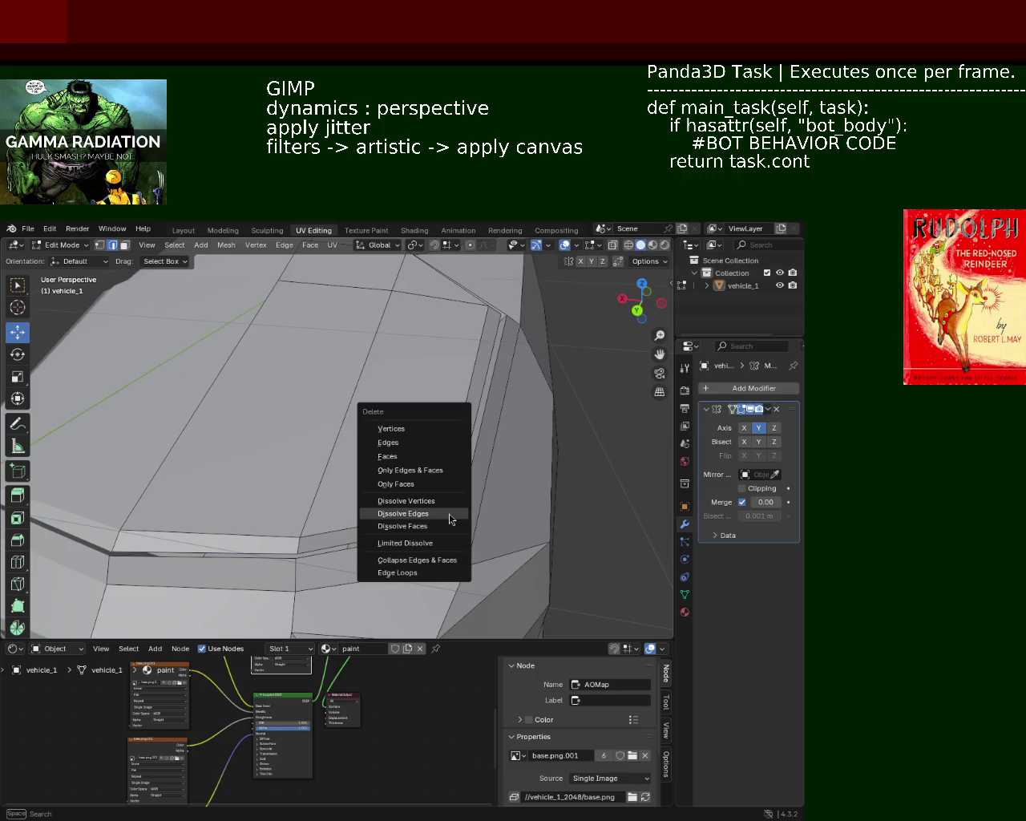
left_click(445, 510)
middle_click_drag(372, 487, 305, 489)
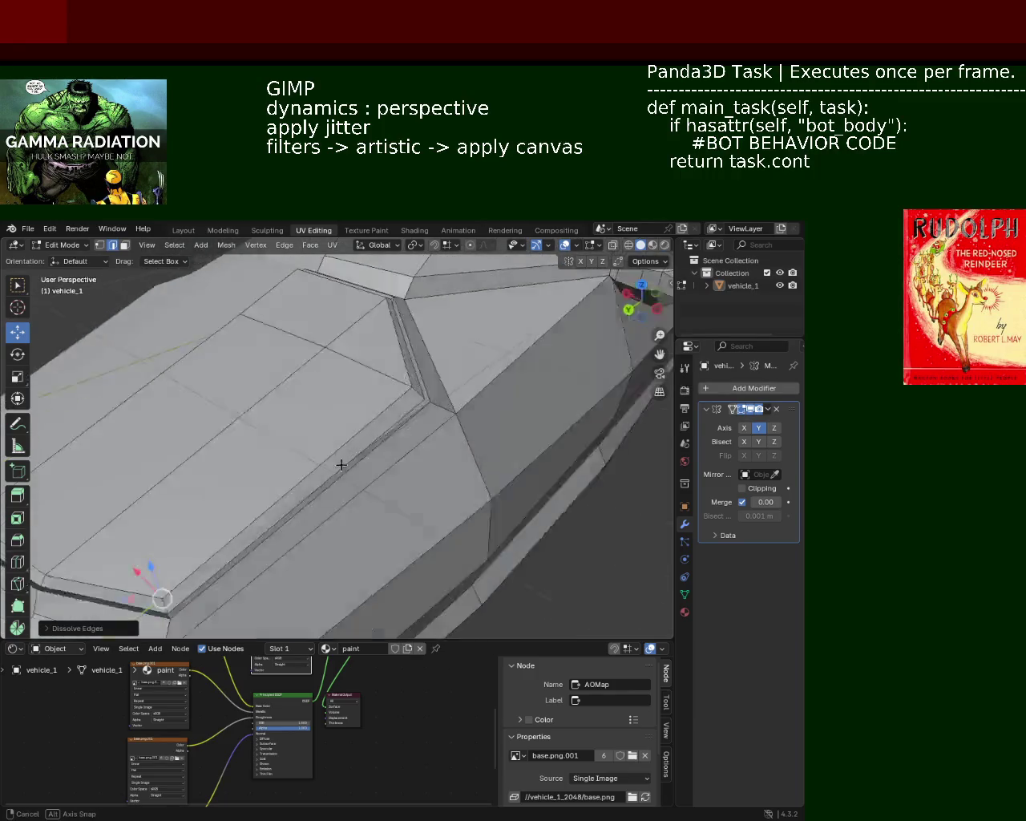
mouse_move(305, 489)
middle_mouse_down()
mouse_move(426, 432)
mouse_move(593, 460)
mouse_move(506, 407)
mouse_move(414, 392)
mouse_move(344, 497)
mouse_move(229, 494)
mouse_move(265, 425)
mouse_move(345, 417)
mouse_move(424, 416)
mouse_move(400, 456)
mouse_move(414, 434)
mouse_move(245, 446)
mouse_move(417, 473)
mouse_move(371, 473)
mouse_move(369, 442)
mouse_move(344, 483)
mouse_move(497, 529)
mouse_move(593, 481)
middle_mouse_up()
Step: Save vehicle_1.blend and turn off the Mirror modifier's Y axis
key("ctrl+s")
left_click(760, 435)
mouse_move(336, 449)
middle_mouse_down()
mouse_move(305, 470)
mouse_move(401, 456)
mouse_move(472, 468)
mouse_move(543, 459)
mouse_move(413, 424)
mouse_move(481, 437)
mouse_move(446, 466)
middle_mouse_up()
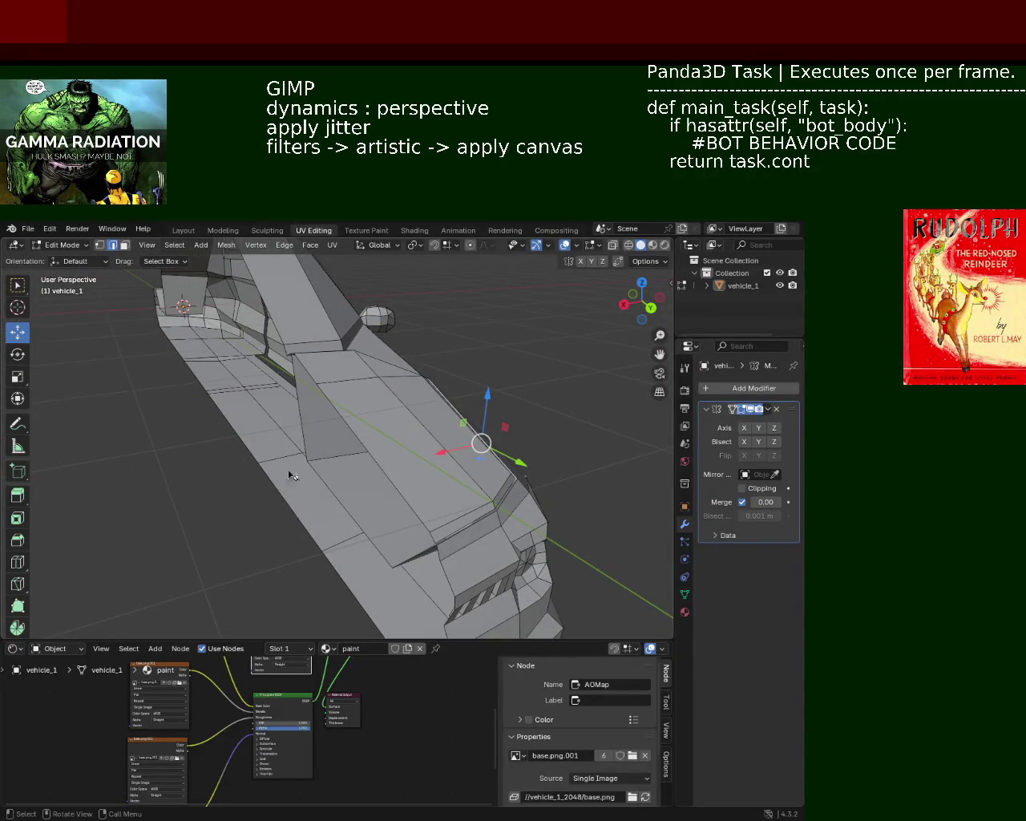
middle_click_drag(318, 448, 378, 410)
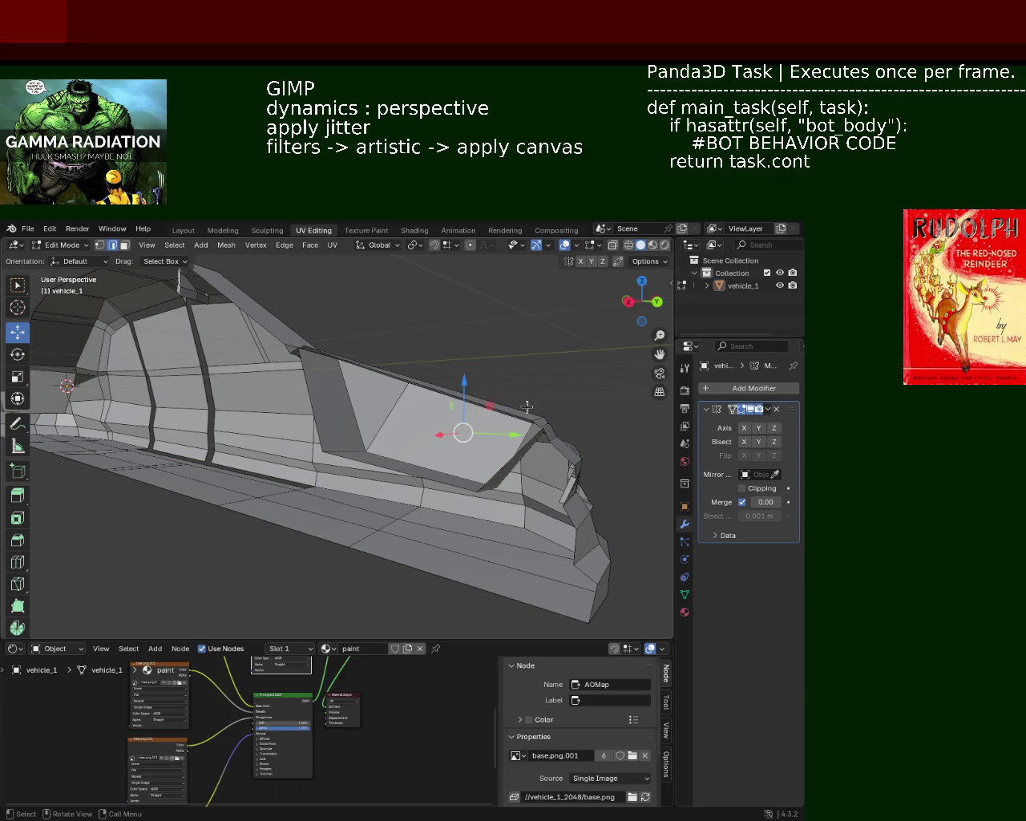
mouse_move(507, 356)
middle_mouse_down()
mouse_move(357, 399)
mouse_move(337, 417)
mouse_move(273, 414)
mouse_move(404, 417)
middle_mouse_up()
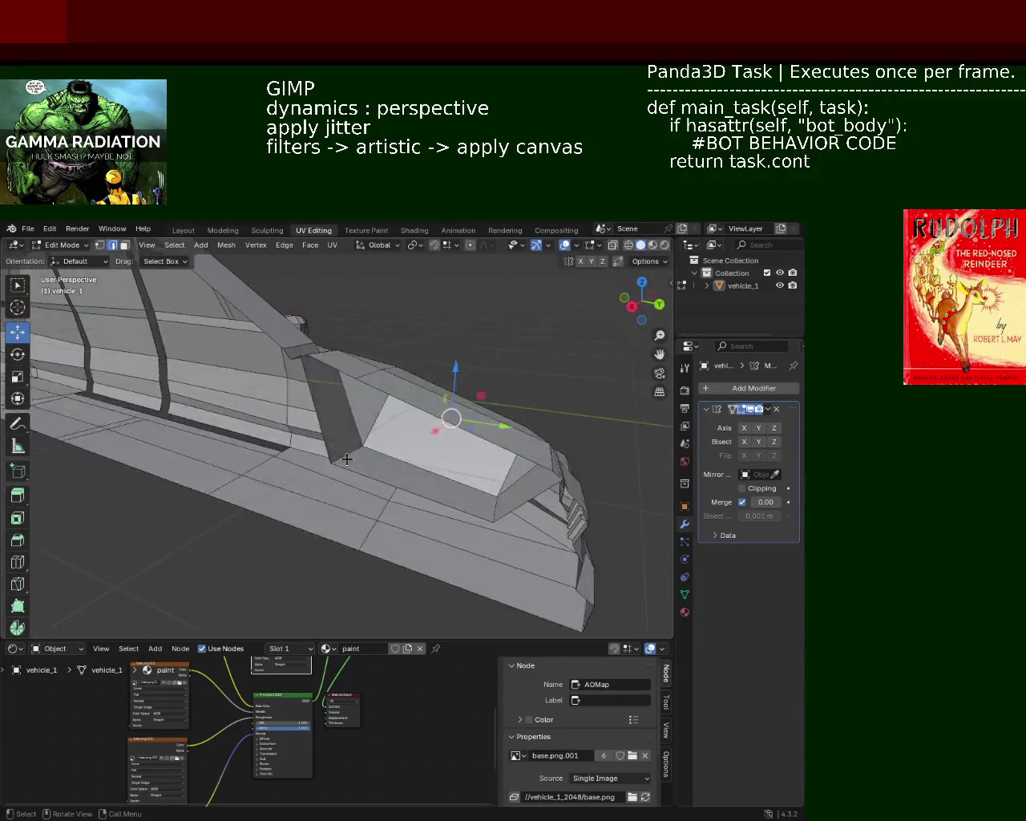
mouse_move(434, 419)
middle_mouse_down()
mouse_move(141, 458)
mouse_move(205, 428)
mouse_move(393, 429)
mouse_move(405, 340)
middle_mouse_up()
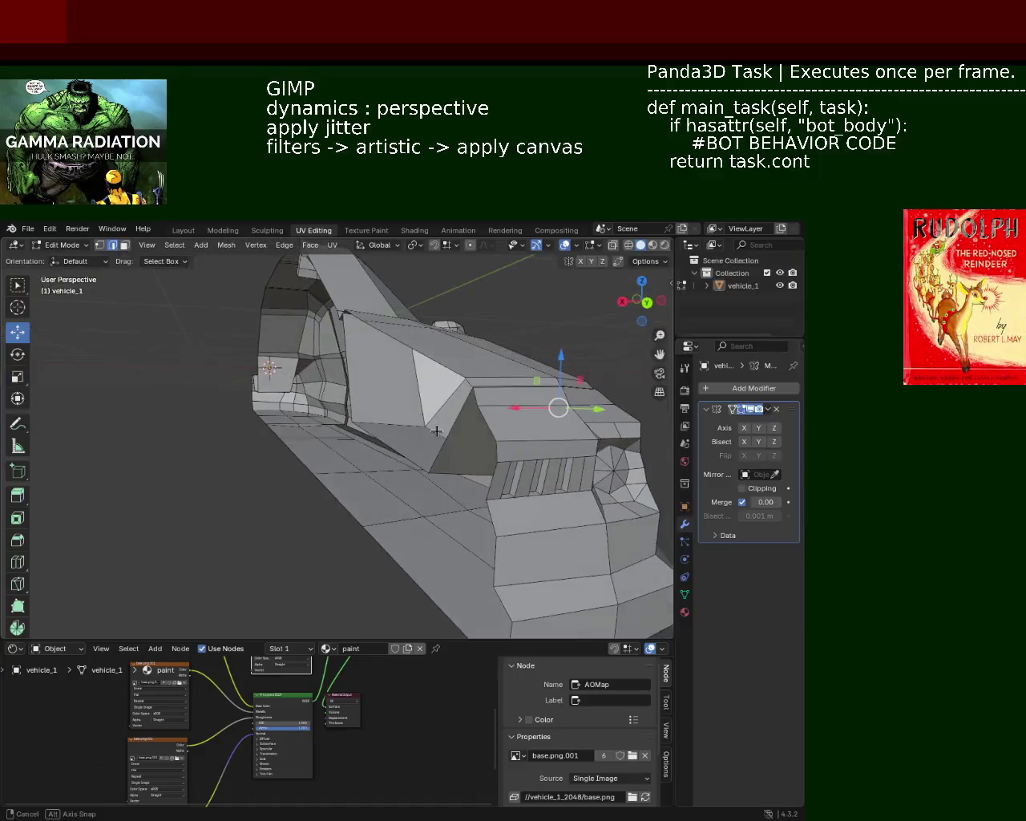
middle_click_drag(363, 444, 549, 470)
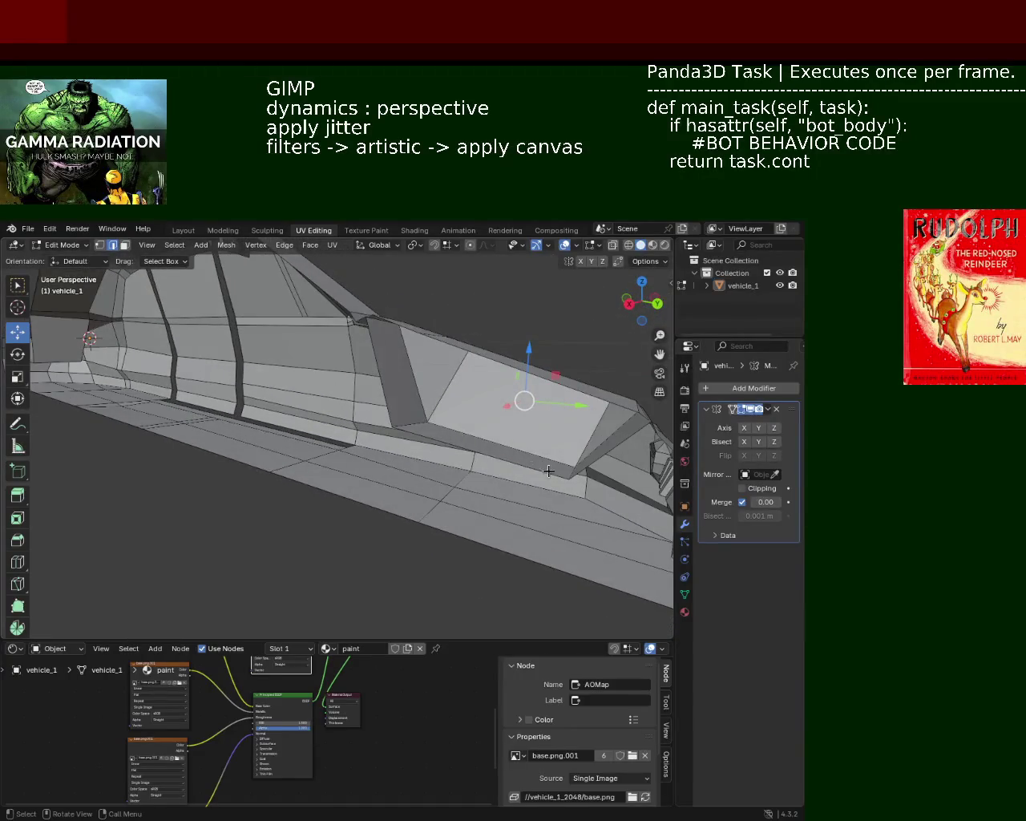
mouse_move(434, 428)
middle_mouse_down()
mouse_move(556, 442)
mouse_move(228, 385)
mouse_move(350, 383)
mouse_move(281, 403)
mouse_move(328, 417)
mouse_move(147, 429)
mouse_move(264, 399)
mouse_move(334, 340)
mouse_move(323, 344)
mouse_move(393, 342)
mouse_move(385, 356)
mouse_move(404, 400)
mouse_move(265, 346)
middle_mouse_up()
scroll(404, 401, "up", 3)
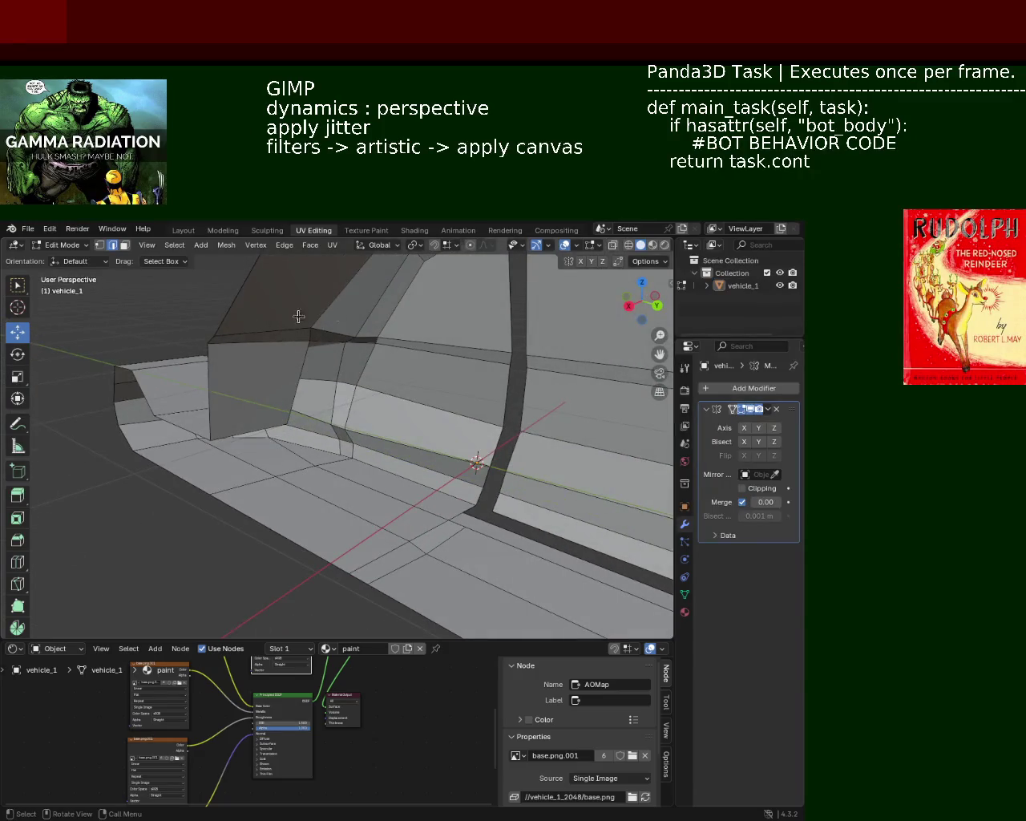
mouse_move(344, 543)
middle_mouse_down()
mouse_move(305, 481)
mouse_move(412, 497)
mouse_move(334, 406)
mouse_move(336, 496)
mouse_move(358, 451)
middle_mouse_up()
mouse_move(353, 356)
middle_mouse_down()
mouse_move(429, 393)
mouse_move(395, 432)
mouse_move(412, 418)
mouse_move(464, 418)
middle_mouse_up()
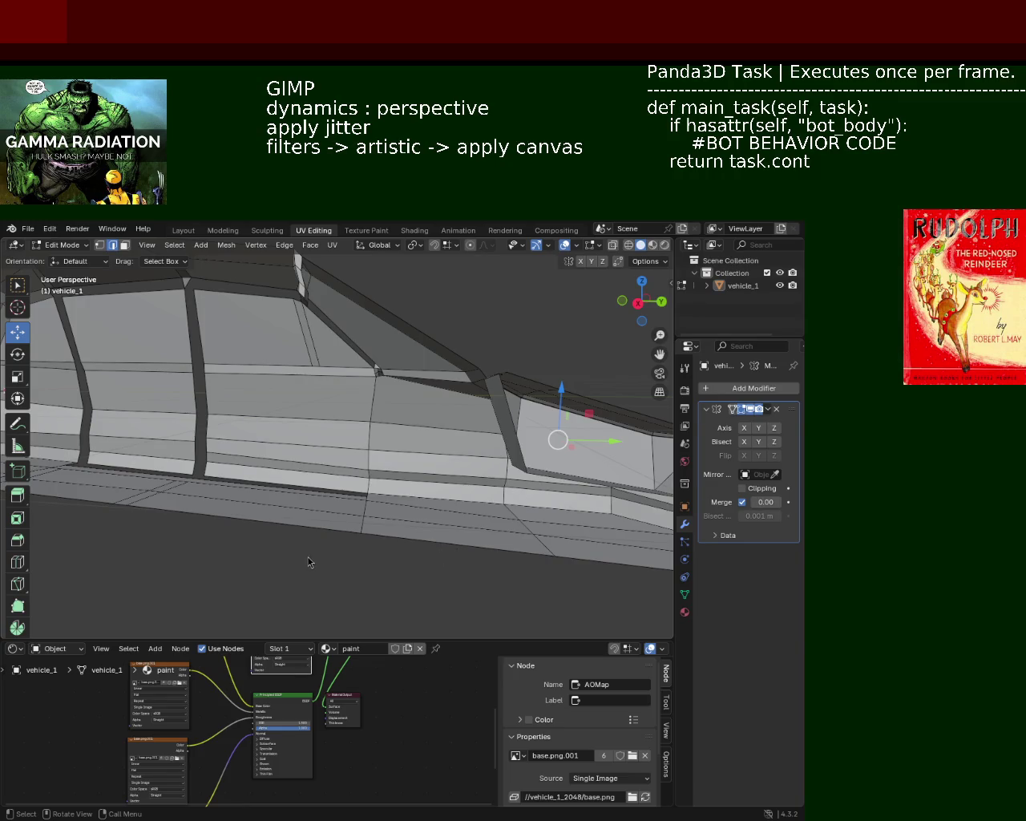
mouse_move(485, 392)
middle_mouse_down("shift")
mouse_move(425, 374)
mouse_move(513, 391)
mouse_move(449, 377)
middle_mouse_up("shift")
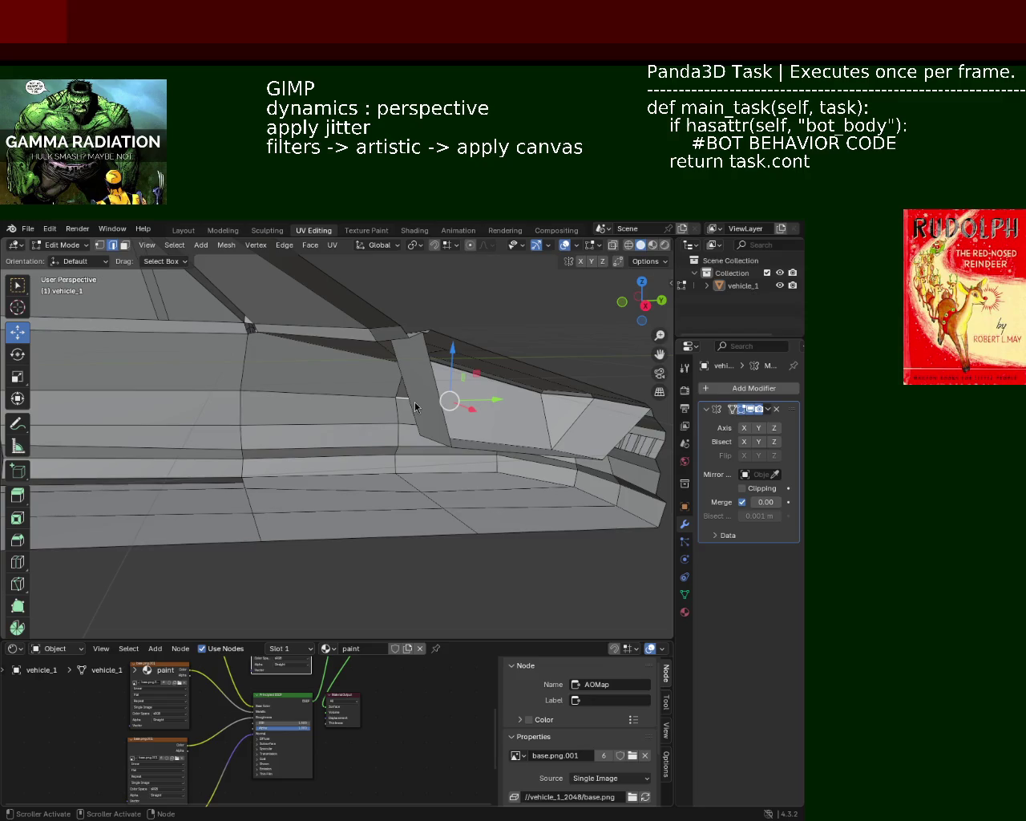
mouse_move(328, 388)
middle_mouse_down()
mouse_move(227, 406)
mouse_move(346, 403)
middle_mouse_up()
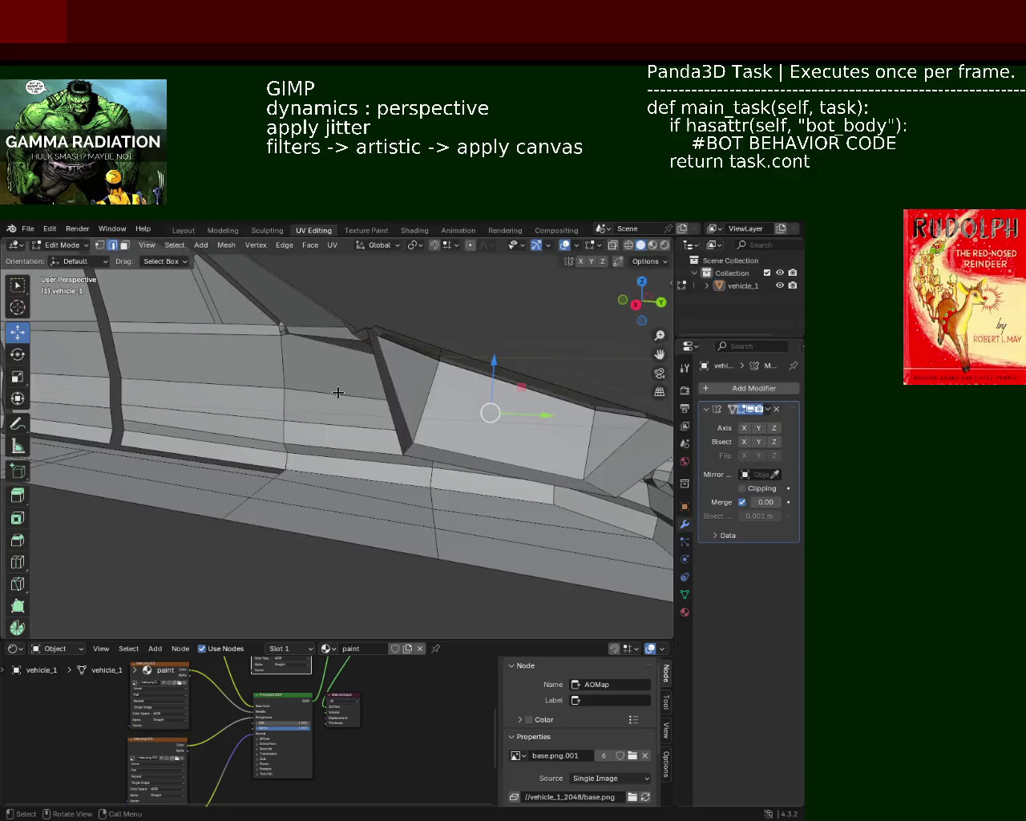
scroll(341, 369, "down", 5)
mouse_move(256, 406)
middle_mouse_down()
mouse_move(387, 411)
mouse_move(210, 433)
middle_mouse_up()
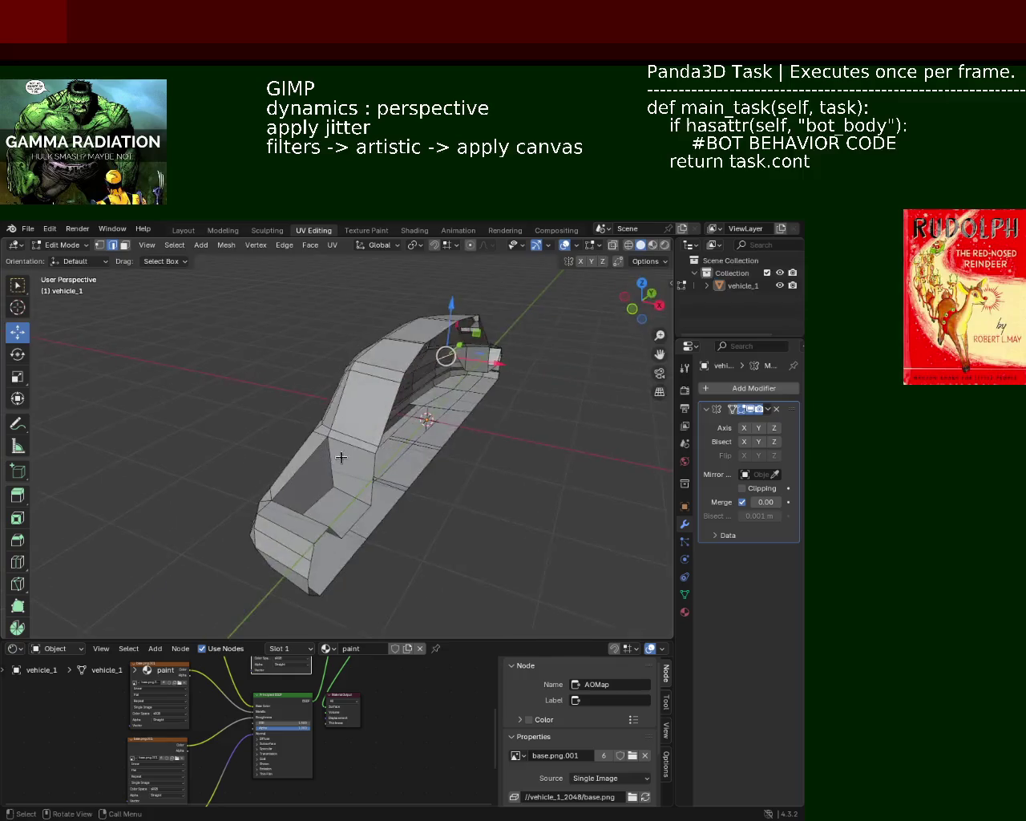
middle_click_drag(210, 433, 318, 446)
scroll(318, 446, "up", 5)
mouse_move(224, 400)
middle_mouse_down()
mouse_move(347, 438)
mouse_move(121, 390)
middle_mouse_up()
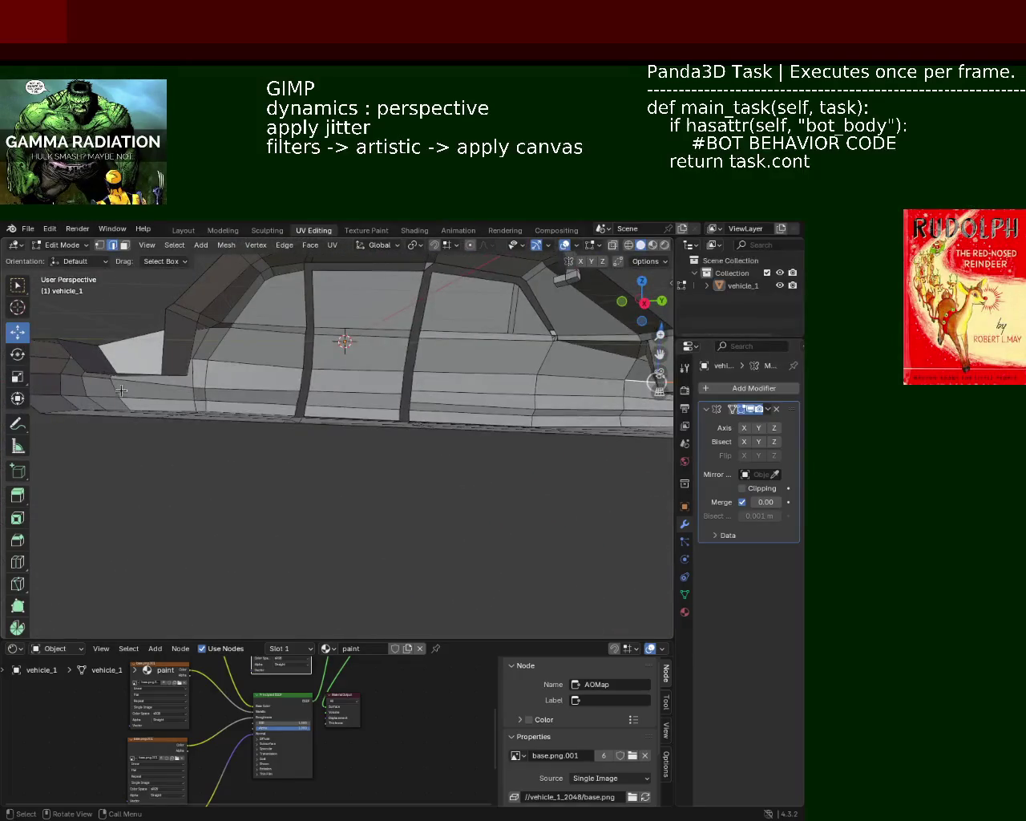
mouse_move(120, 391)
middle_mouse_down()
mouse_move(267, 389)
mouse_move(206, 390)
mouse_move(397, 435)
mouse_move(323, 387)
mouse_move(353, 392)
middle_mouse_up()
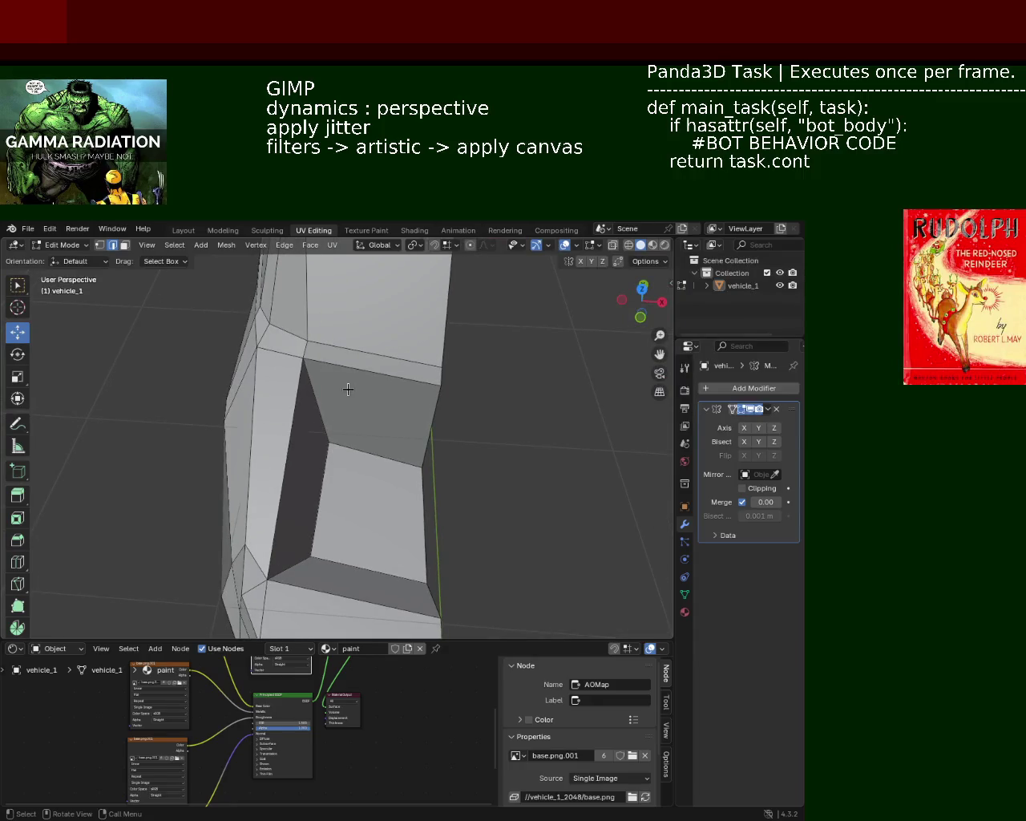
Step: In vertex mode, fill the open gap between its four corner vertices with a new face
left_click(100, 245)
left_click(303, 359)
scroll(305, 433, "down", 2, "shift")
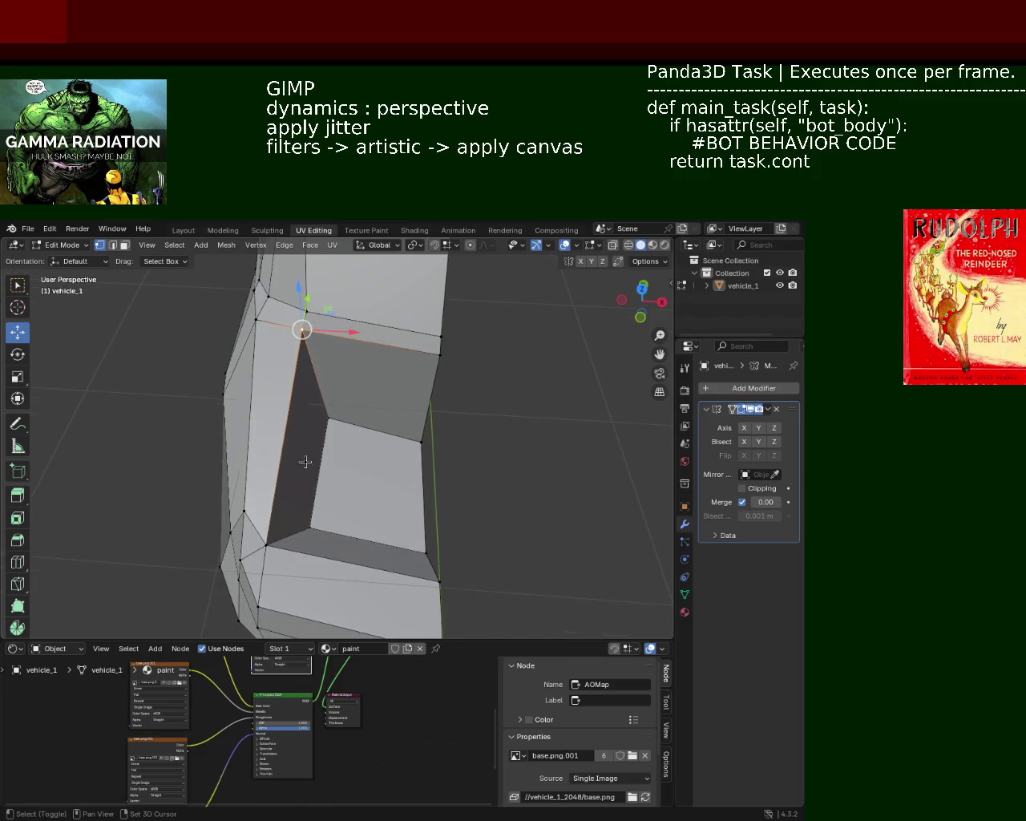
left_click(266, 545, "shift")
left_click(439, 580, "shift")
left_click(439, 355, "shift")
key("f")
mouse_move(337, 362)
middle_mouse_down()
mouse_move(402, 349)
mouse_move(128, 301)
middle_mouse_up()
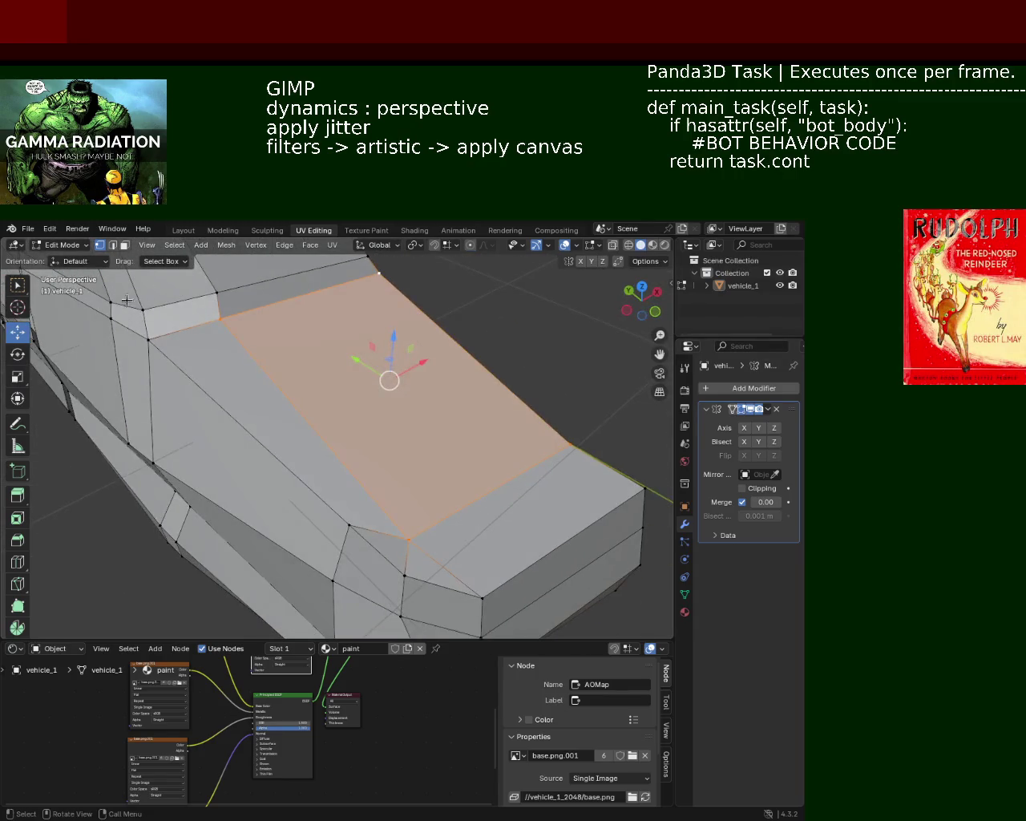
Step: Vertex Slide a body vertex along its edge to a new position
left_click(577, 338)
left_click(569, 444)
left_click(407, 537)
left_click(232, 323, "ctrl")
key("ctrl+e")
key("Escape")
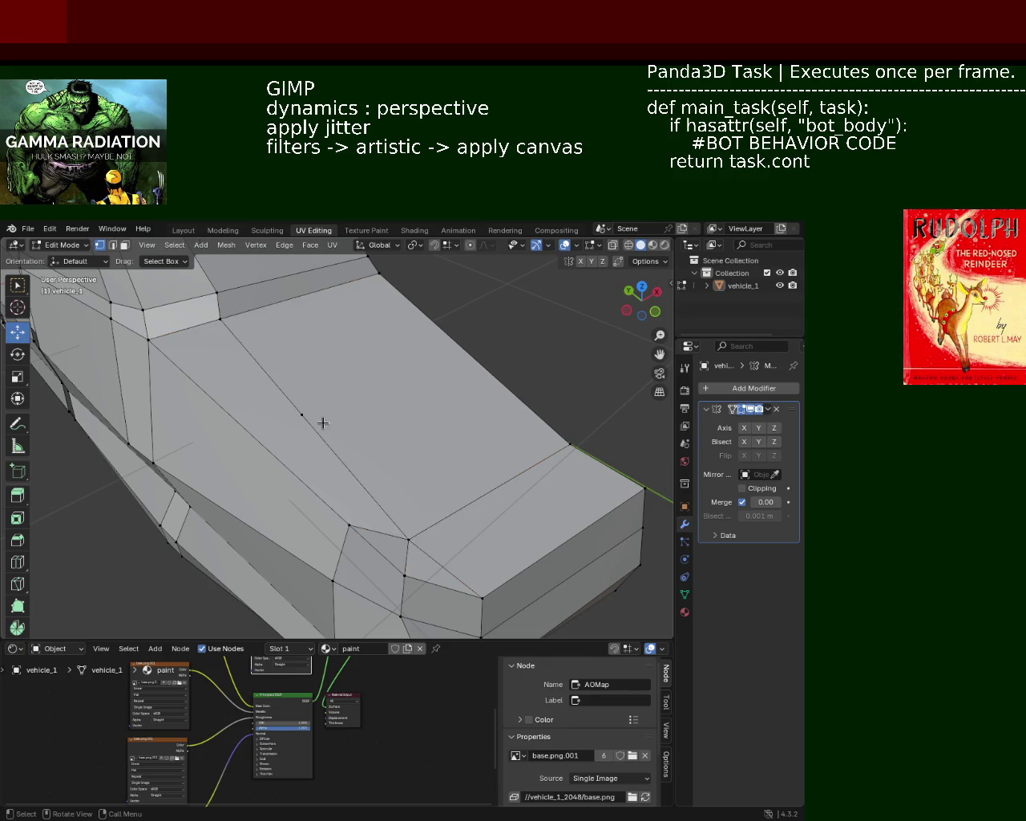
key("shift+v")
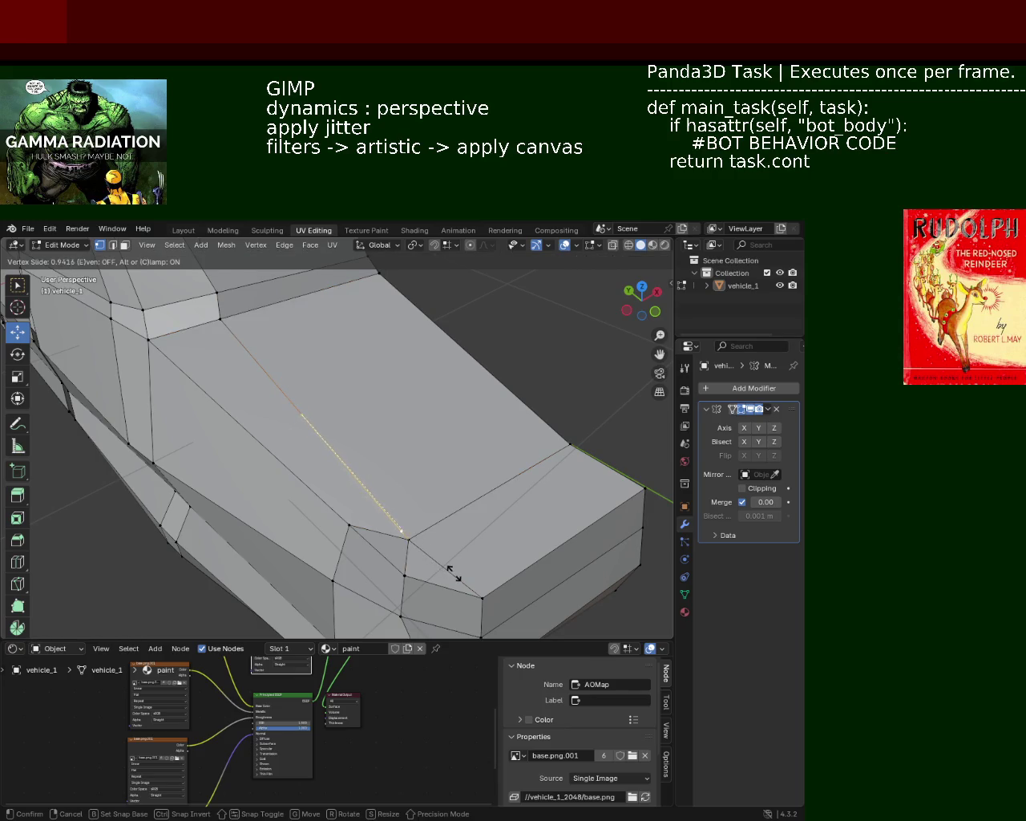
left_click(454, 576)
Step: Vertex Slide the lower vertex of the edge running up to the top vertex
left_click(569, 444)
left_click(370, 273, "shift")
key("ctrl+e")
key("Escape")
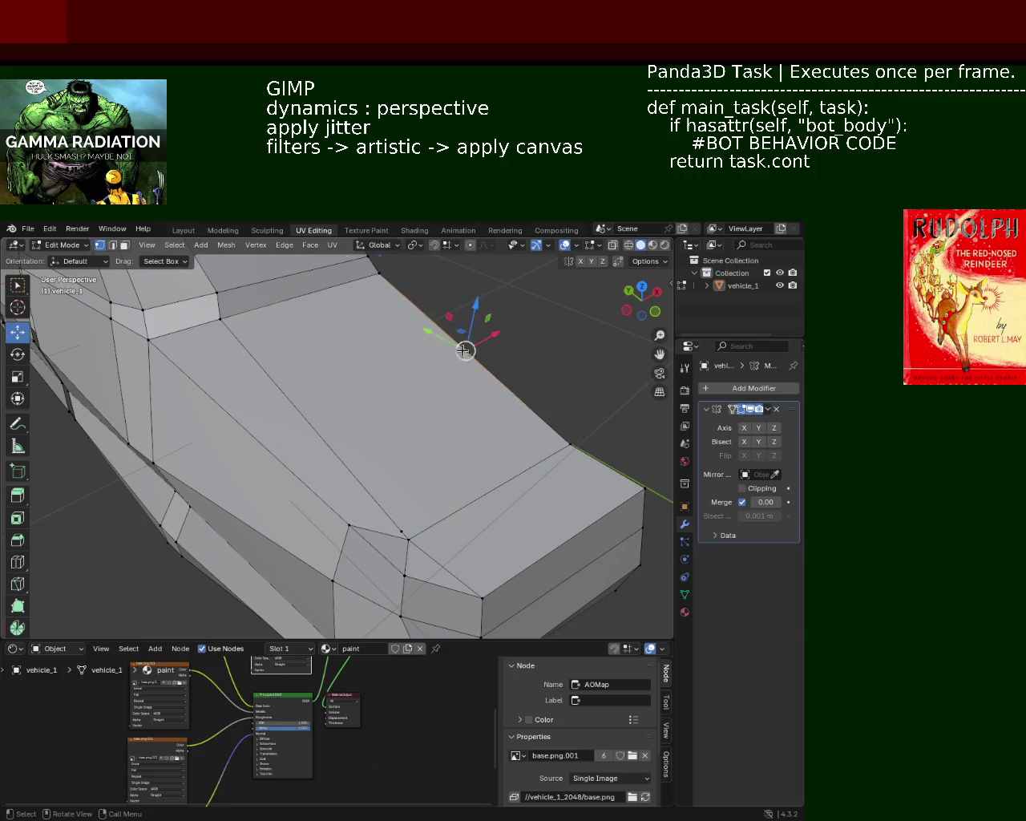
key("shift+v")
left_click(584, 483)
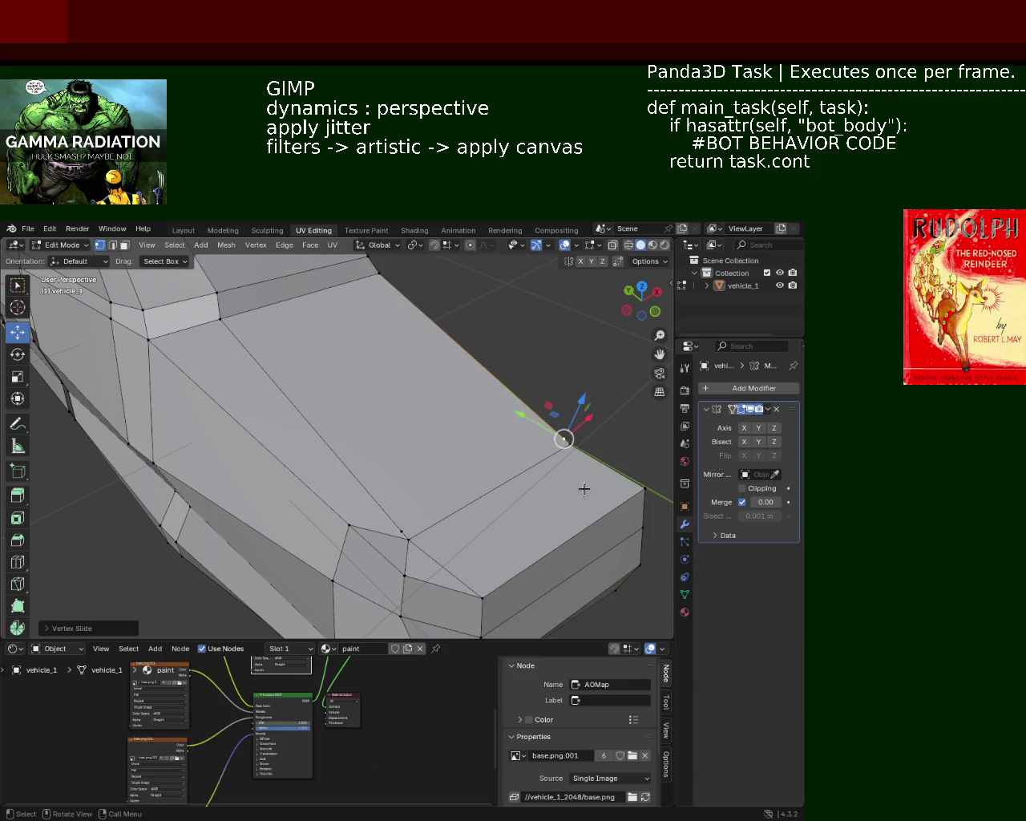
Step: Subdivide the top panel's upper border edge and slide the new vertex near the seam corner
left_click(399, 534, "shift")
left_click(396, 531)
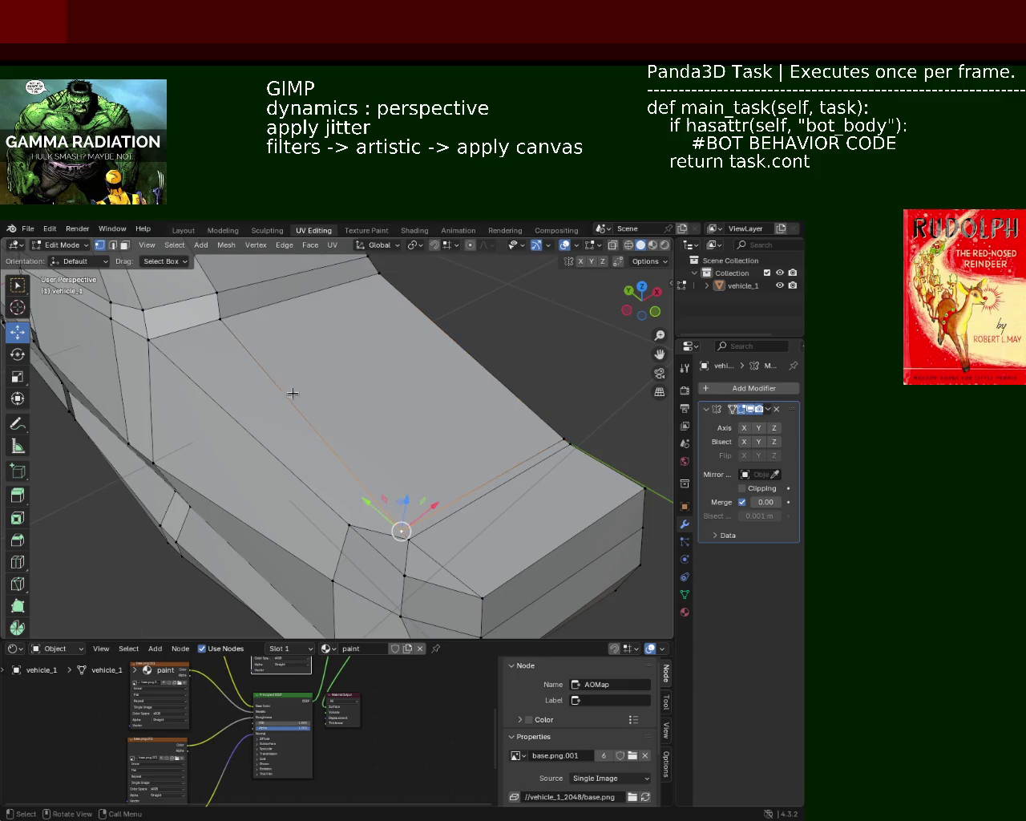
left_click(219, 319)
left_click(370, 278, "ctrl")
right_click(370, 278)
left_click(360, 293)
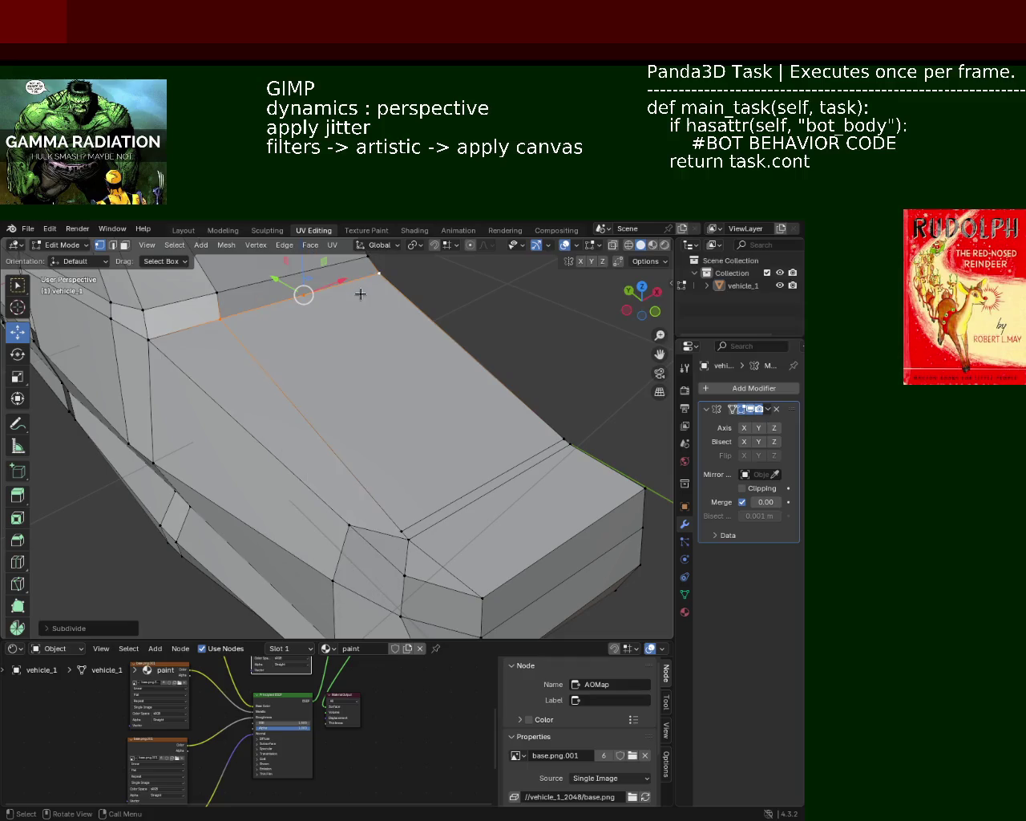
left_click(305, 293)
key("shift+v")
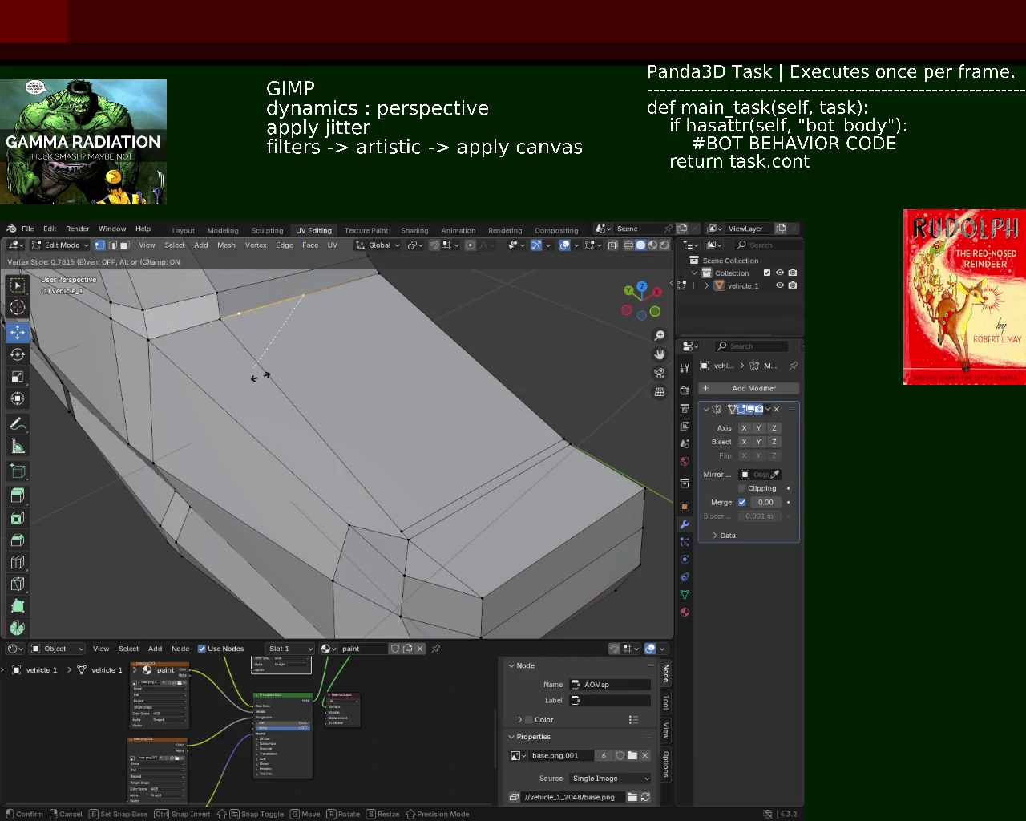
left_click(245, 377)
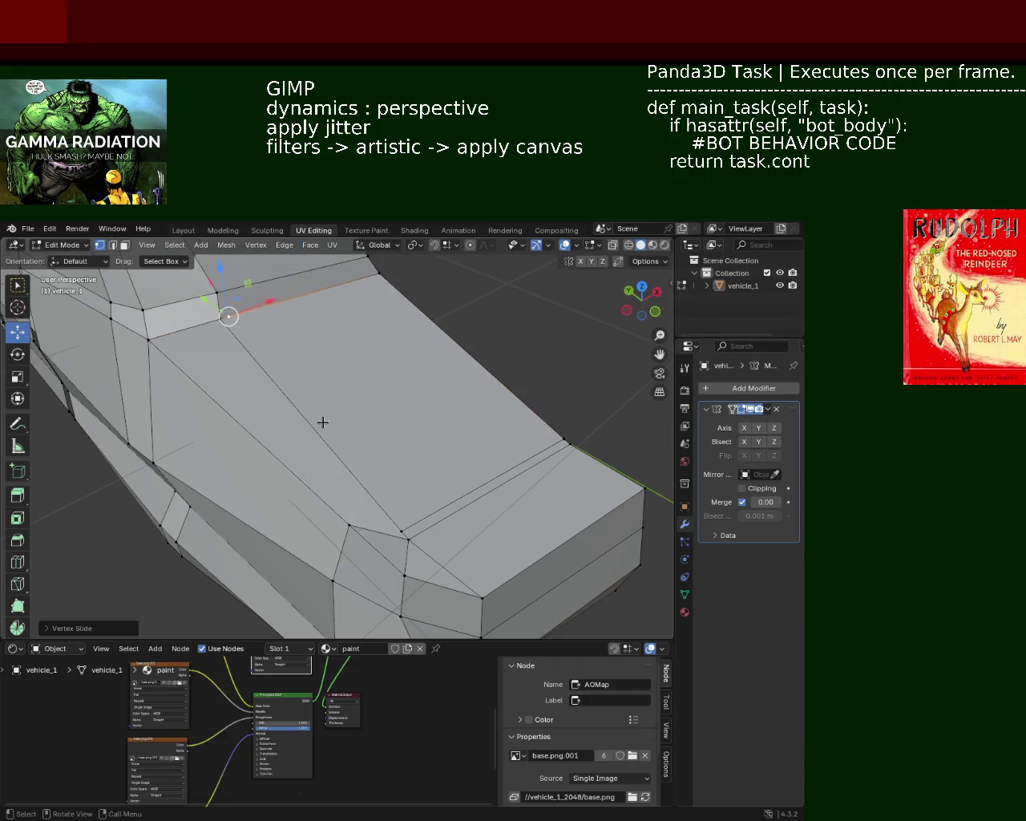
Step: Subdivide the lower border edge and slide its new vertex beside the seam corner
left_click(426, 554)
left_click(567, 451, "shift")
right_click(567, 451)
left_click(481, 453)
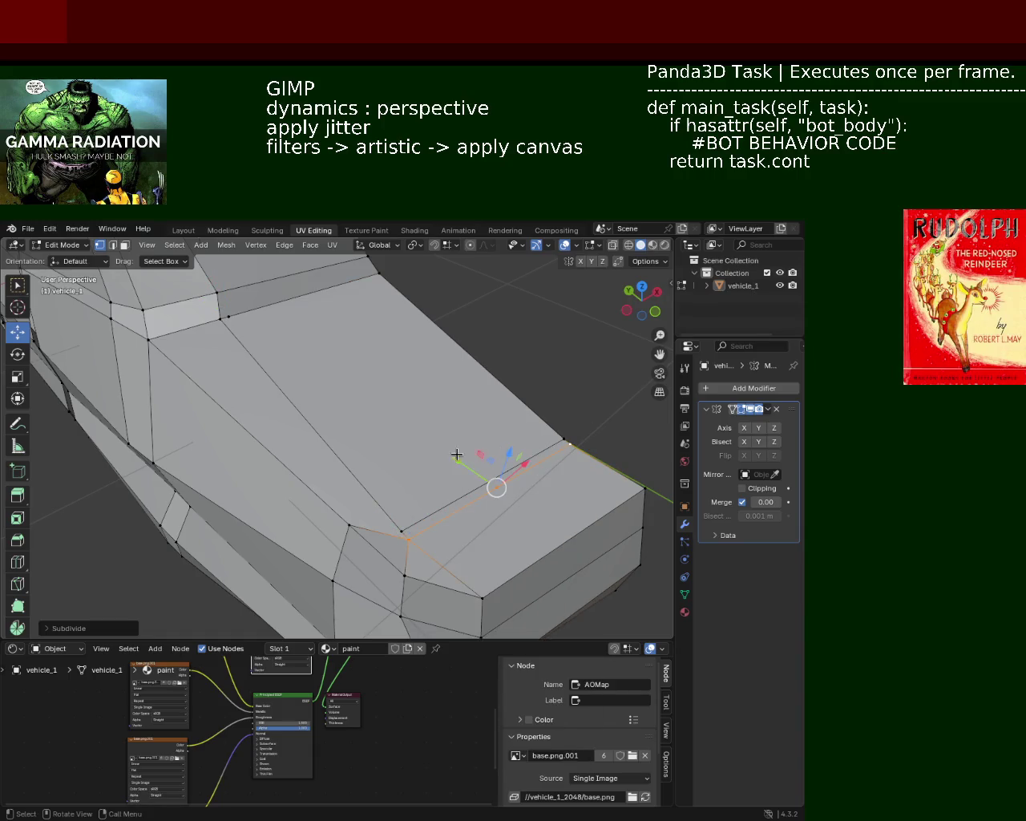
left_click(489, 490)
key("shift+v")
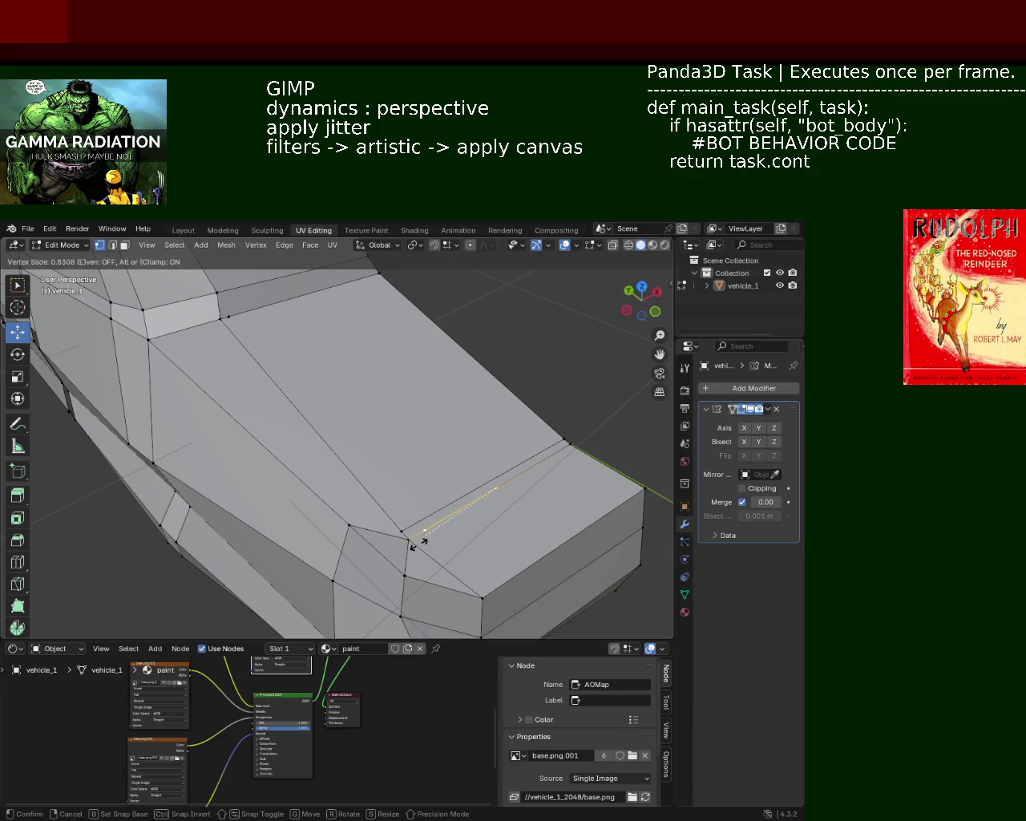
left_click(406, 552)
left_click(229, 317, "shift")
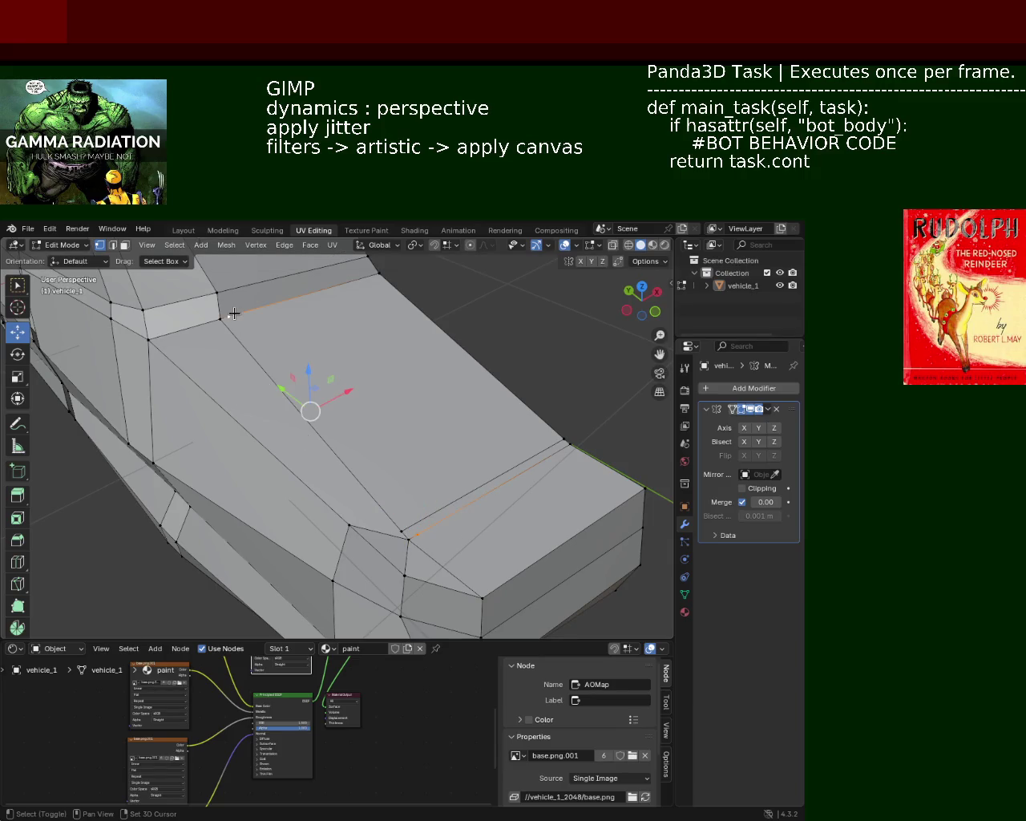
left_click(228, 317)
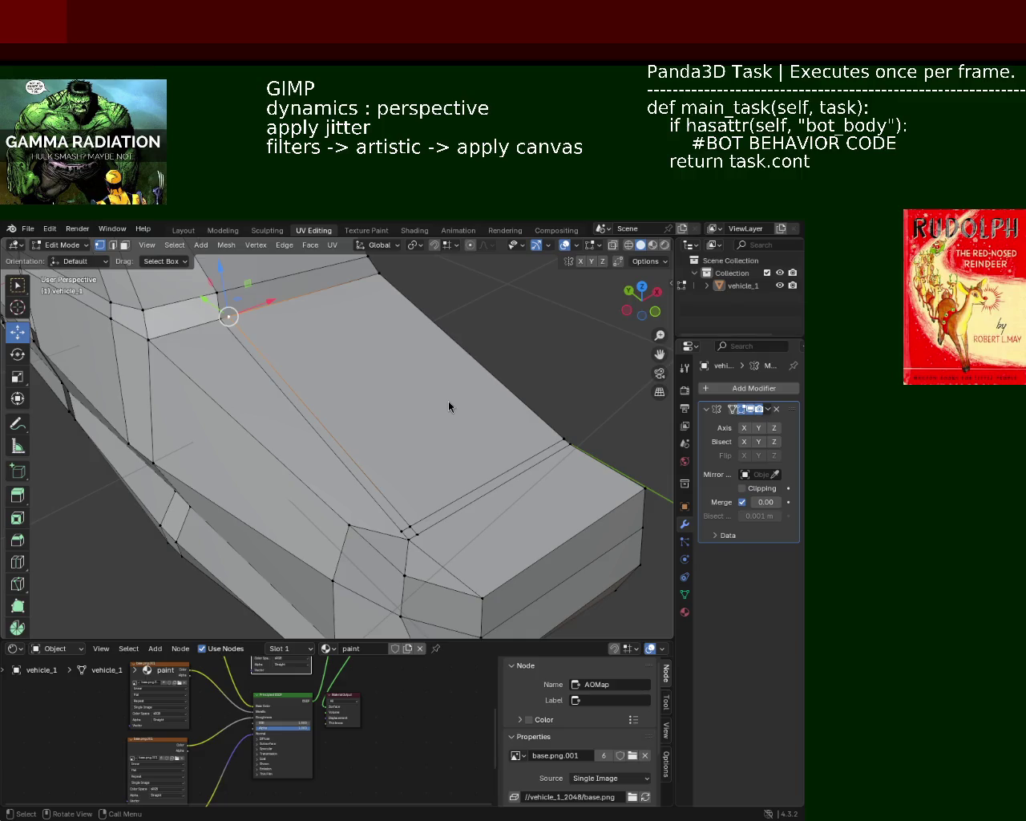
Step: Orbit the view slightly around vehicle_1's sloped top panel
middle_click_drag(335, 403, 236, 371)
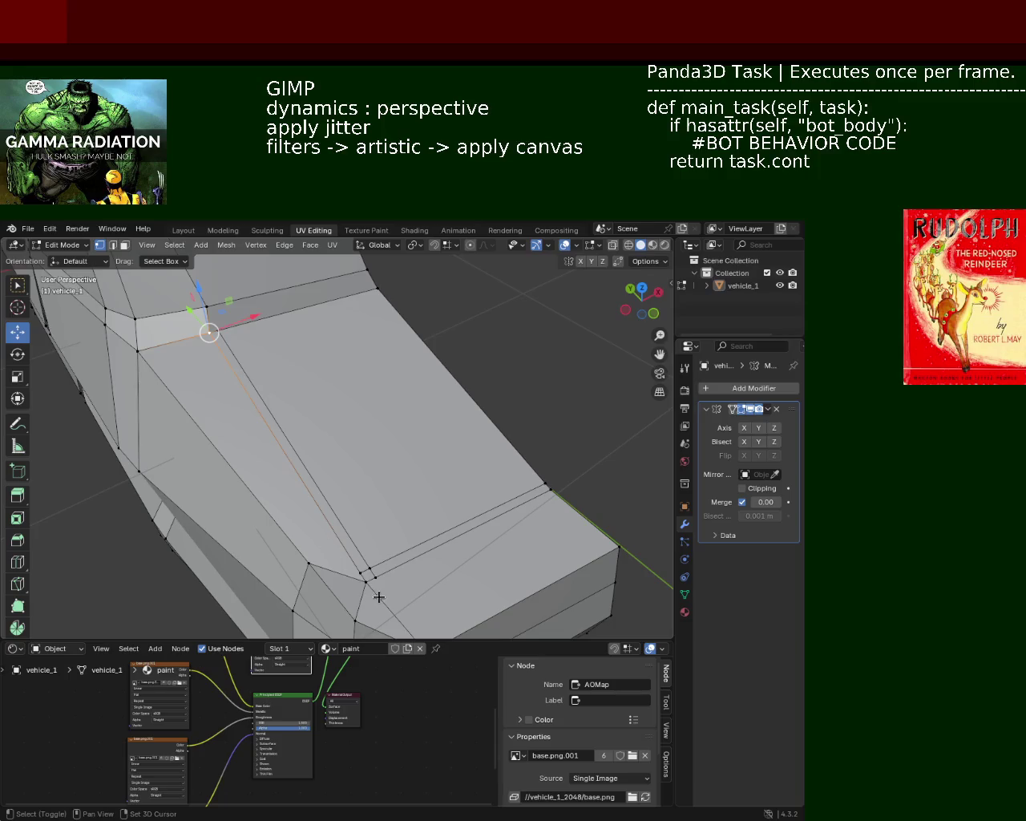
Step: Vertex Slide both ends of the new seam next to the original edge
left_click(359, 572, "shift")
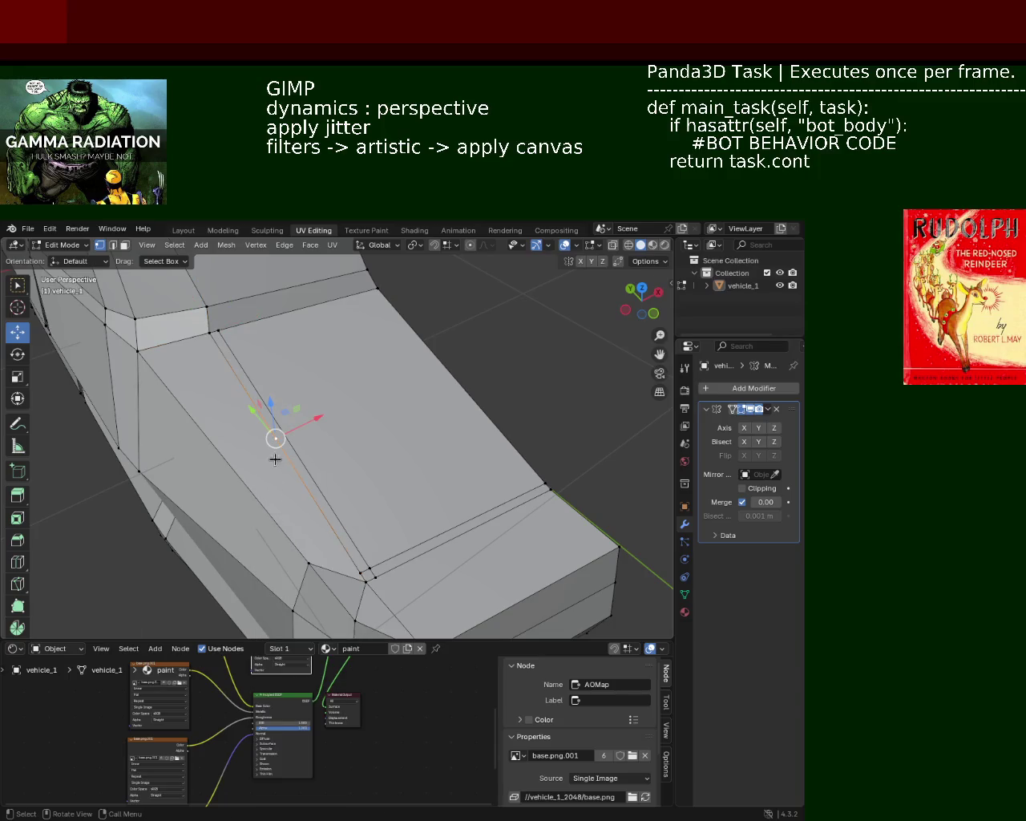
key("shift+v")
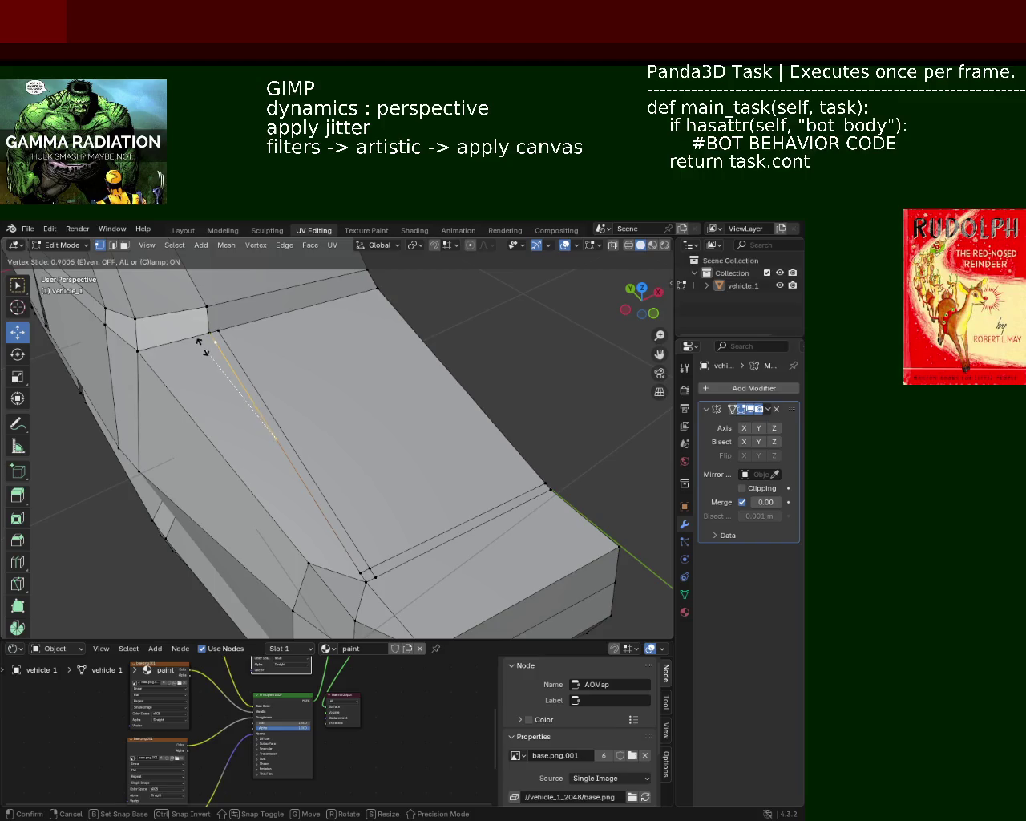
left_click(203, 347)
left_click(377, 288)
left_click(541, 481, "shift")
key("shift+v")
left_click(385, 291)
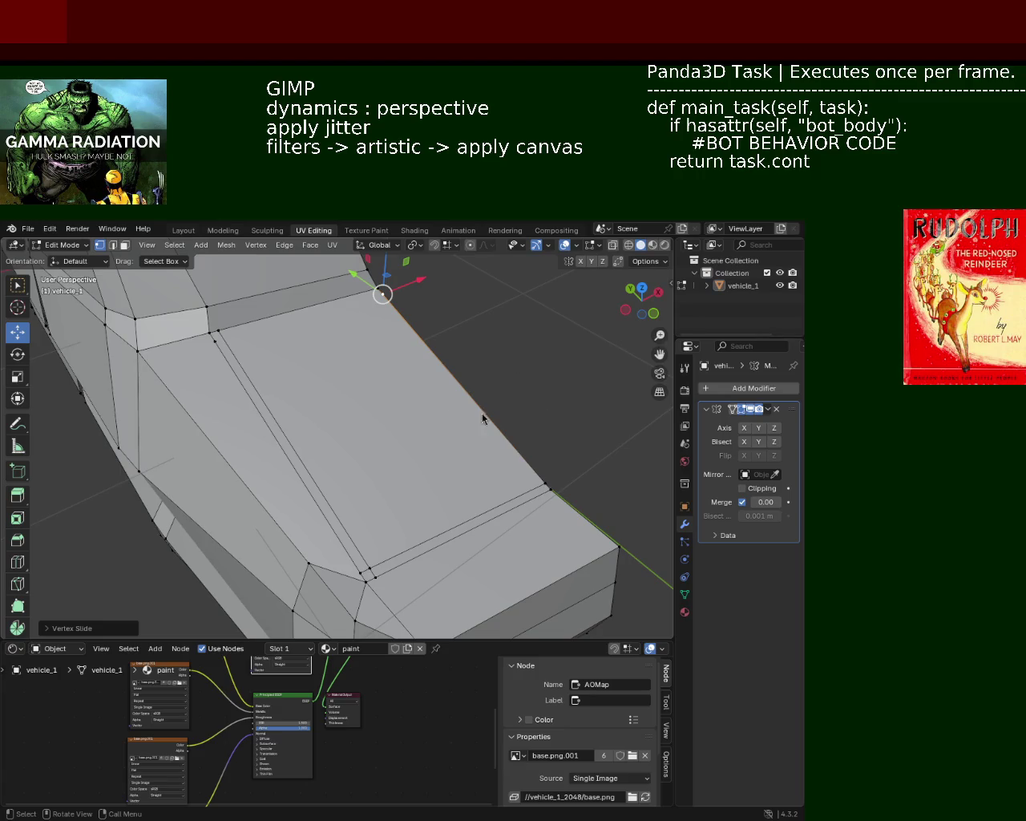
Step: Reselect the seam's top vertex, check the seam, and pick the left vertex pair
left_click(210, 340)
left_click(392, 293, "shift")
left_click(392, 294)
mouse_move(247, 363)
middle_mouse_down()
mouse_move(341, 385)
mouse_move(371, 347)
mouse_move(321, 378)
mouse_move(357, 401)
mouse_move(244, 385)
middle_mouse_up()
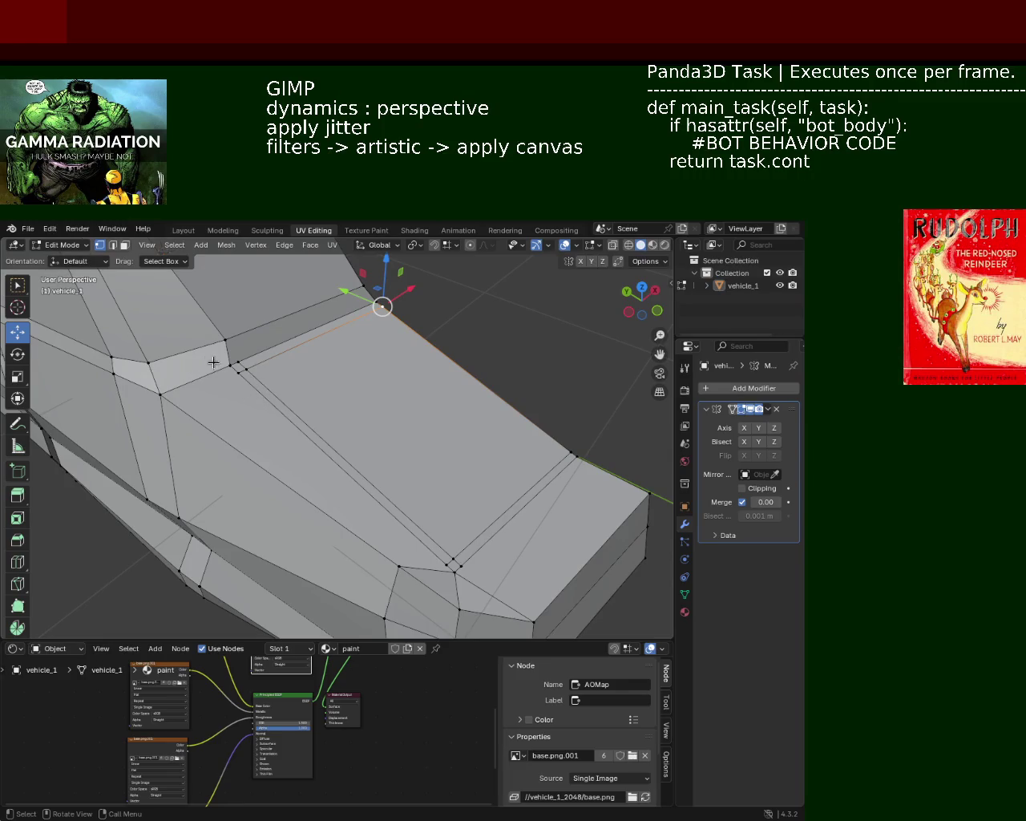
left_click(250, 368)
Step: Nudge the seam vertices slightly along X, then move the seam edge along Y into line
left_click(249, 367, "shift")
left_click(457, 559, "shift")
left_click(459, 567, "shift")
left_click_drag(373, 426, 367, 429)
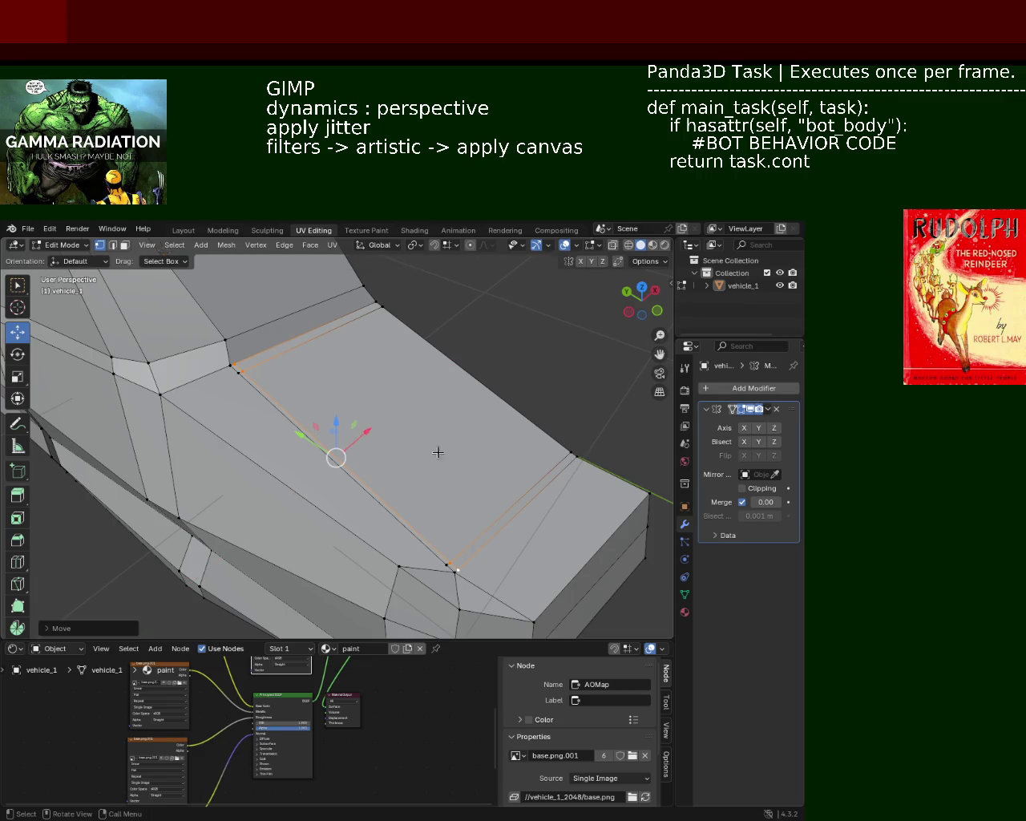
middle_click_drag(438, 453, 481, 464)
left_click(518, 464)
left_click(324, 531, "shift")
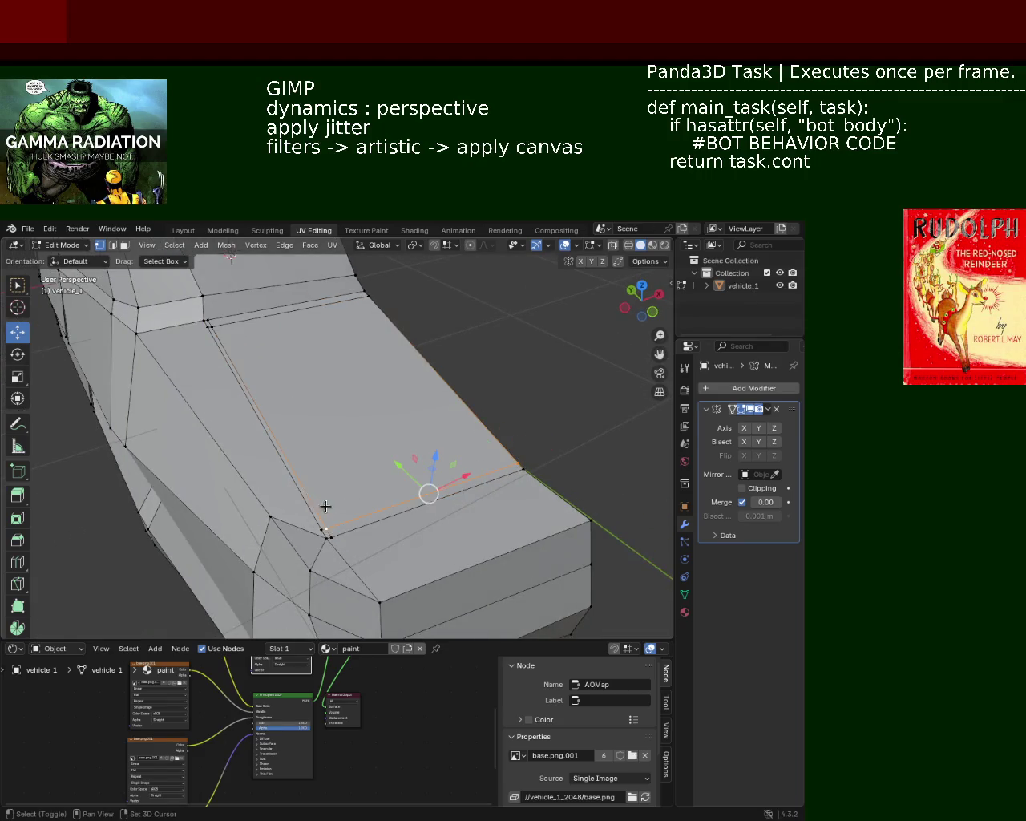
key("g")
key("y")
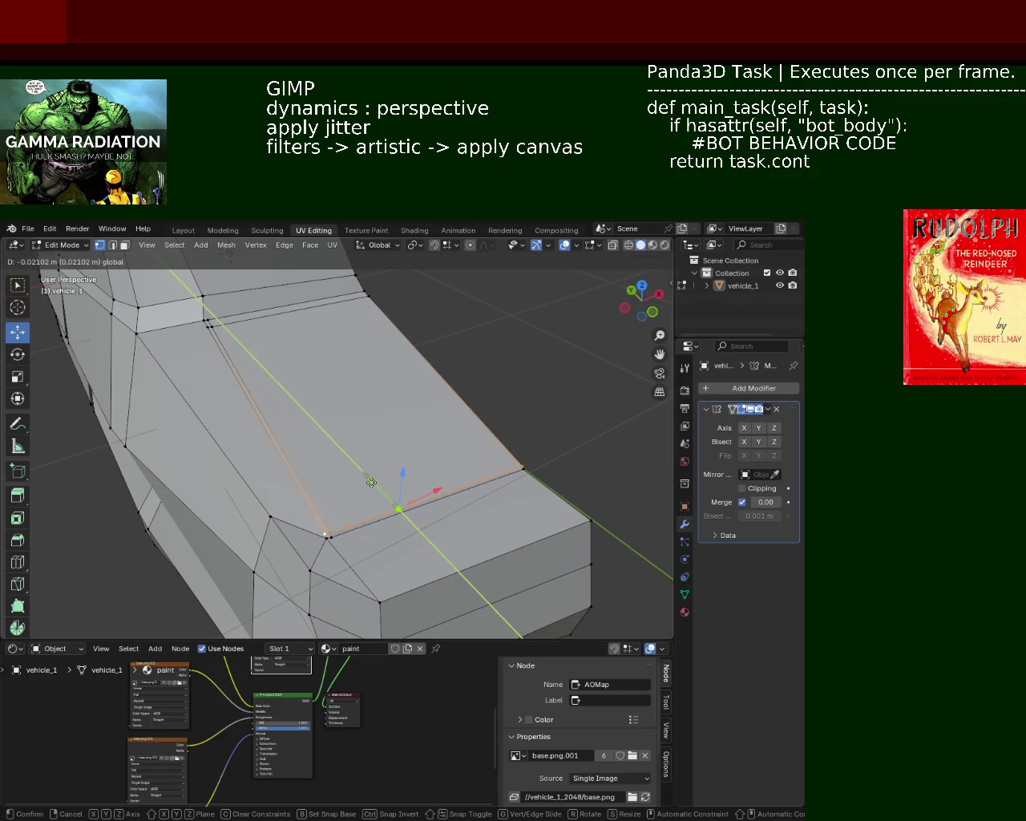
left_click(372, 482)
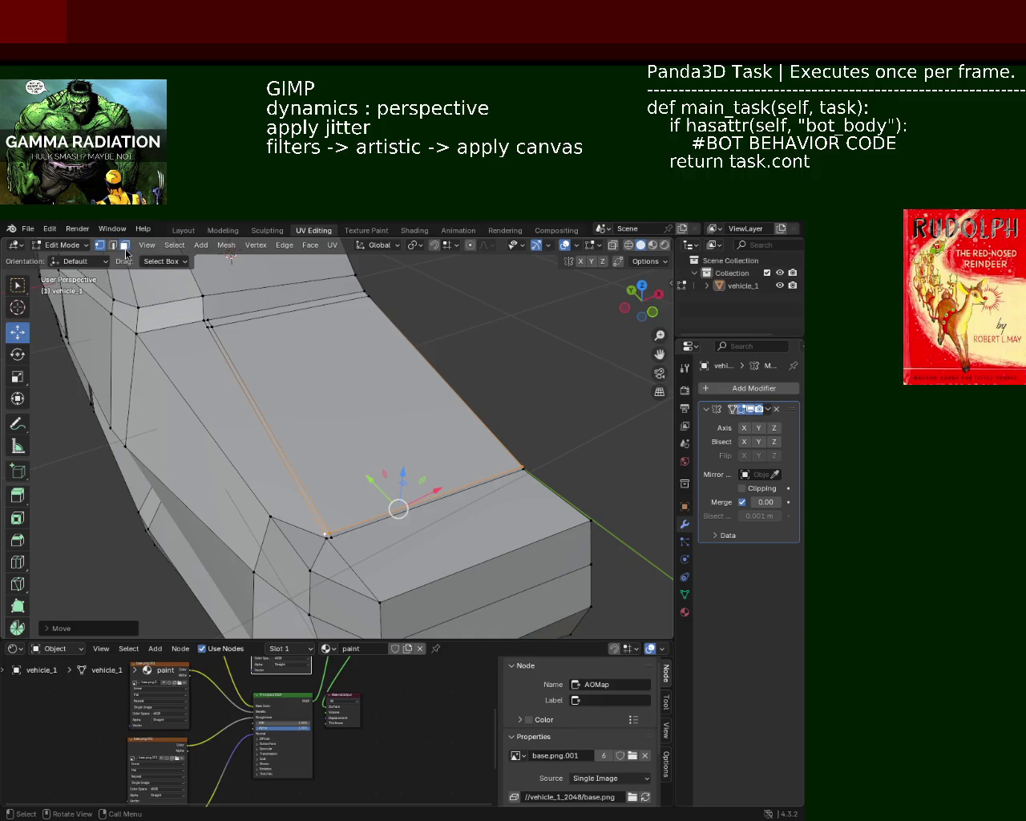
Step: Delete the thin strip's faces, leaving an open panel-gap slot
left_click(238, 367)
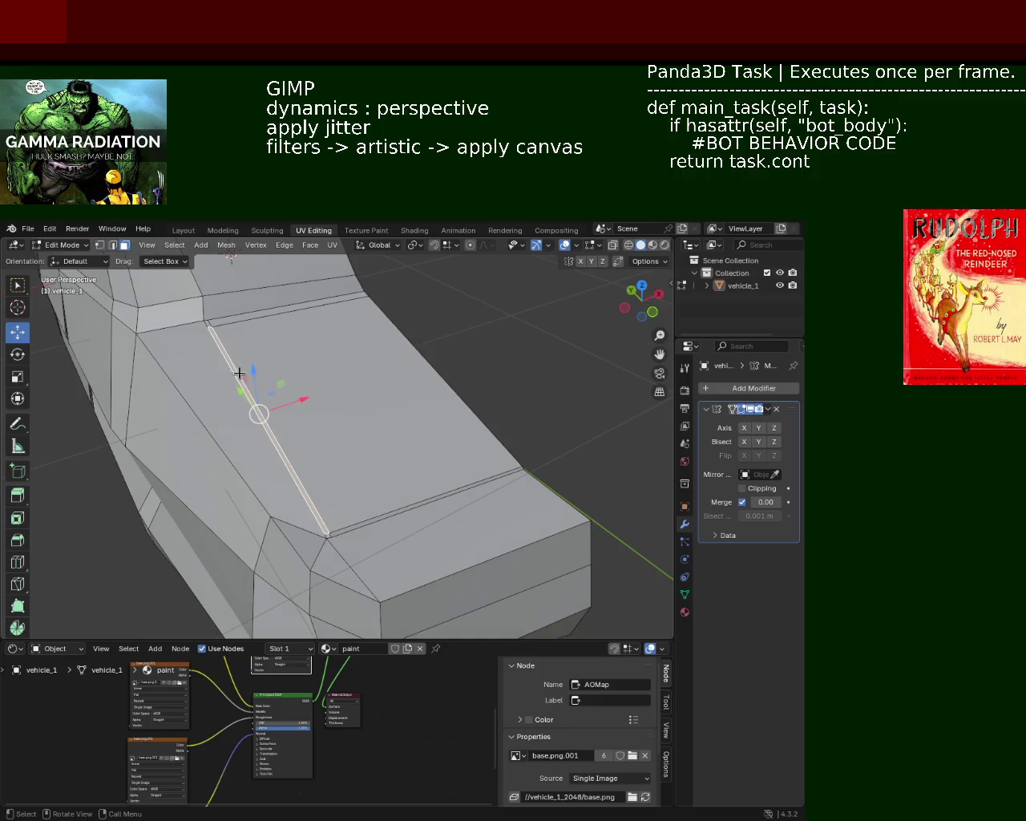
left_click(338, 532, "shift")
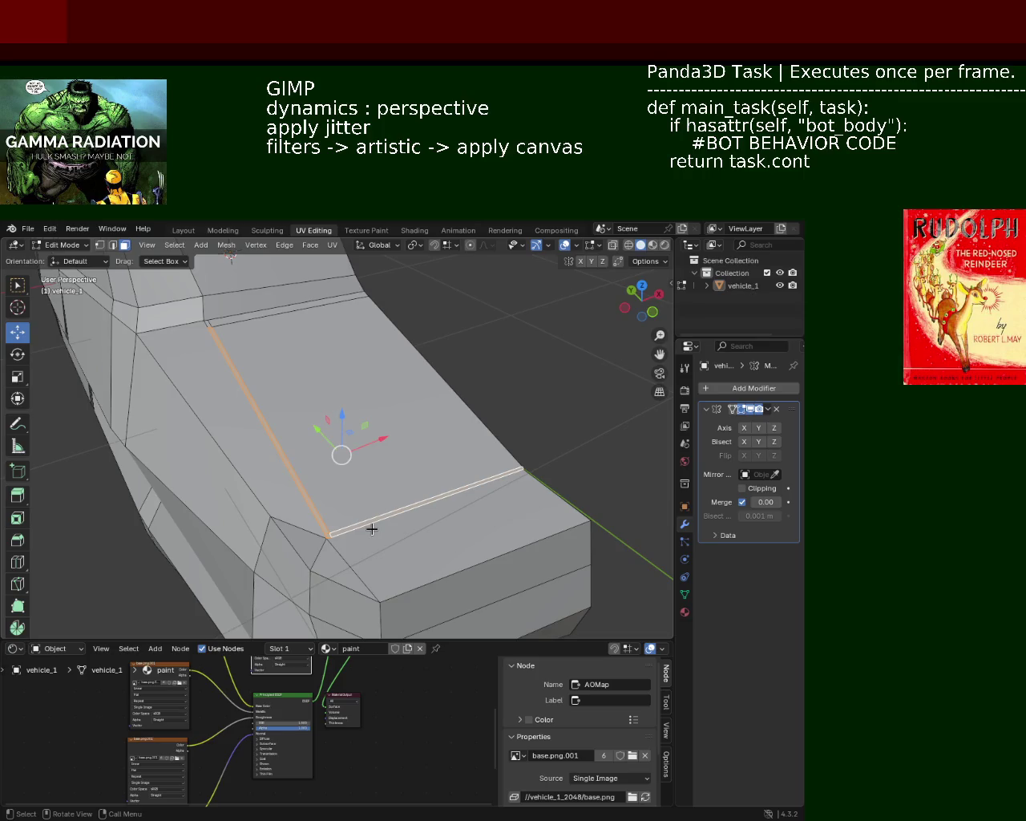
key("x")
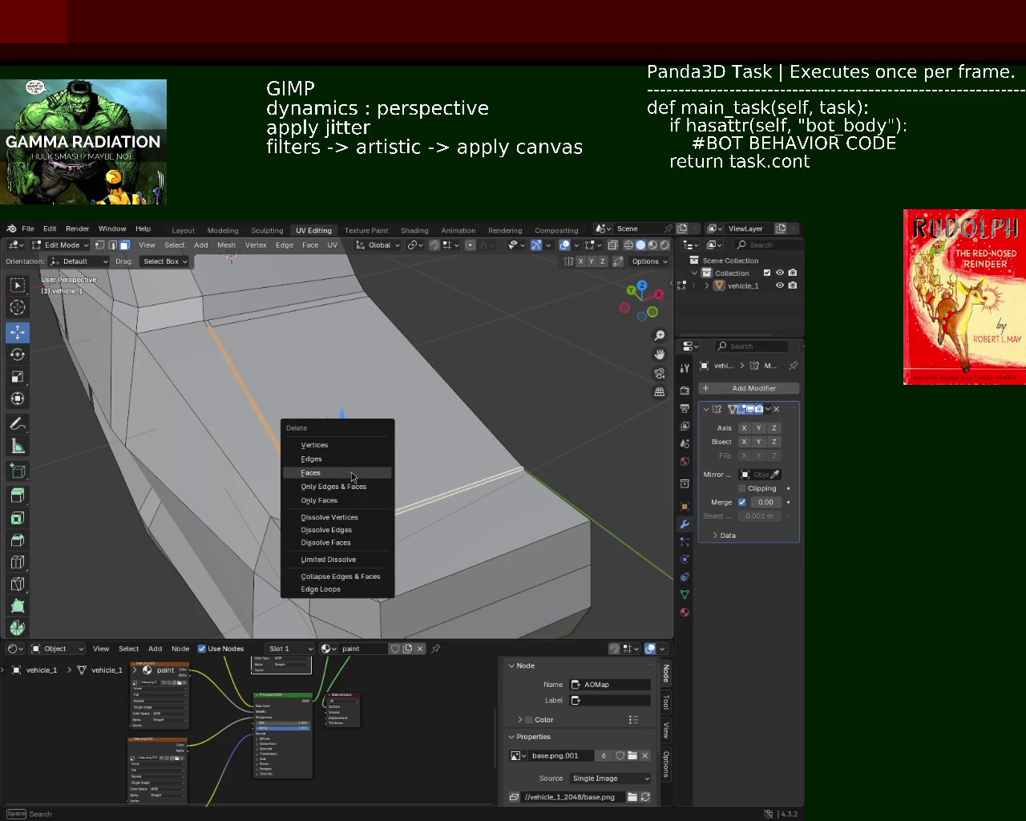
left_click(351, 476)
mouse_move(385, 470)
middle_mouse_down()
mouse_move(274, 492)
mouse_move(281, 457)
mouse_move(246, 492)
mouse_move(355, 526)
mouse_move(419, 488)
mouse_move(287, 437)
mouse_move(291, 360)
mouse_move(405, 417)
mouse_move(284, 297)
middle_mouse_up()
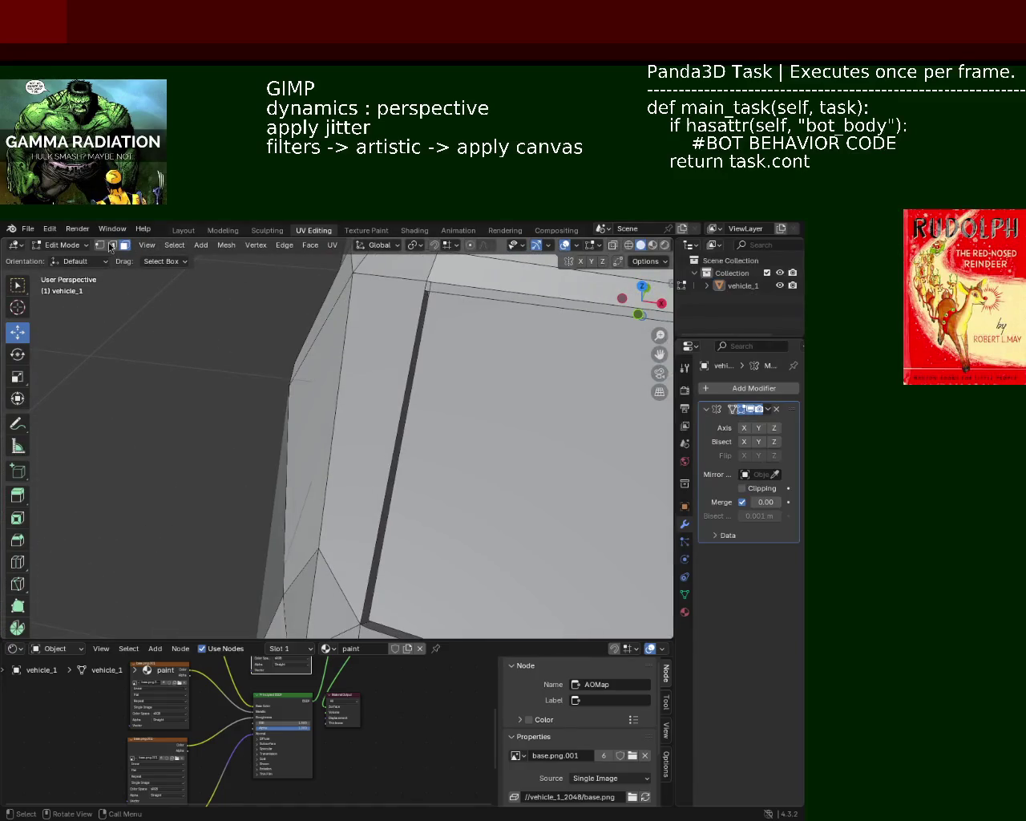
Step: Subdivide the edge between the panel's corner vertices and slide the new vertex toward the corner
mouse_move(439, 310)
middle_mouse_down()
mouse_move(465, 444)
mouse_move(408, 440)
mouse_move(377, 509)
middle_mouse_up()
left_click(277, 525)
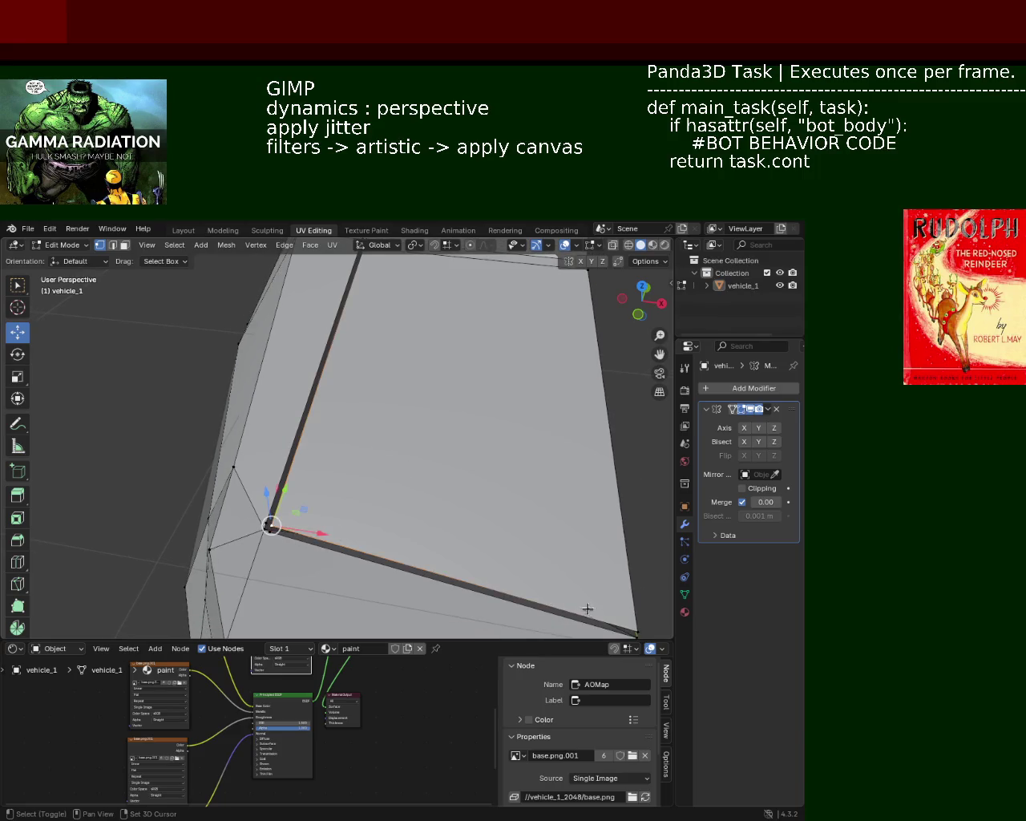
left_click(633, 628, "shift")
key("ctrl+e")
left_click(569, 552)
key("ctrl+e")
left_click(569, 553)
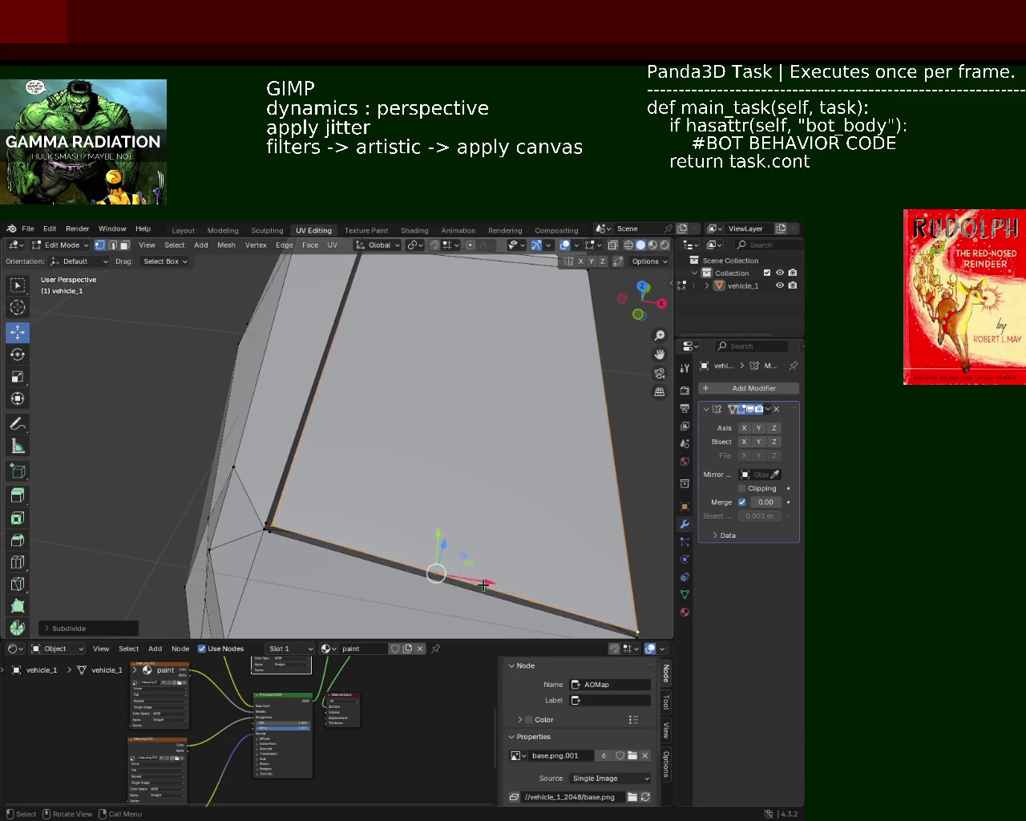
key("shift+v")
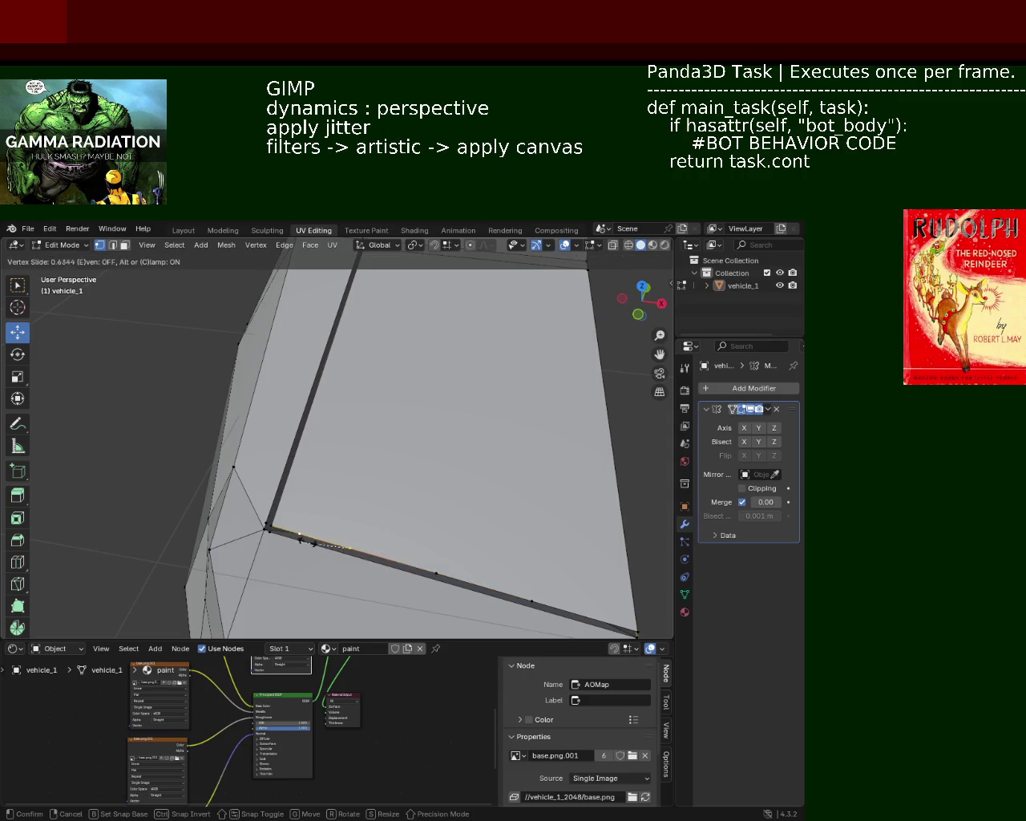
left_click(295, 539)
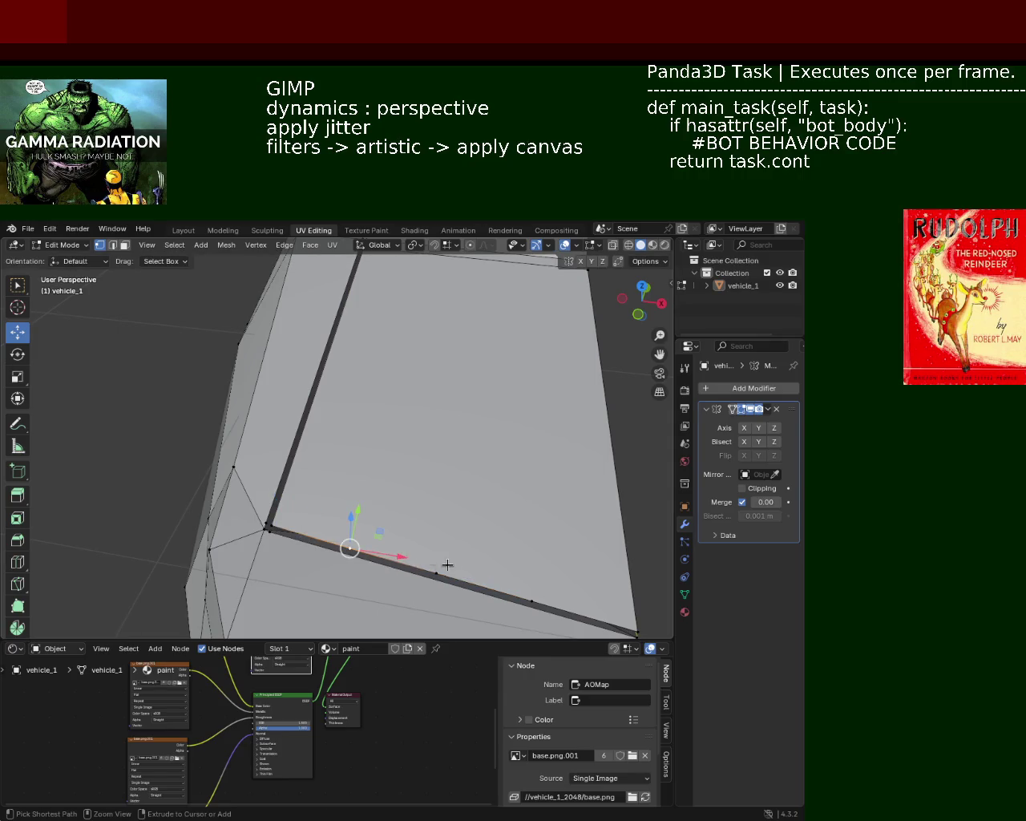
Step: Subdivide the face's outline edges, then the bottom edge again
left_click(477, 572, "ctrl")
left_click(478, 573, "ctrl")
right_click(478, 572)
left_click(478, 572)
right_click(478, 573)
left_click(477, 572)
right_click(478, 572)
left_click(478, 573)
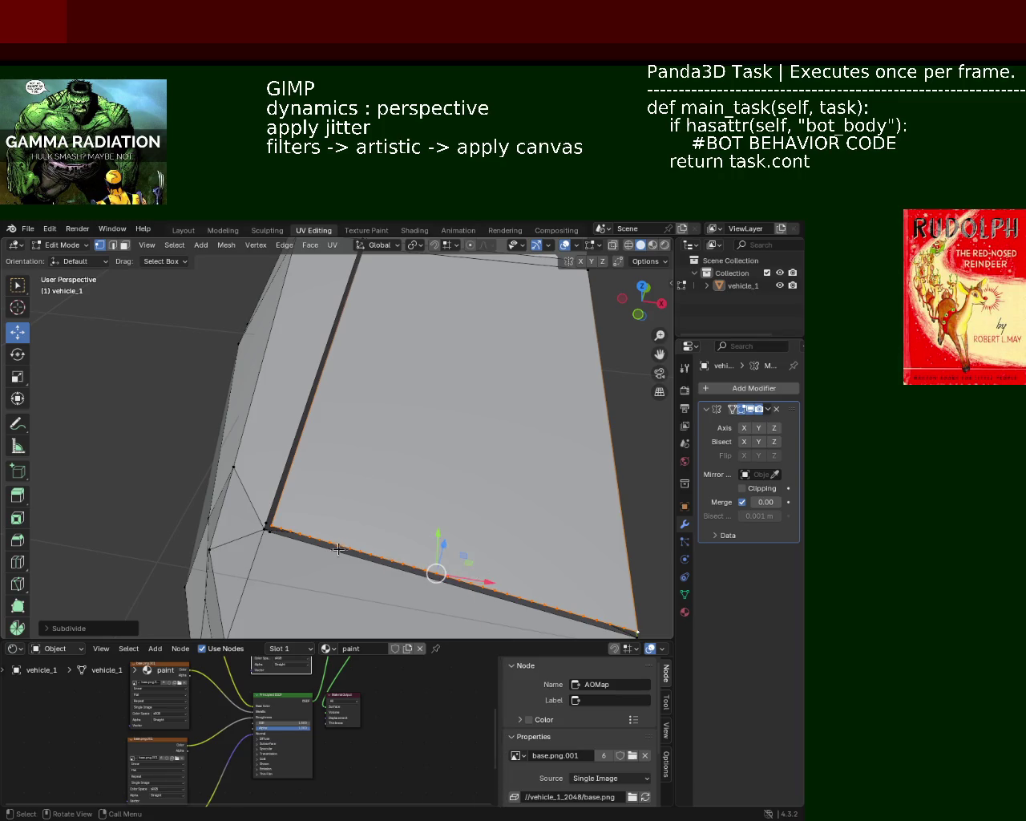
Step: Select short pieces along the bottom edge and the face border, undoing an accidental deselect-all
left_click(292, 536)
left_click(304, 536, "shift")
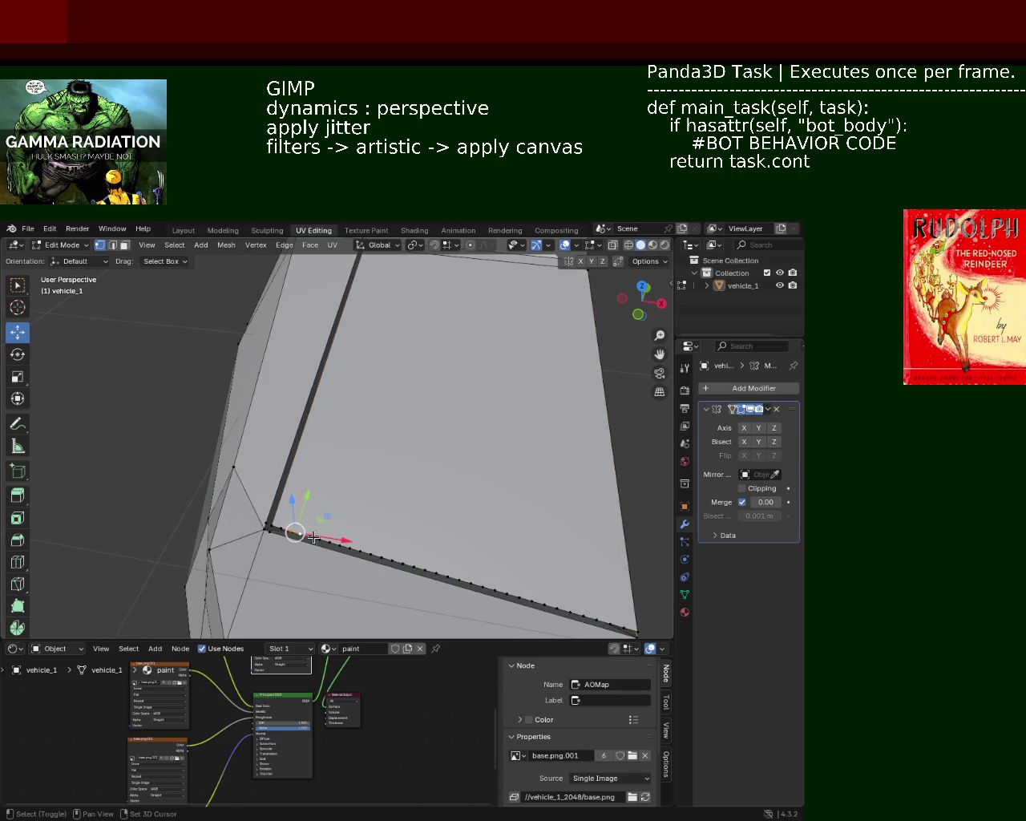
left_click(323, 540, "shift")
left_click(340, 546, "shift")
left_click(350, 548, "shift")
left_click(364, 553, "shift")
left_click(347, 547, "shift")
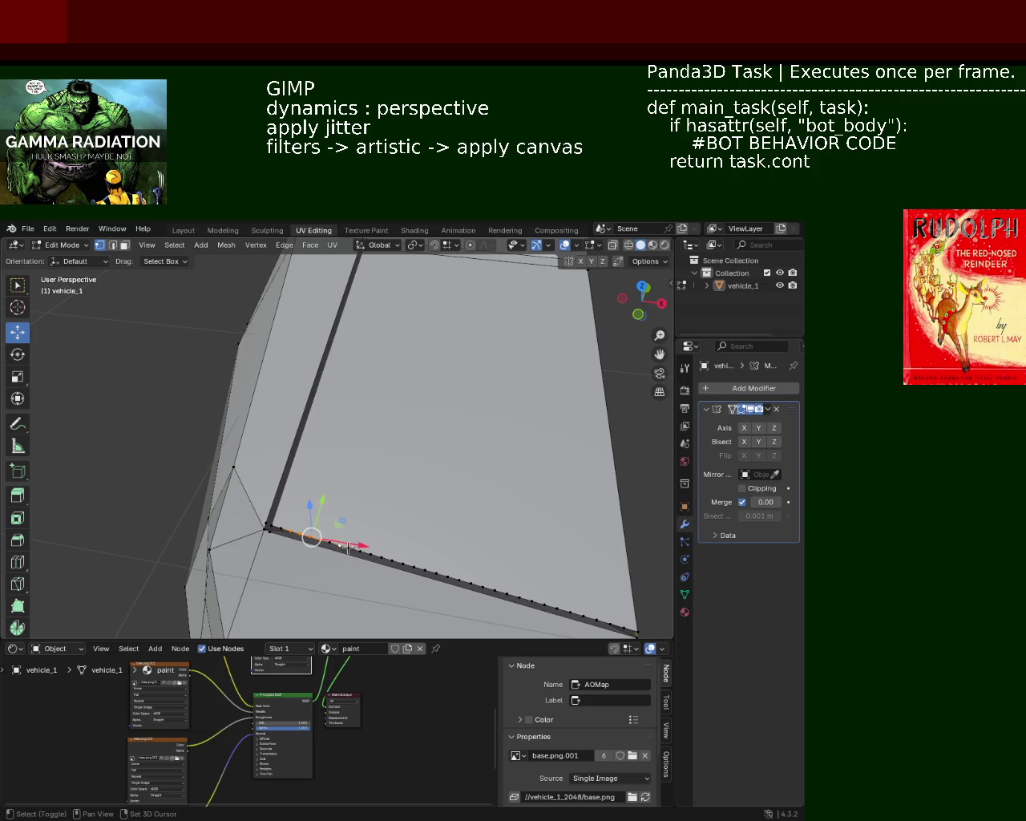
left_click(462, 553, "ctrl")
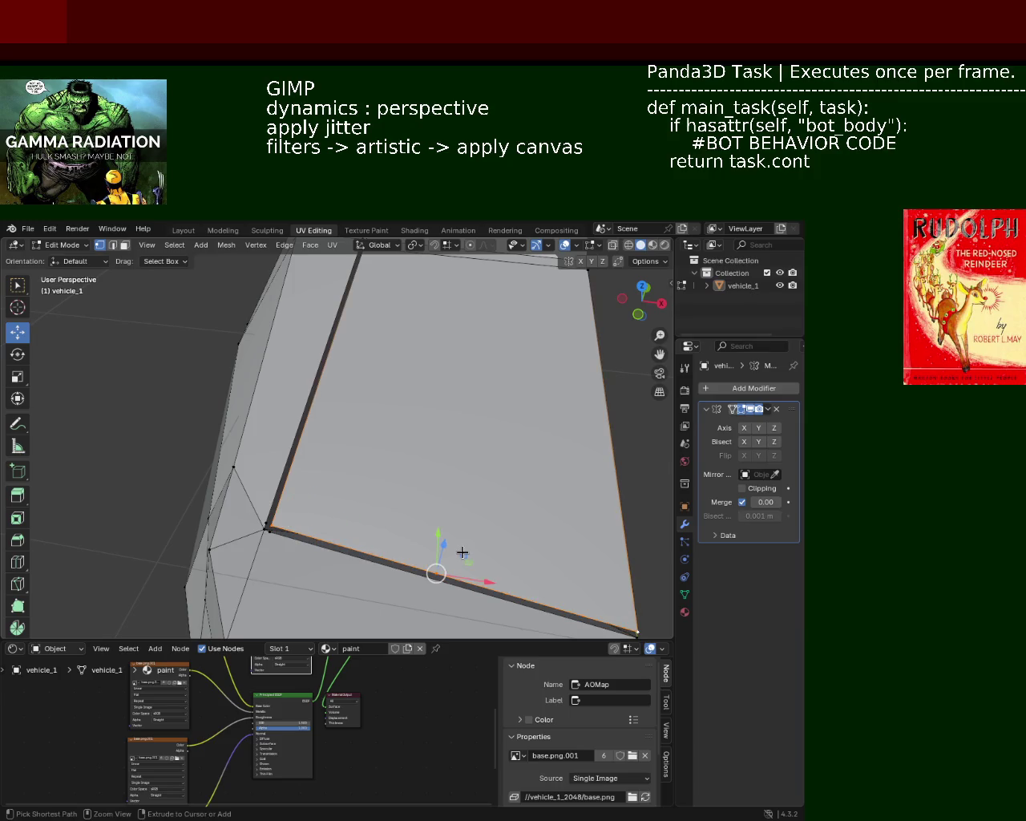
key("alt+a")
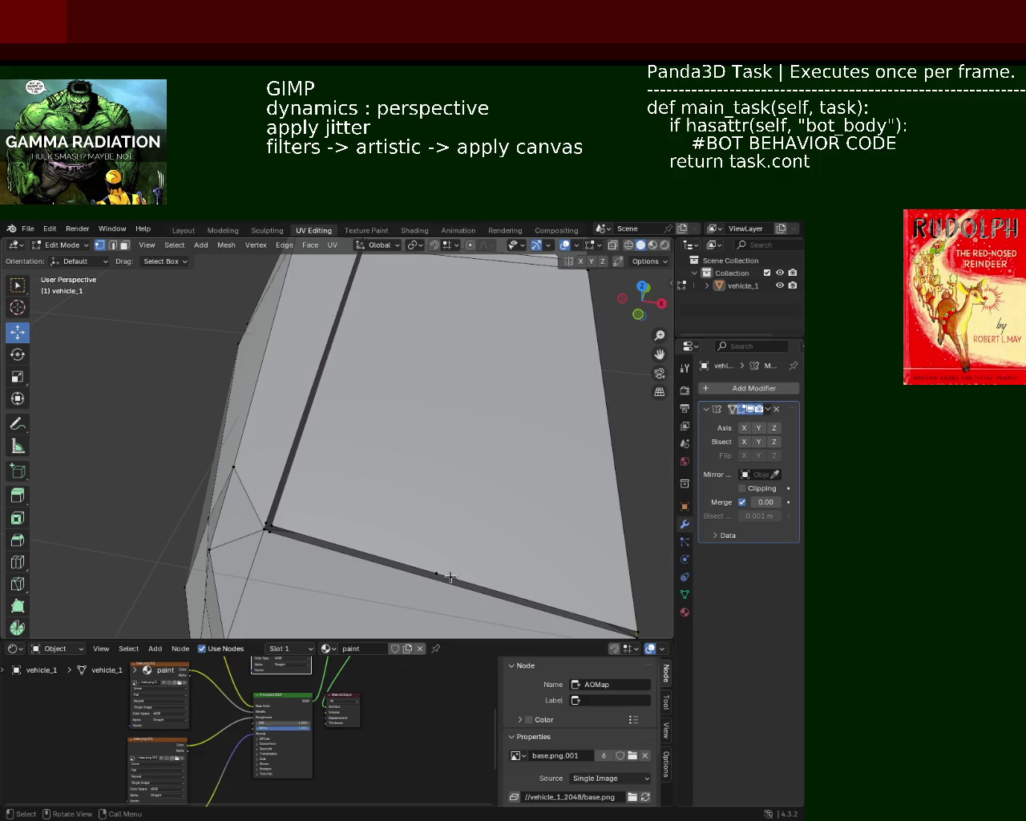
left_click(49, 228)
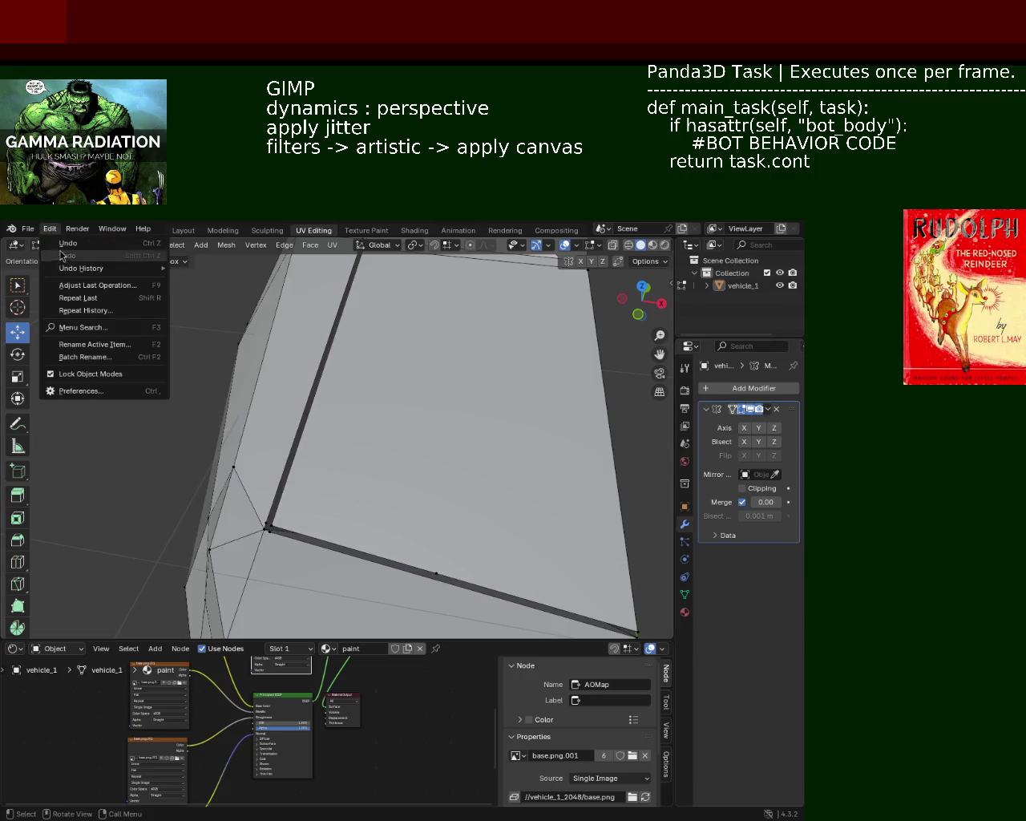
key("ctrl+z")
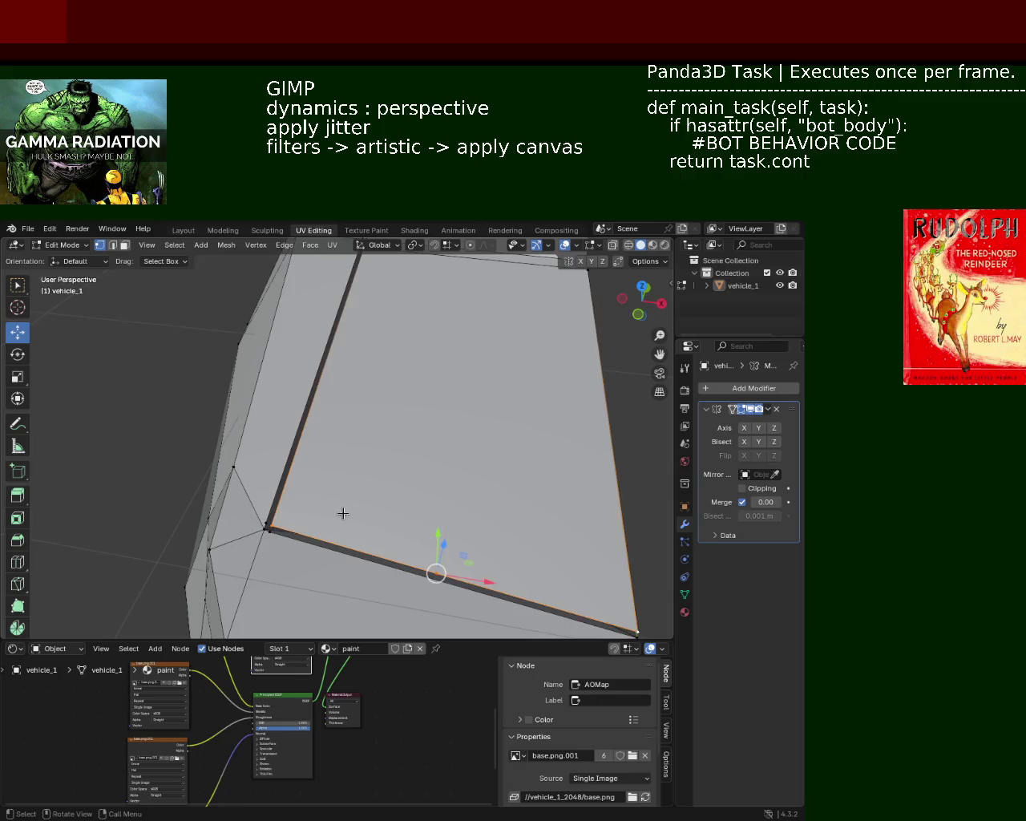
Step: Subdivide the bottom edge between the lower corners and slide the new vertex near the left corner
left_click(277, 517)
left_click(635, 627, "shift")
right_click(275, 527)
left_click(275, 528)
right_click(275, 528)
left_click(274, 527)
left_click(334, 554)
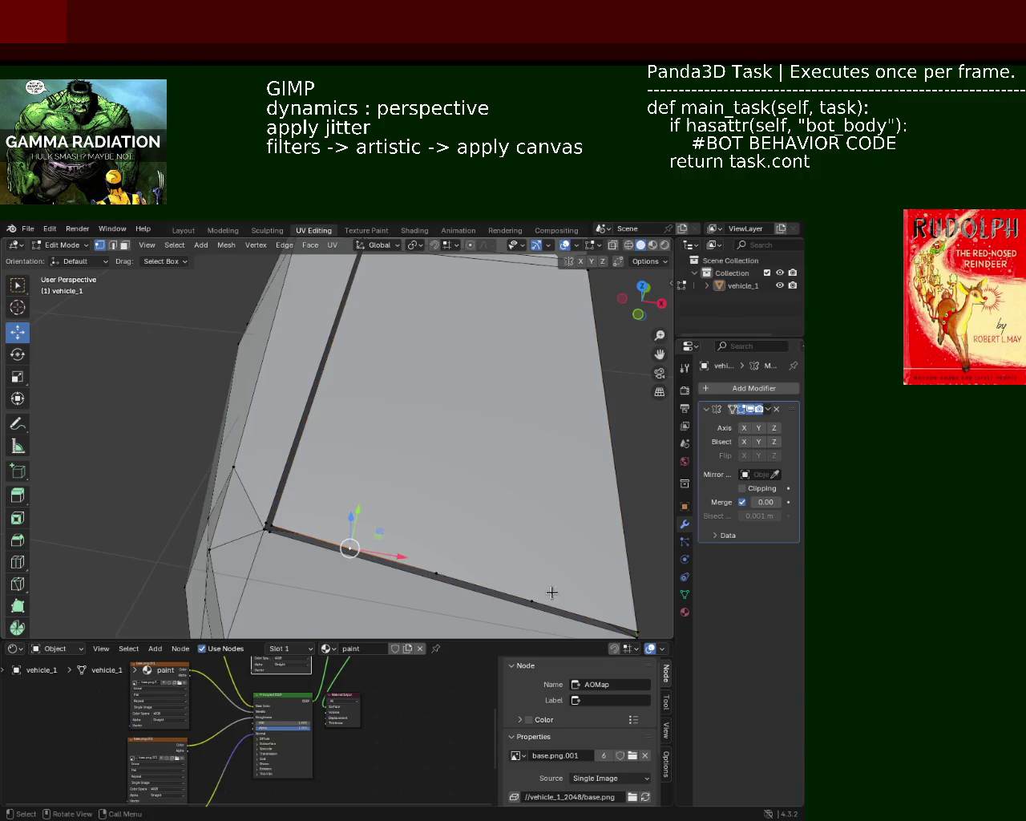
key("shift+v")
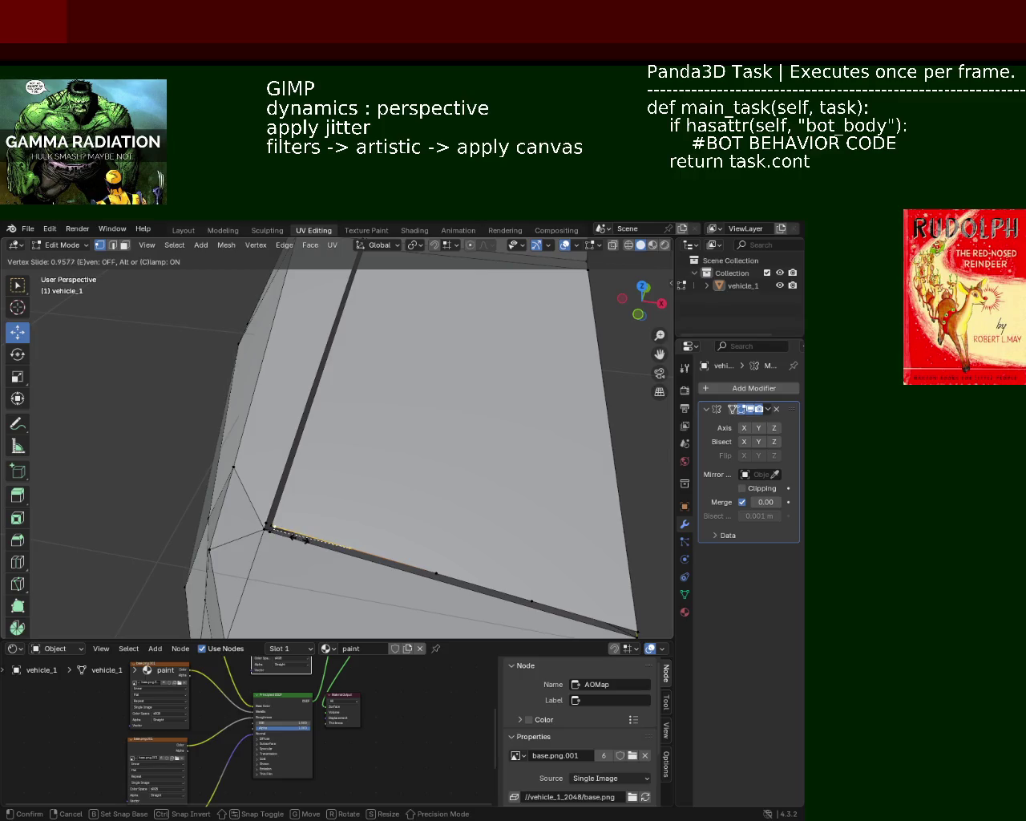
left_click(309, 541)
Step: Vertex Slide a top-edge vertex close to the top-left corner
mouse_move(309, 541)
middle_mouse_down()
mouse_move(426, 401)
mouse_move(345, 299)
middle_mouse_up()
left_click(351, 292)
key("shift+v")
left_click(572, 316)
key("shift+v")
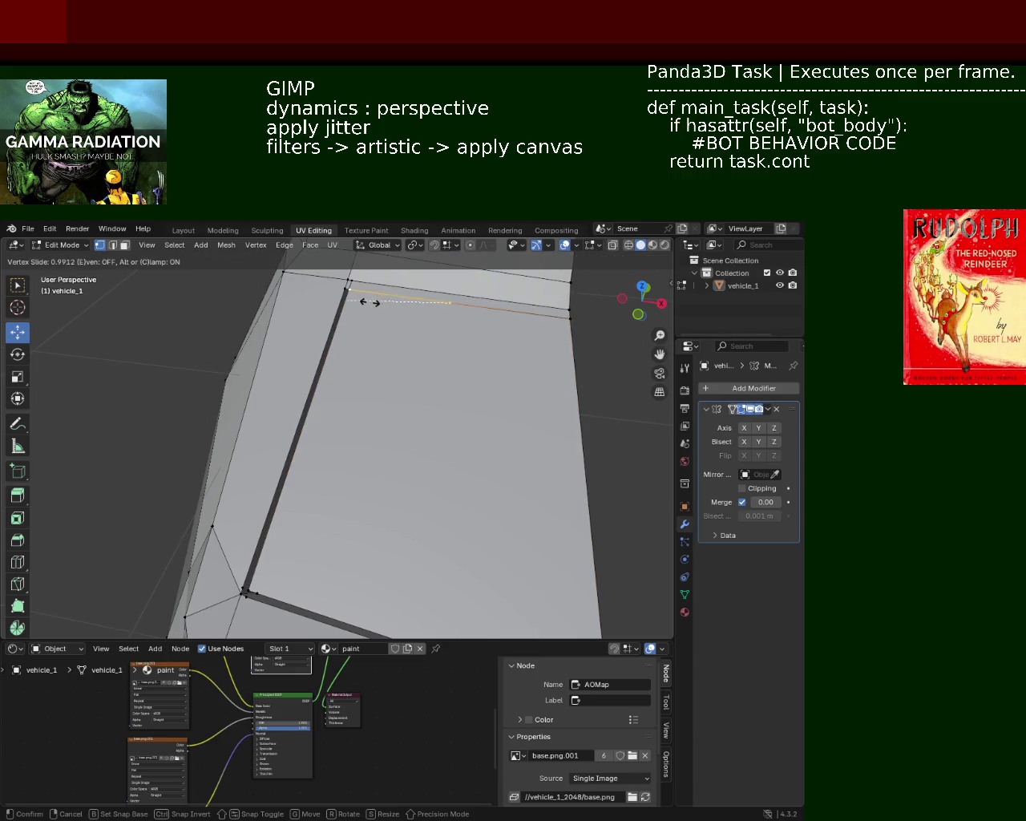
left_click(373, 307)
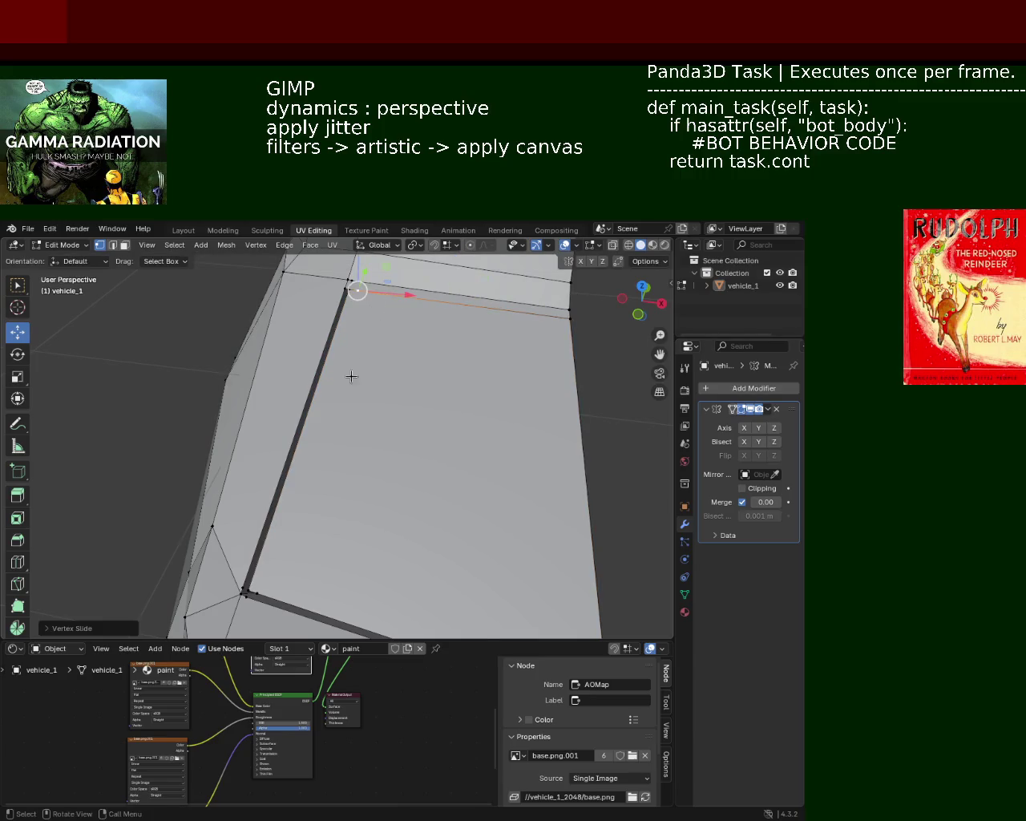
Step: Select the left seam's top vertex, then the bottom-right vertex on another part of the body
left_click(258, 592)
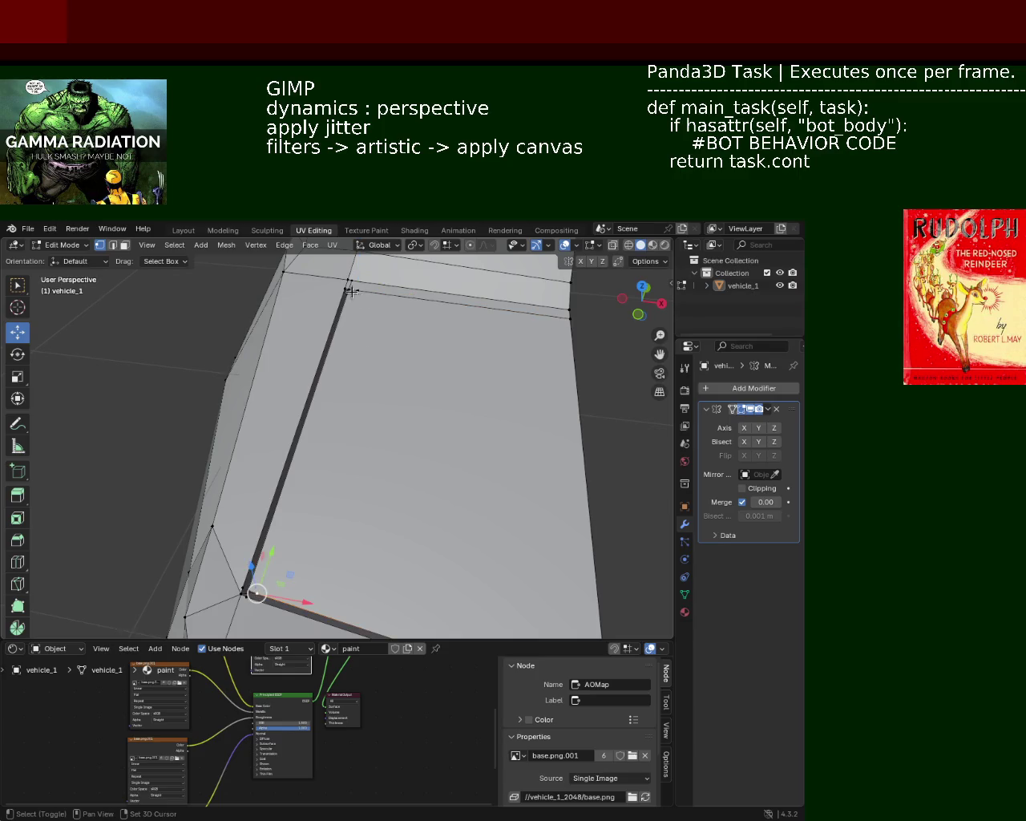
left_click(358, 291, "shift")
left_click(358, 291)
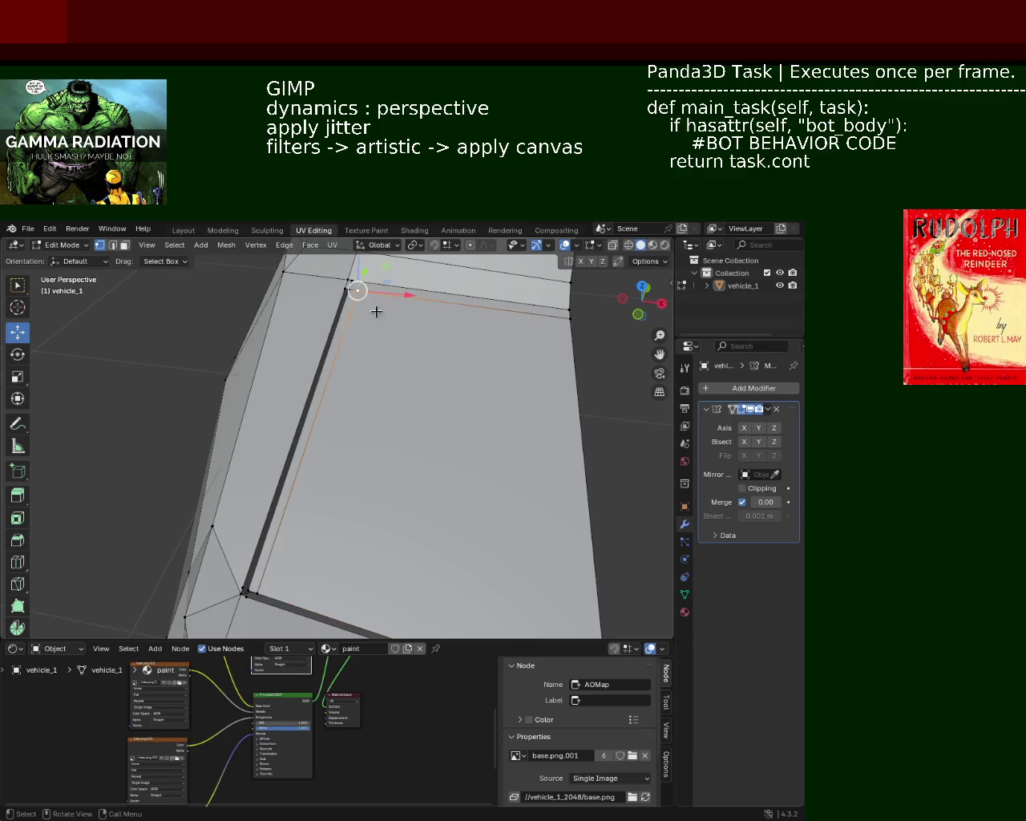
middle_click_drag(469, 463, 447, 412)
left_click(579, 607)
mouse_move(580, 607)
middle_mouse_down()
mouse_move(519, 476)
mouse_move(467, 422)
mouse_move(332, 403)
mouse_move(476, 380)
mouse_move(561, 344)
middle_mouse_up()
Step: Subdivide the selected seam edge and slide its middle vertex to the edge end
left_click(609, 333, "shift")
right_click(572, 343)
left_click(573, 342)
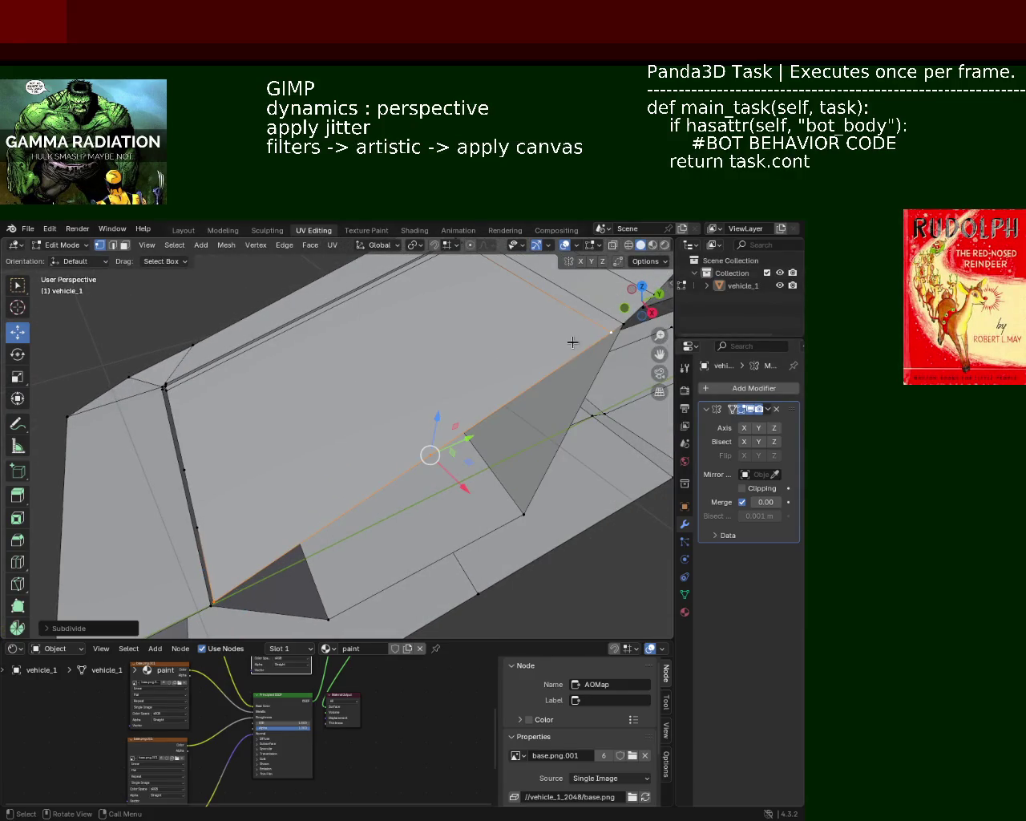
left_click(429, 454)
key("shift+v")
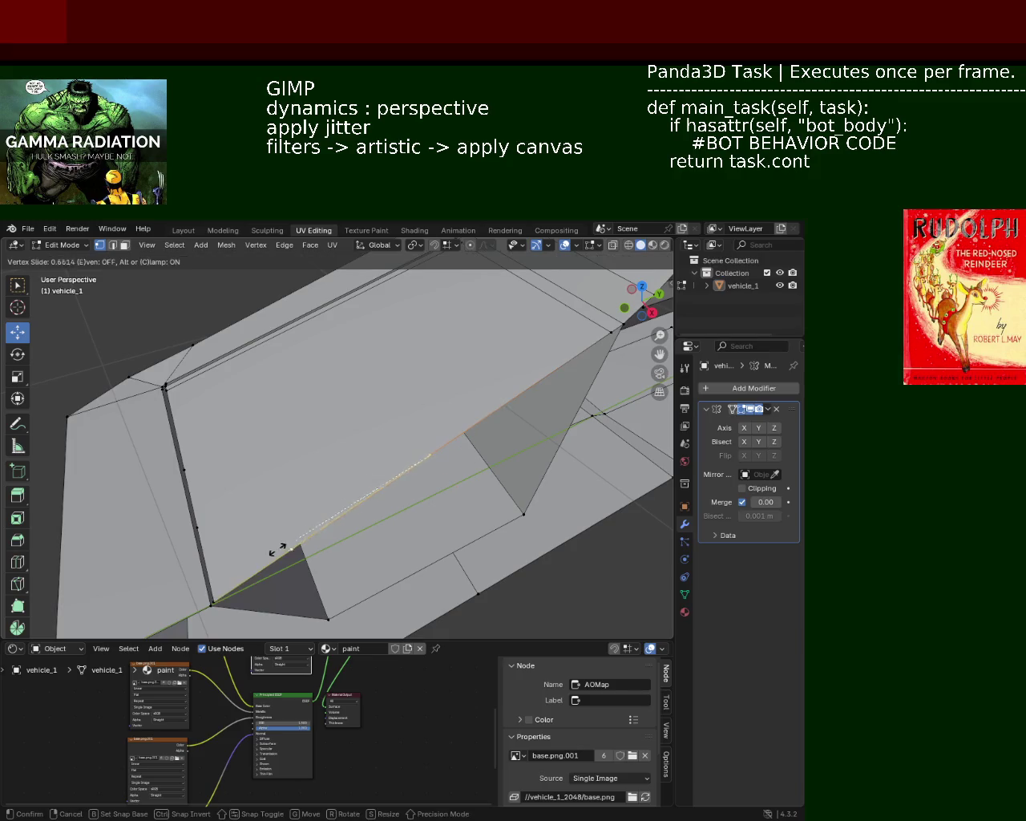
left_click(234, 615)
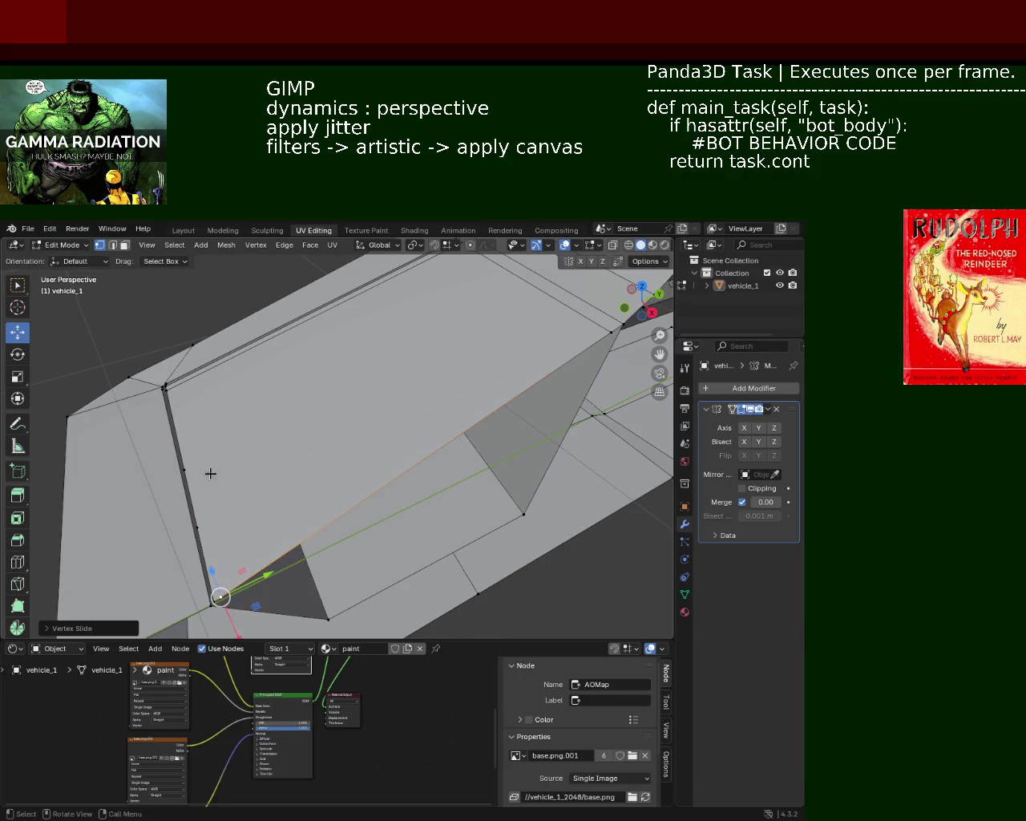
Step: Vertex Slide the neighbouring seam edge along the panel close to the corner
mouse_move(245, 411)
middle_mouse_down()
mouse_move(400, 393)
mouse_move(337, 550)
mouse_move(205, 316)
middle_mouse_up()
left_click(201, 292)
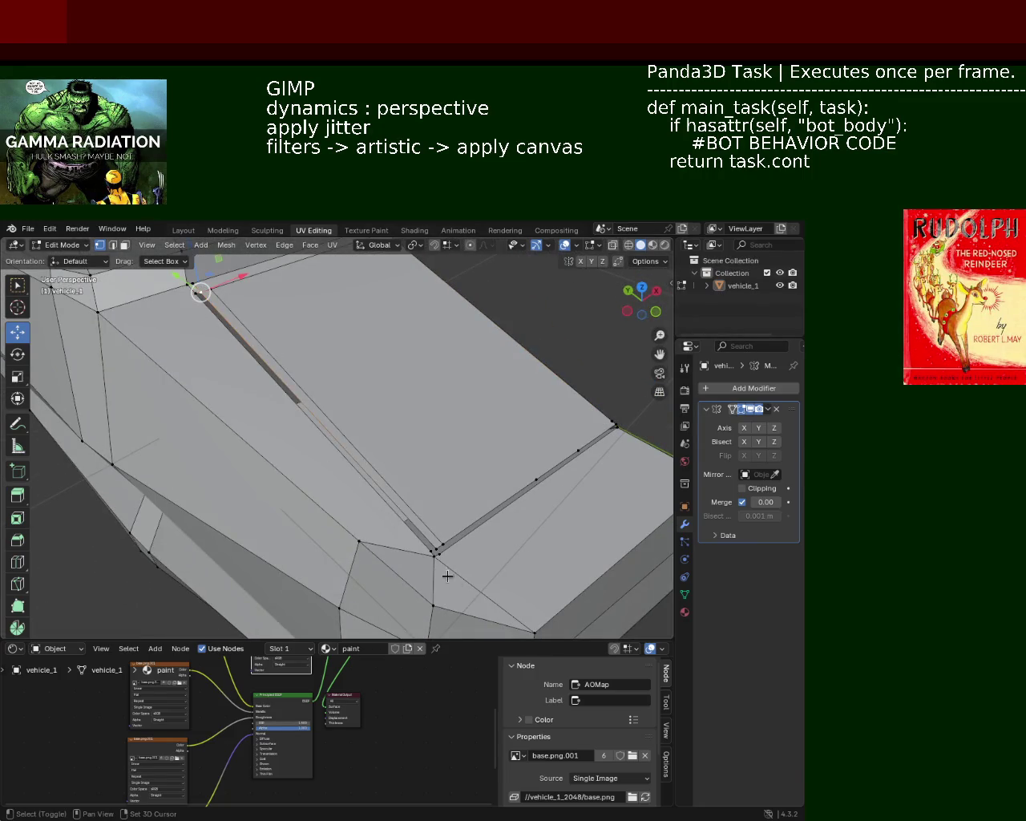
left_click(433, 550, "shift")
left_click(432, 550)
left_click(201, 290, "shift")
key("shift+v")
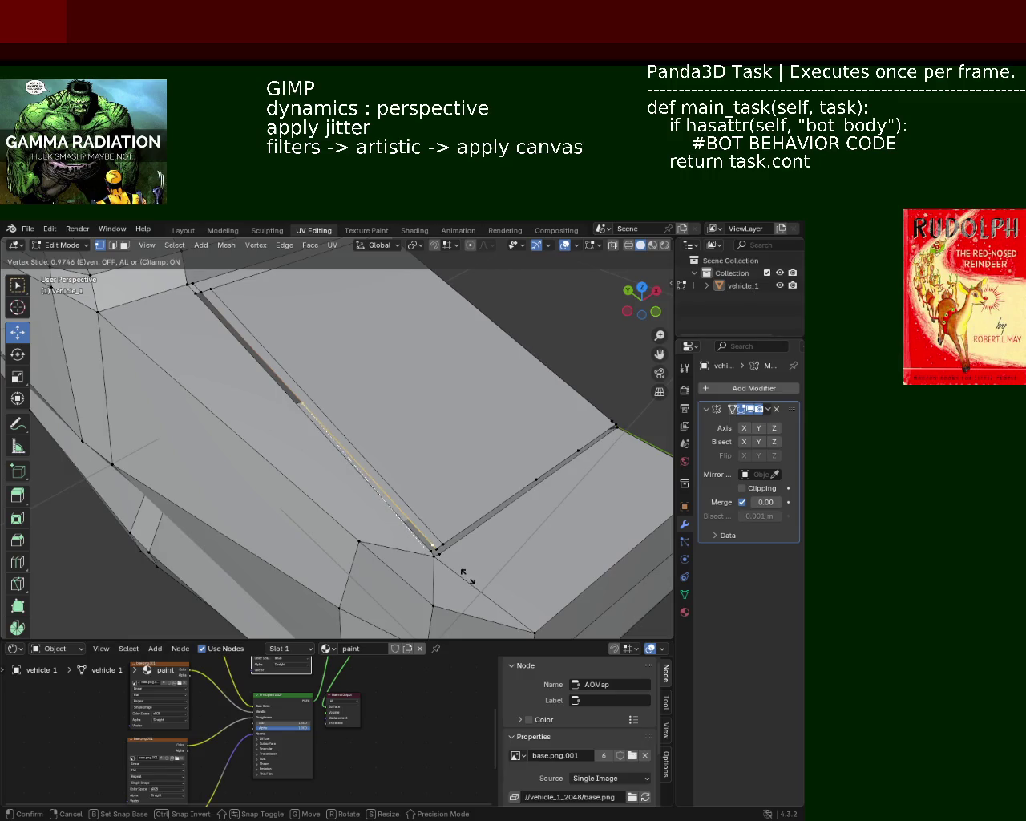
left_click(464, 574)
left_click(612, 422)
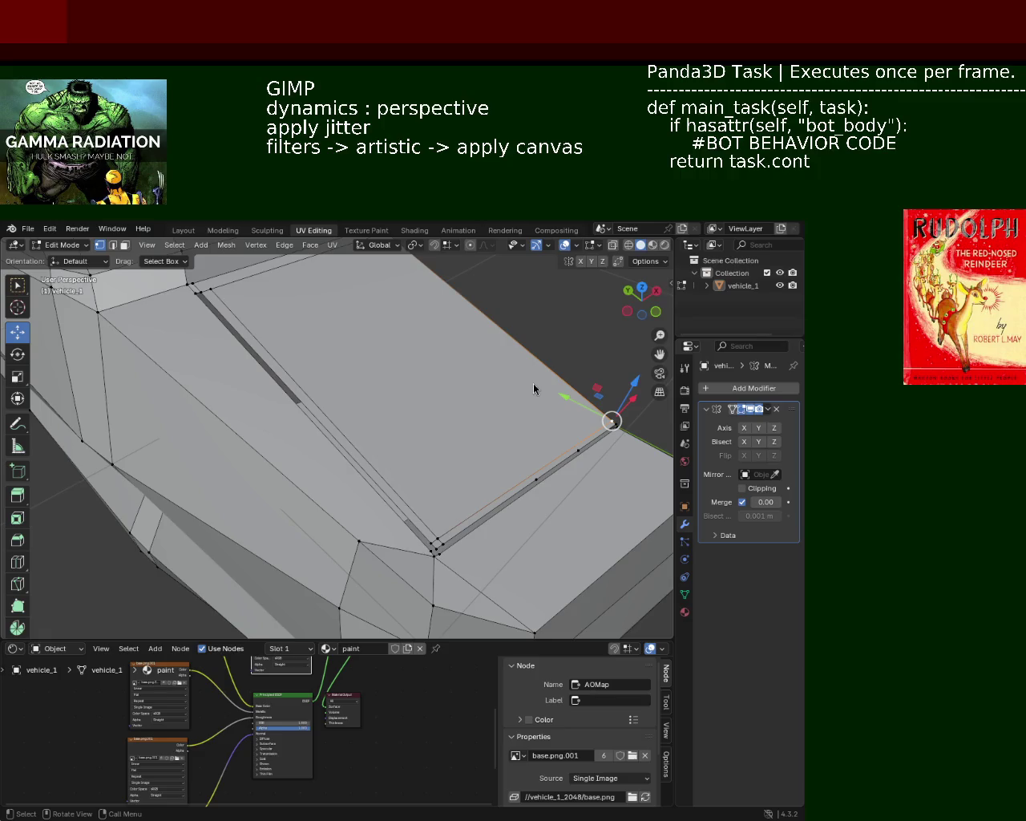
mouse_move(351, 400)
middle_mouse_down()
mouse_move(321, 392)
mouse_move(400, 437)
middle_mouse_up()
Step: Dissolve the stray lower seam edge between its two selected vertices
left_click(425, 476)
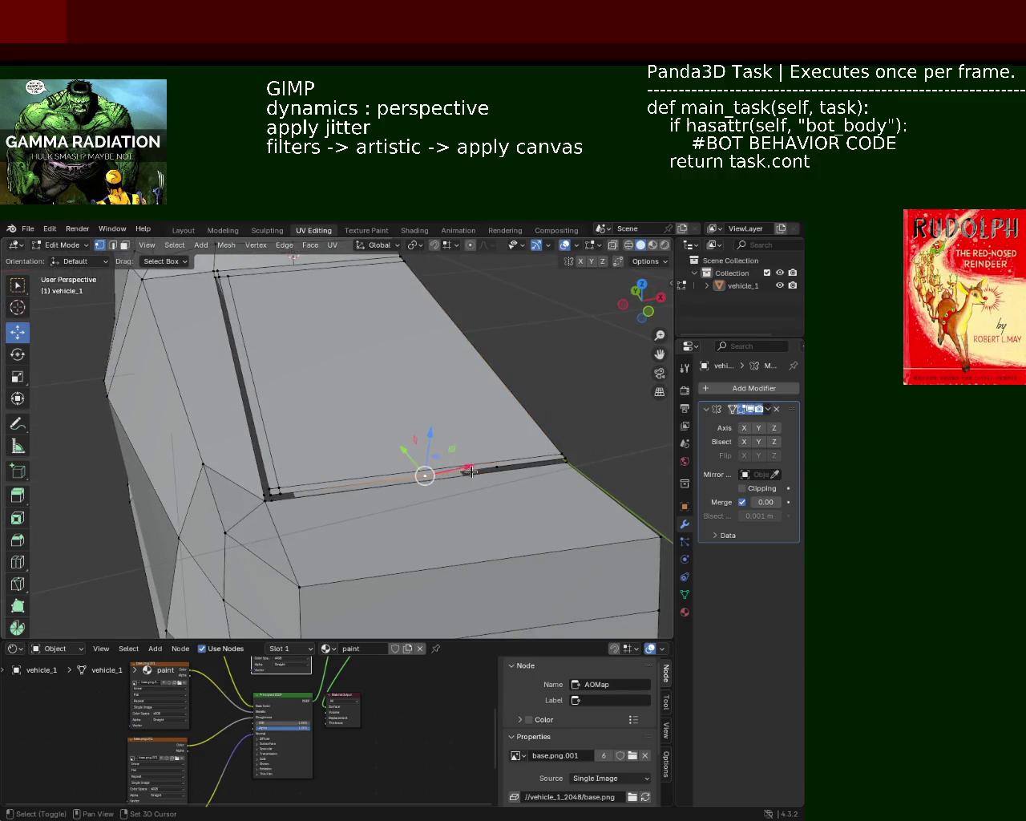
left_click(498, 470, "shift")
key("x")
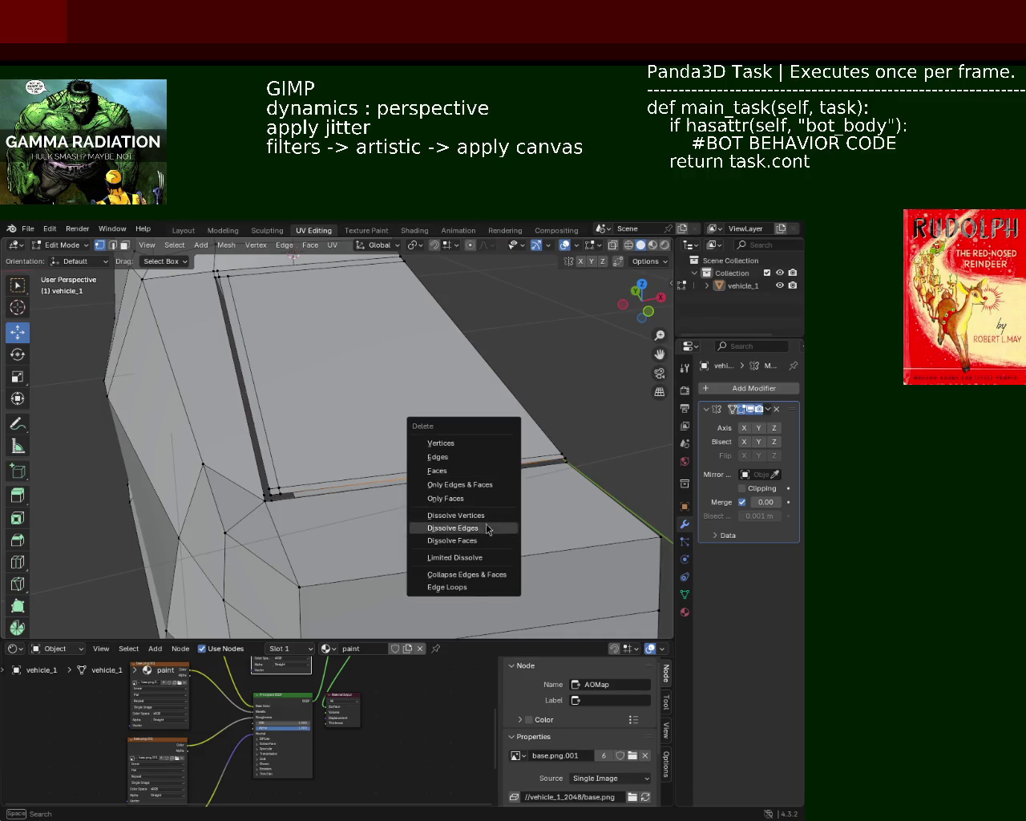
left_click(495, 525)
Step: Extrude the panel face upward, scale its top face down, and lift it slightly along Z
mouse_move(436, 444)
middle_mouse_down()
mouse_move(403, 458)
mouse_move(367, 412)
mouse_move(393, 406)
mouse_move(362, 392)
mouse_move(393, 310)
middle_mouse_up()
left_click(122, 246)
left_click(394, 415)
key("e")
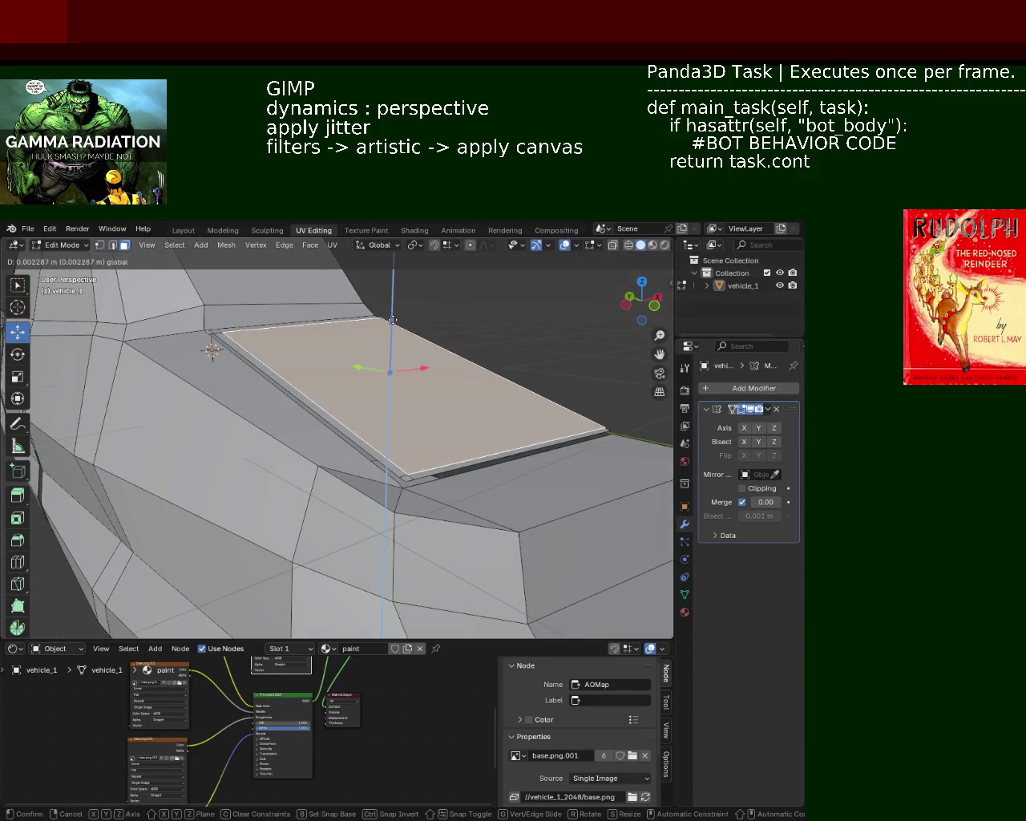
left_click(392, 329)
mouse_move(392, 328)
middle_mouse_down()
mouse_move(375, 383)
mouse_move(313, 360)
mouse_move(278, 374)
mouse_move(358, 371)
mouse_move(368, 404)
mouse_move(311, 438)
mouse_move(371, 392)
mouse_move(286, 381)
middle_mouse_up()
key("s")
left_click(378, 403)
left_click_drag(318, 363, 316, 360)
mouse_move(316, 361)
middle_mouse_down()
mouse_move(438, 411)
mouse_move(348, 408)
mouse_move(391, 423)
mouse_move(464, 392)
mouse_move(394, 371)
mouse_move(383, 351)
middle_mouse_up()
Step: Try merging the seam-corner selection at center, ending with the merge undone
left_click(356, 408)
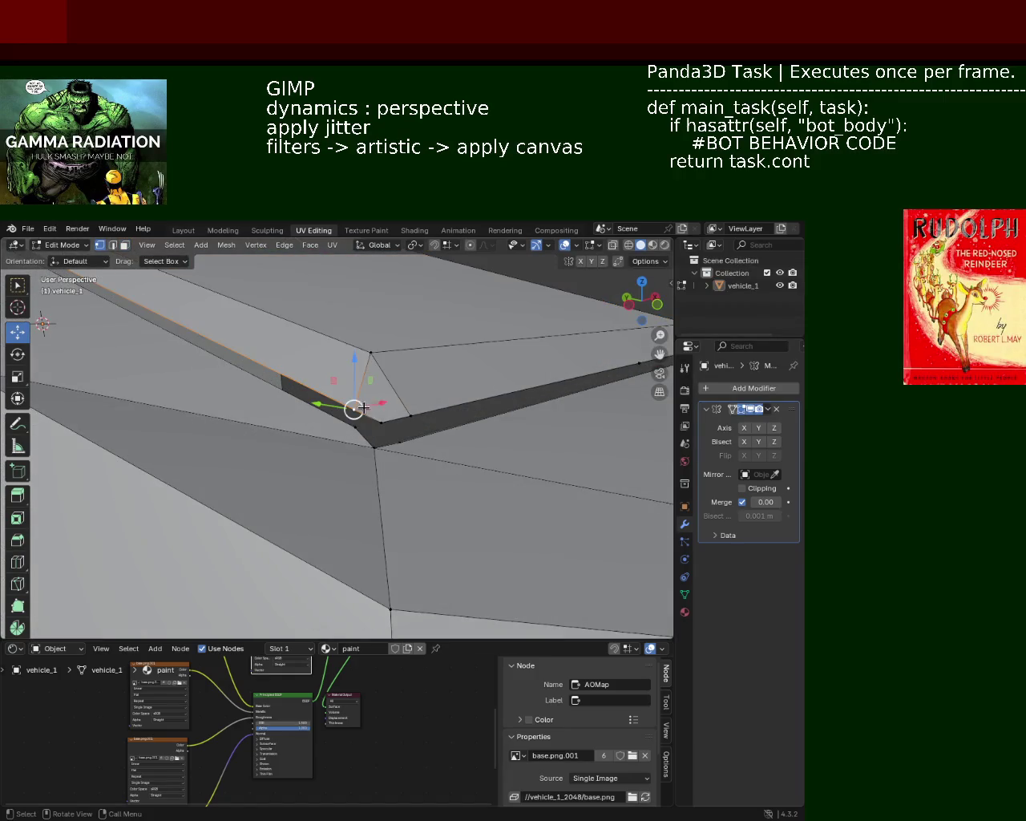
left_click(402, 412, "shift")
key("m")
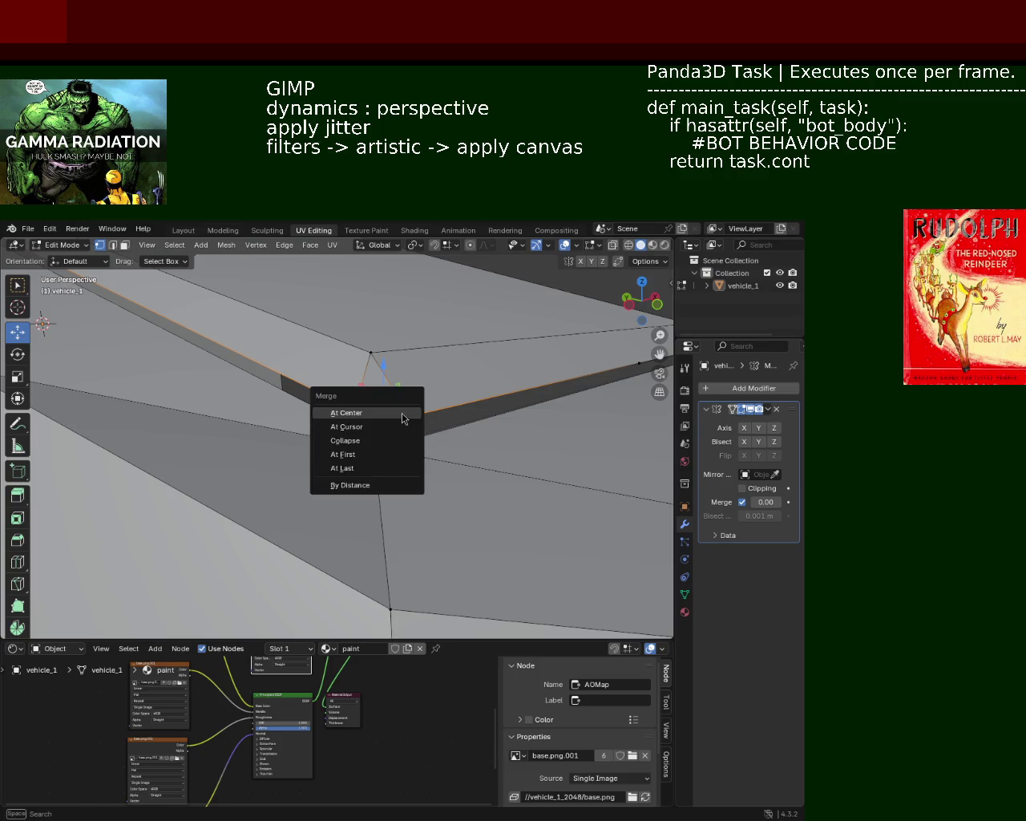
left_click(351, 414)
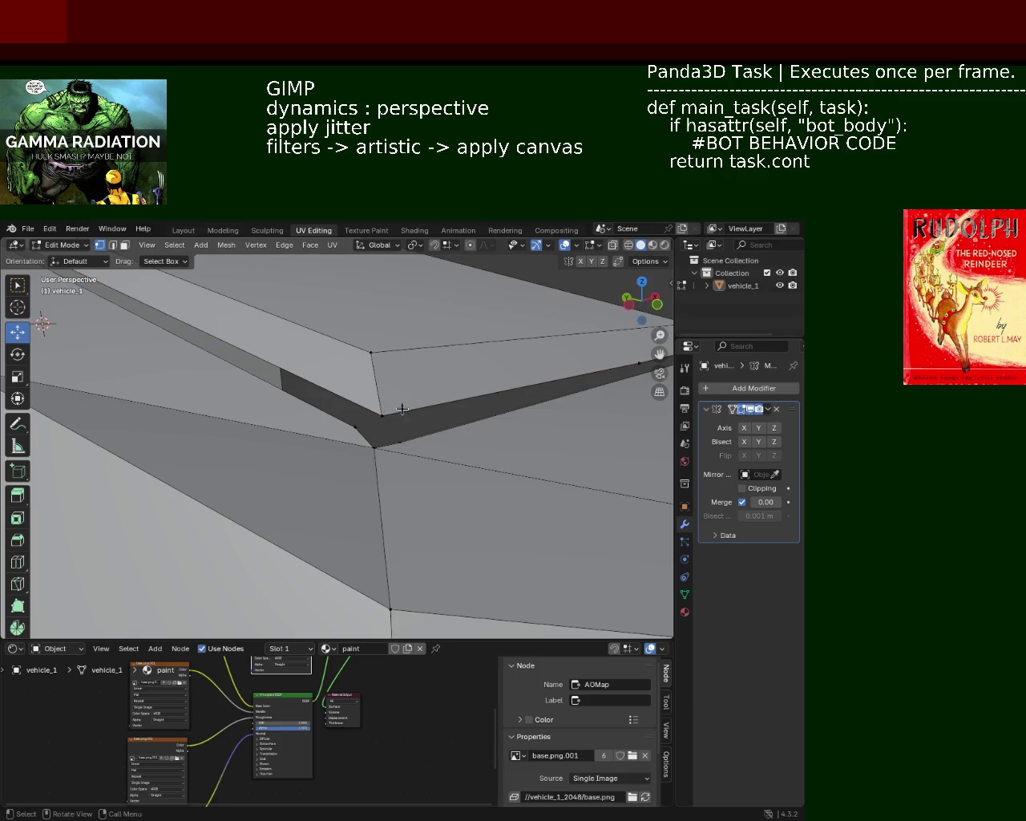
key("ctrl+z")
key("ctrl+shift+z")
key("ctrl+z")
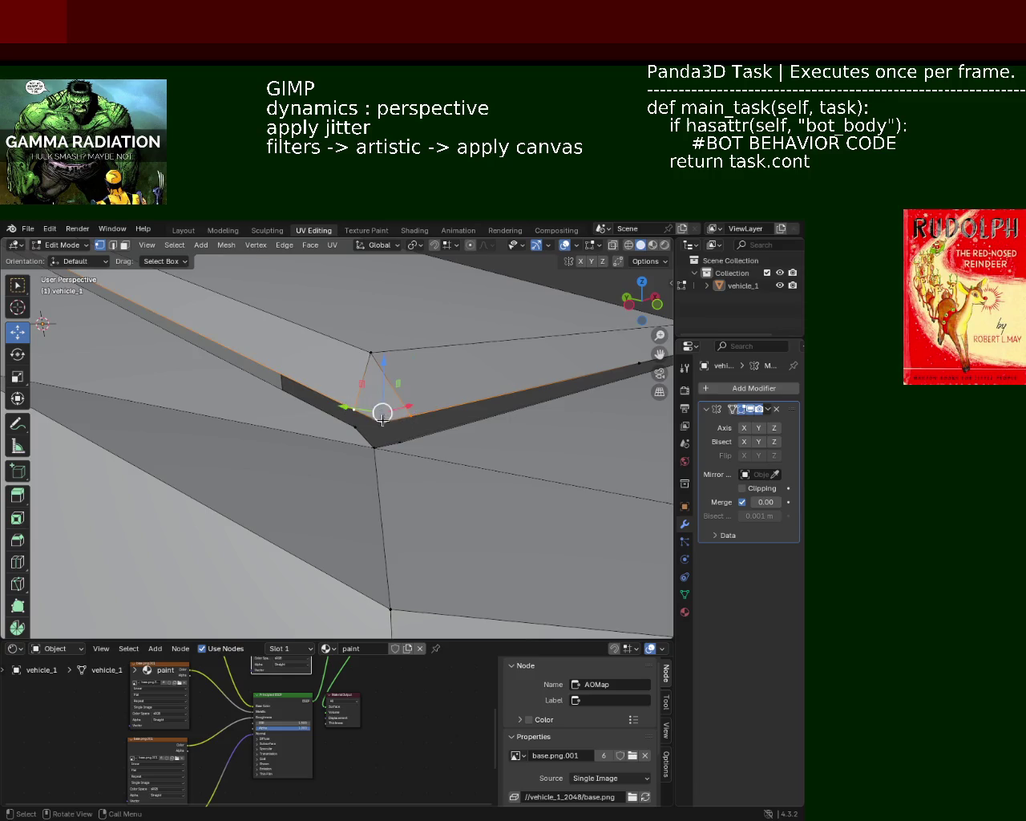
Step: Dissolve the leftover vertices at the seam corner and along the lower door seam
left_click(410, 415)
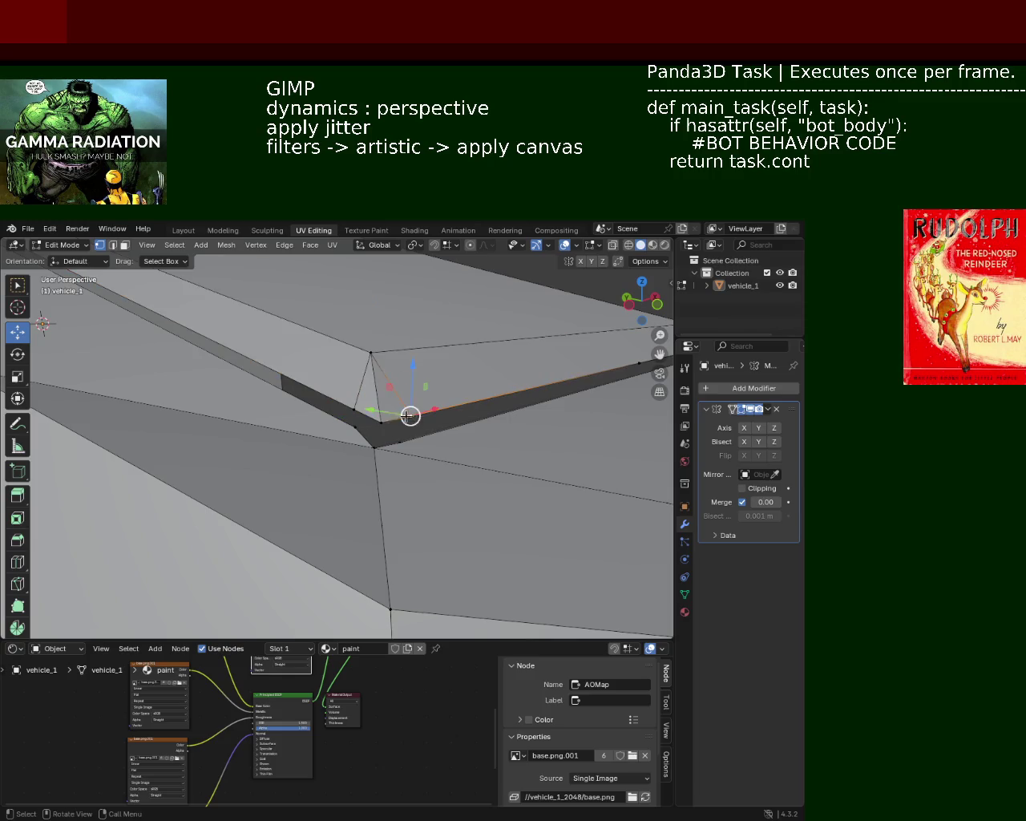
key("x")
left_click(349, 396)
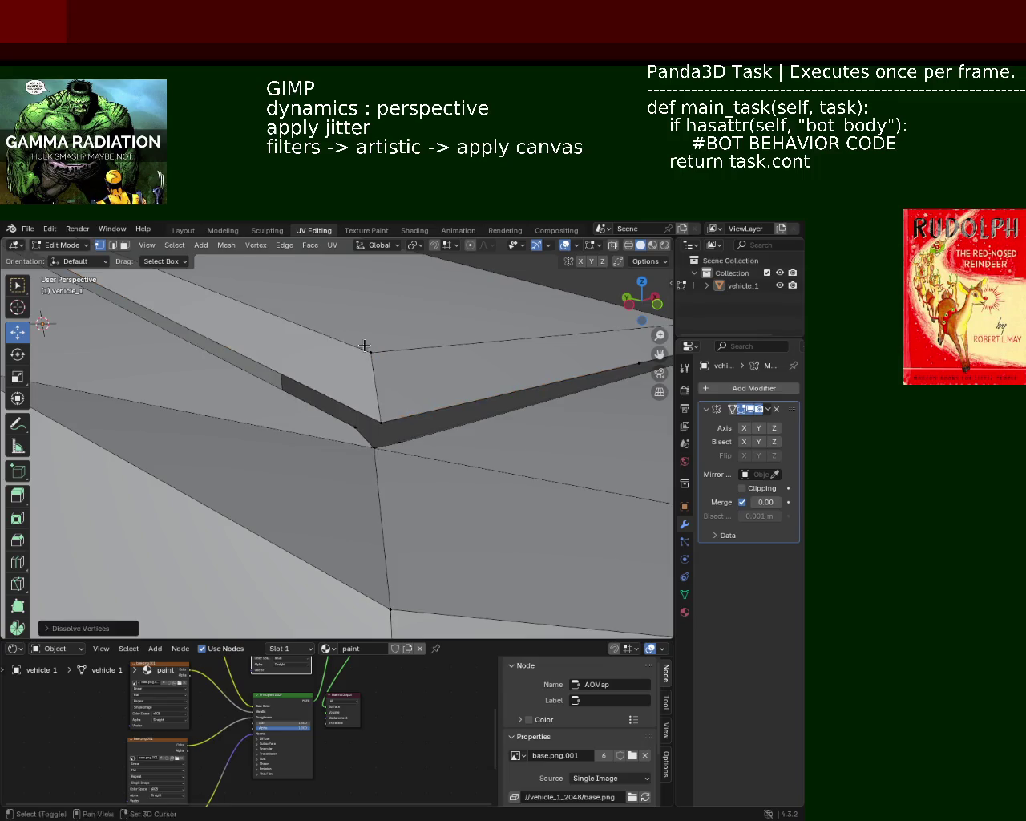
mouse_move(364, 344)
middle_mouse_down()
mouse_move(419, 387)
mouse_move(366, 428)
middle_mouse_up()
right_click(339, 504, "shift")
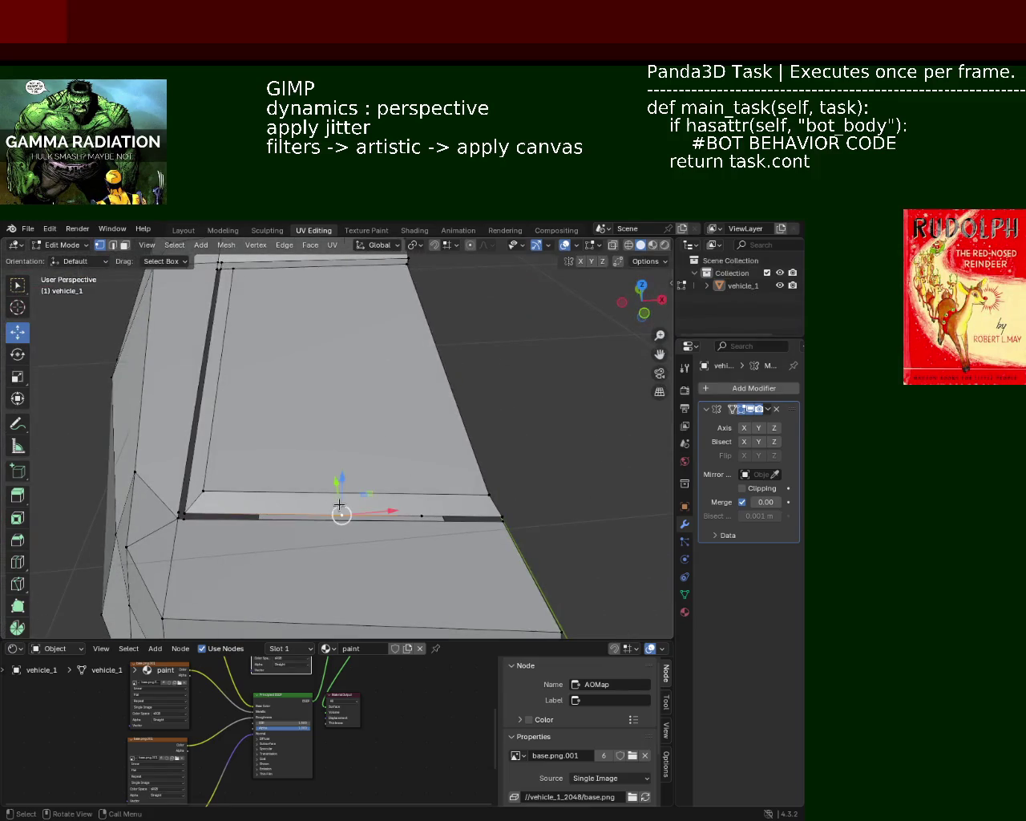
left_click(420, 513, "shift")
left_click(419, 505)
Step: Select the left and right end vertices of the window-corner panel seam edge
mouse_move(390, 470)
middle_mouse_down()
mouse_move(376, 408)
mouse_move(320, 465)
mouse_move(200, 422)
mouse_move(270, 474)
mouse_move(232, 412)
mouse_move(326, 440)
mouse_move(299, 461)
middle_mouse_up()
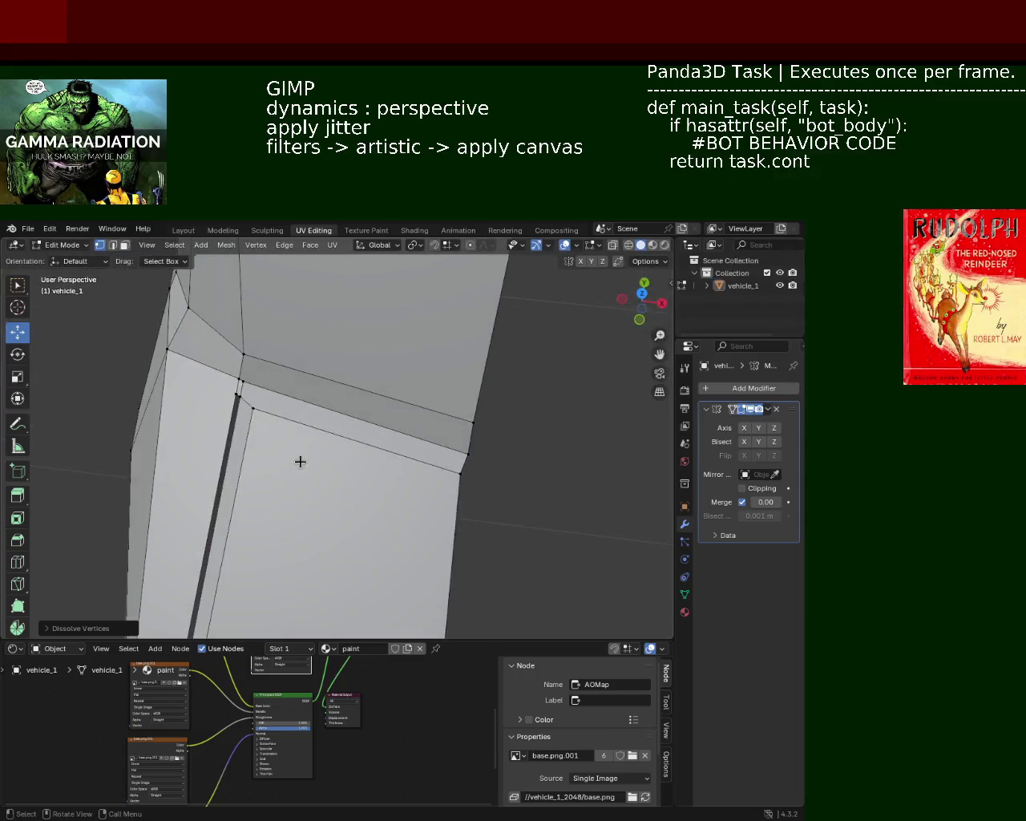
left_click(464, 429)
key("ctrl+e")
key("Escape")
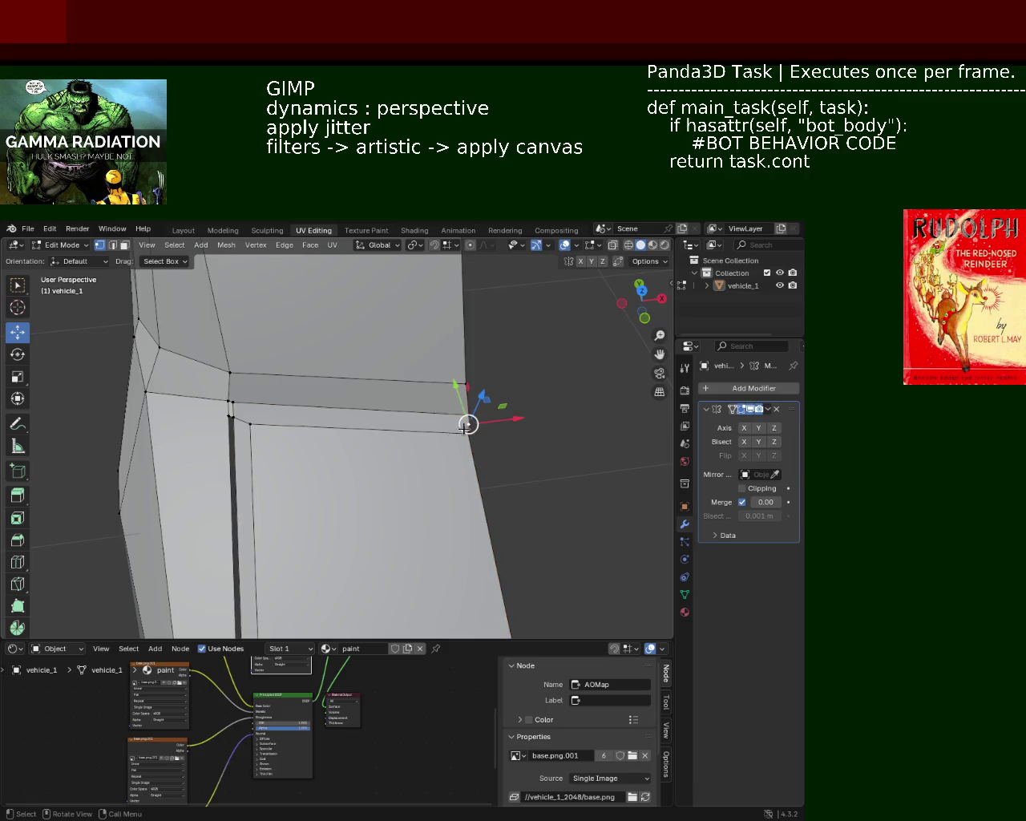
left_click(237, 416, "shift")
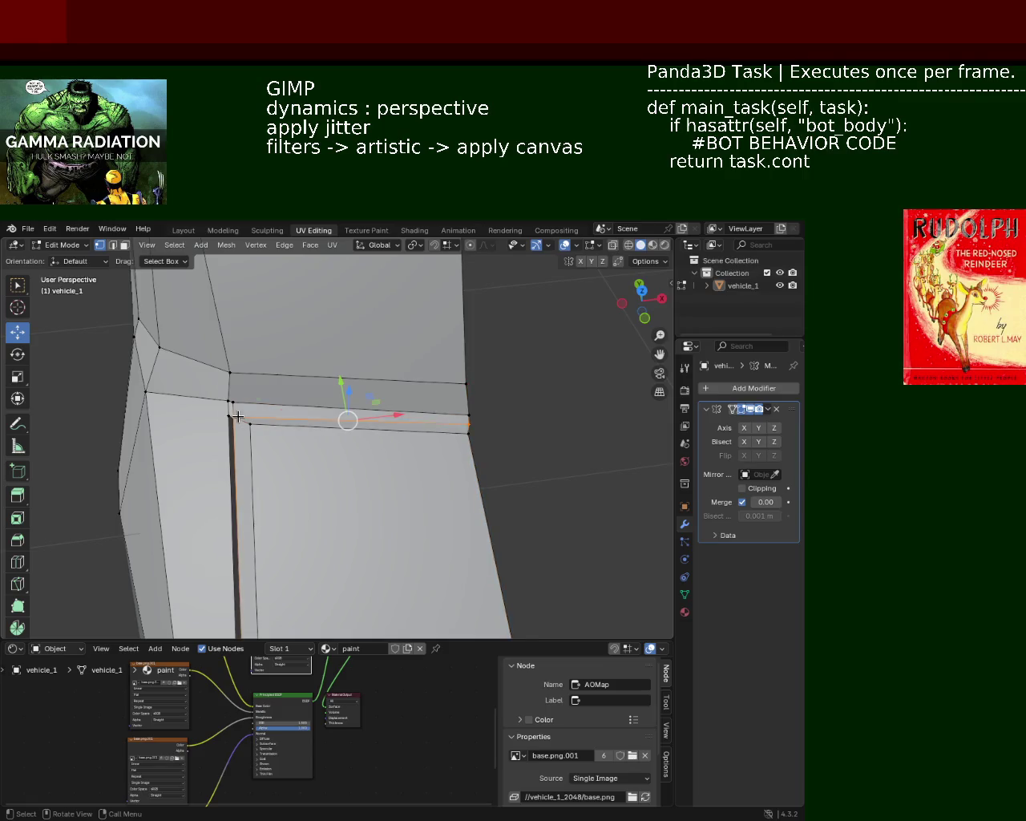
left_click(469, 420)
mouse_move(469, 413)
middle_mouse_down()
mouse_move(474, 395)
mouse_move(316, 408)
mouse_move(236, 394)
middle_mouse_up()
left_click(172, 363)
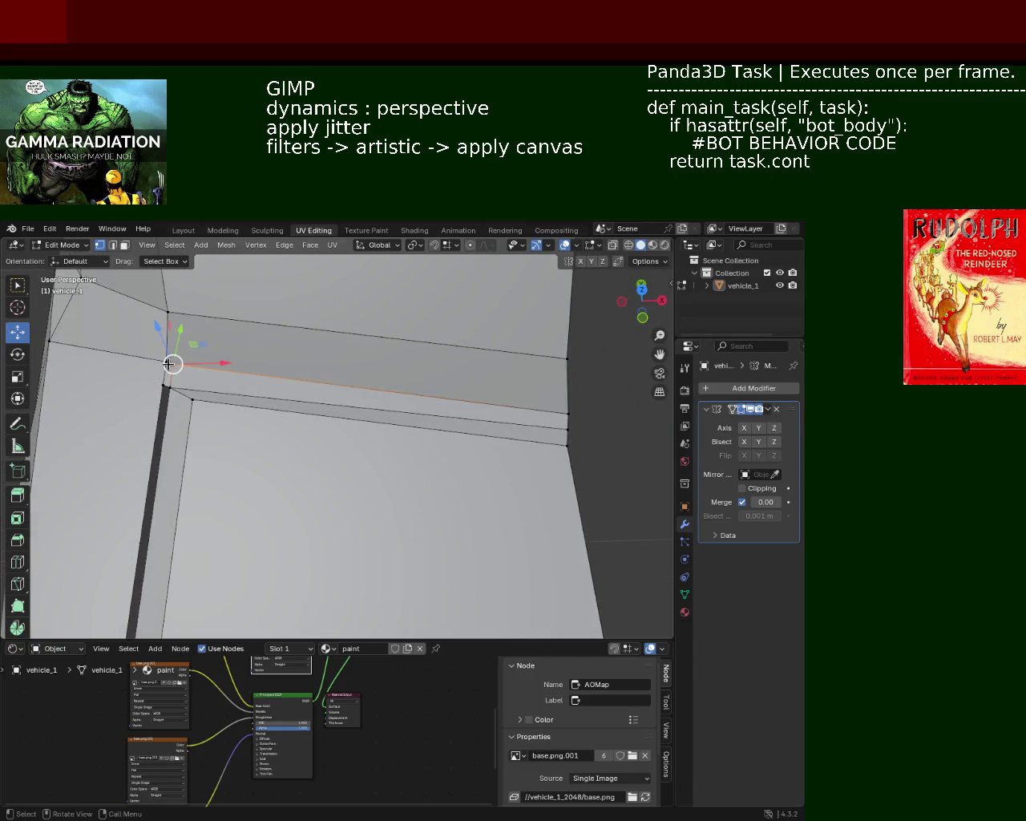
mouse_move(167, 387)
middle_mouse_down()
mouse_move(406, 400)
mouse_move(435, 414)
middle_mouse_up()
left_click(444, 408)
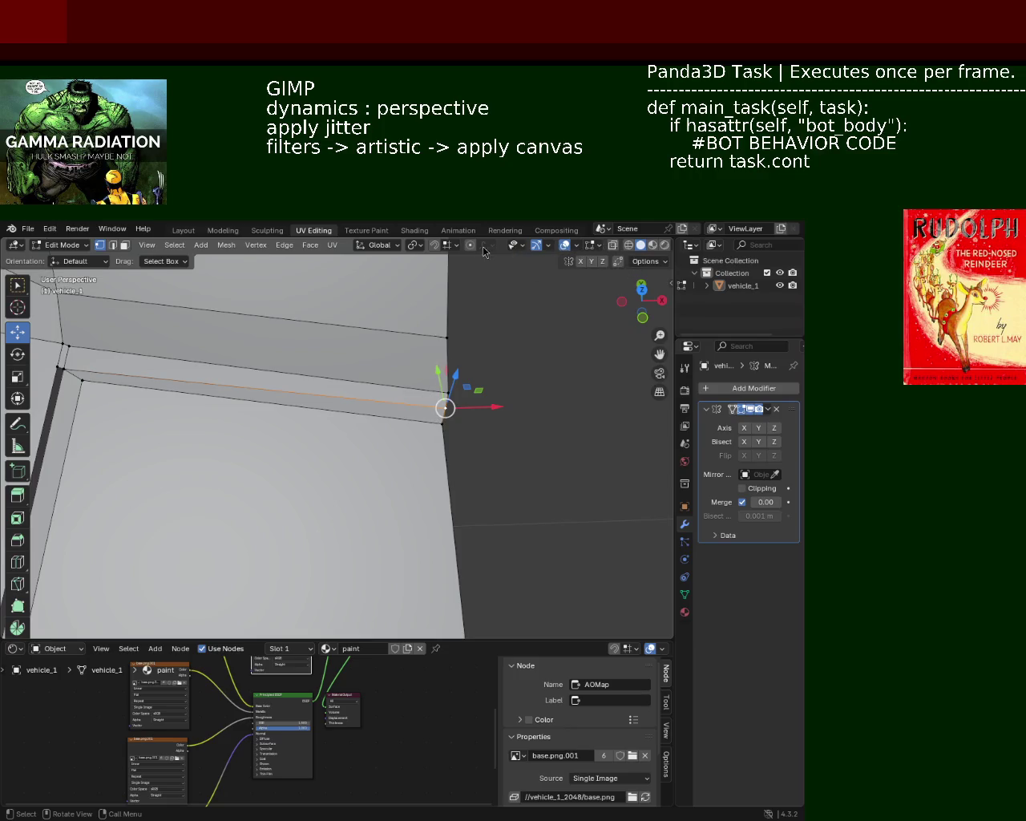
Step: Check the snapping settings in the header, then orbit around the panel corner
left_click(451, 250)
left_click(451, 250)
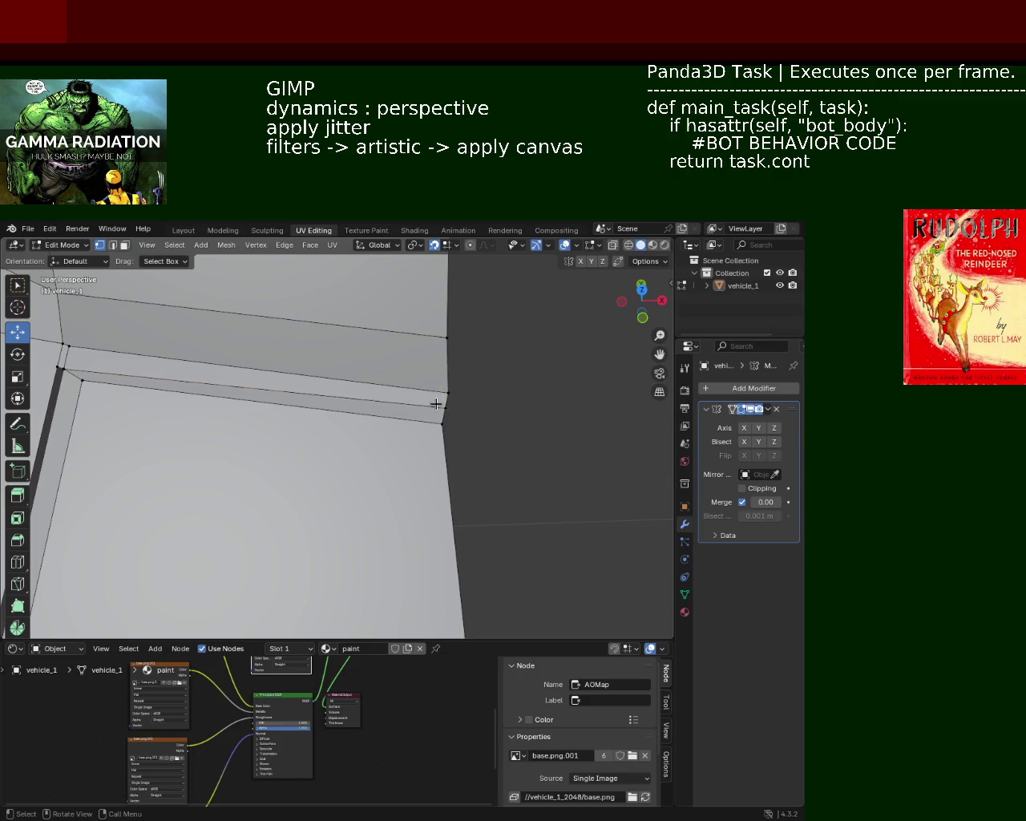
mouse_move(526, 393)
middle_mouse_down()
mouse_move(424, 339)
mouse_move(366, 371)
mouse_move(373, 298)
mouse_move(525, 284)
middle_mouse_up()
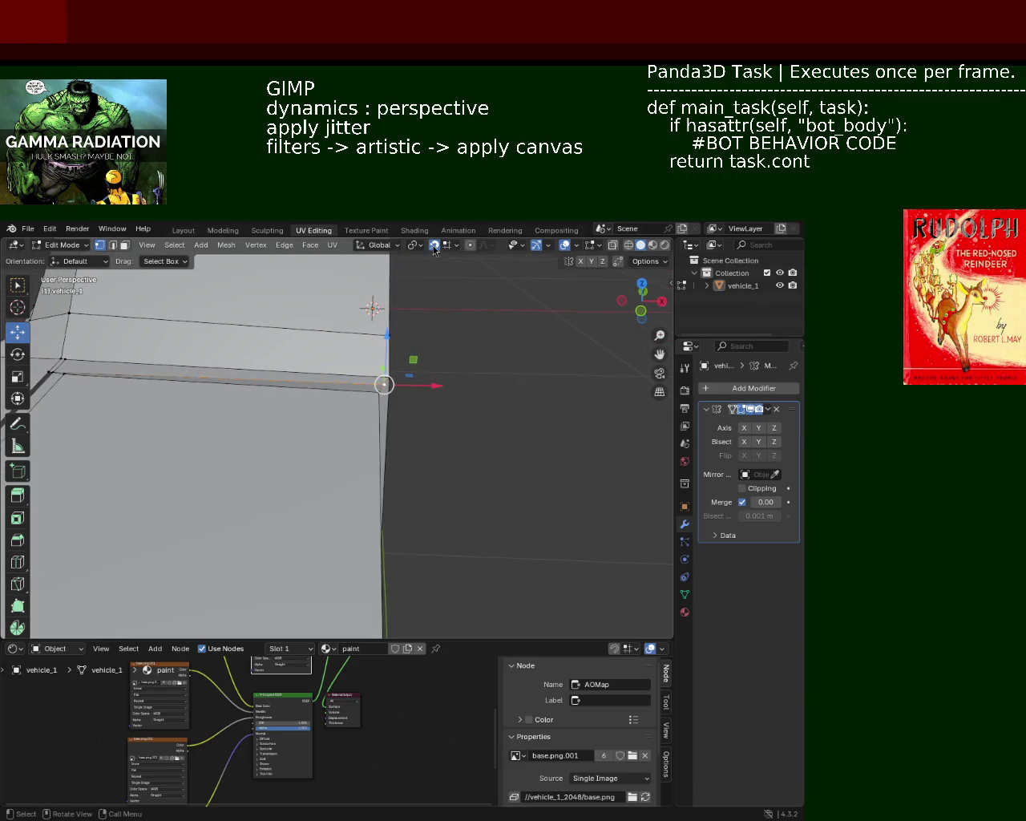
Step: Cancel an X-axis move and review the snap target choices
key("g")
key("x")
key("Escape")
left_click(447, 247)
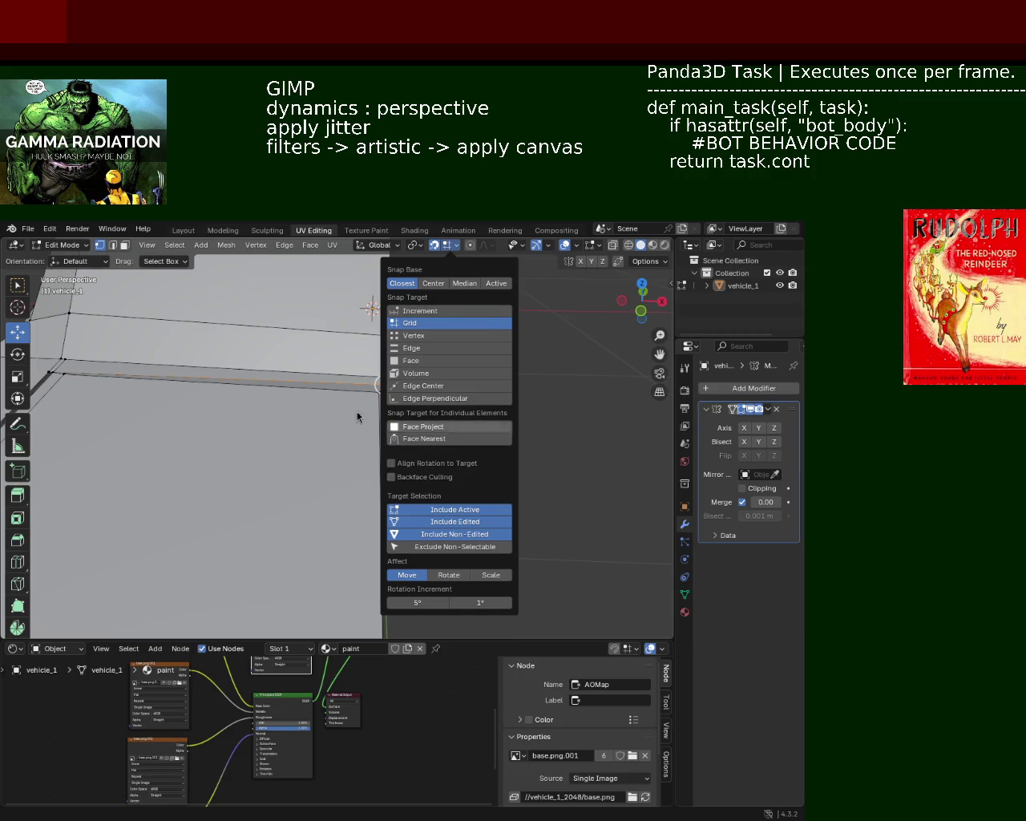
left_click(447, 246)
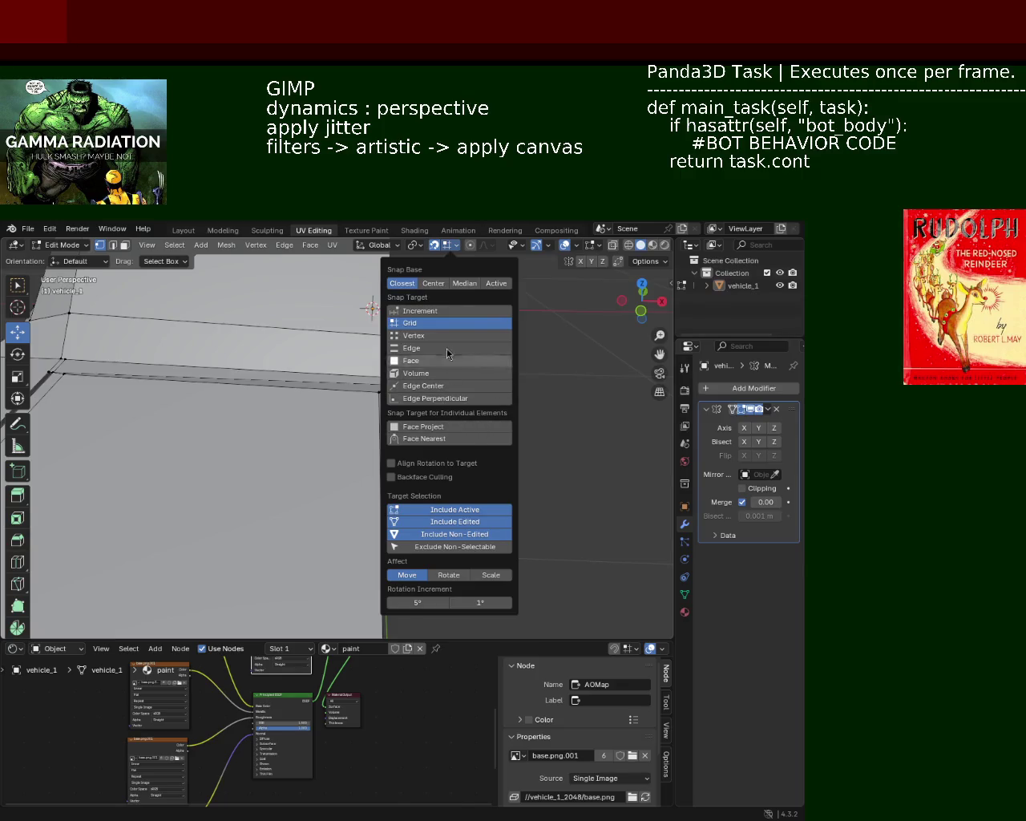
Step: Shift the panel's top-right edge right along X (about 0.3165 m), discarding a stray vertex raise
left_click(383, 380)
left_click_drag(388, 378, 390, 380)
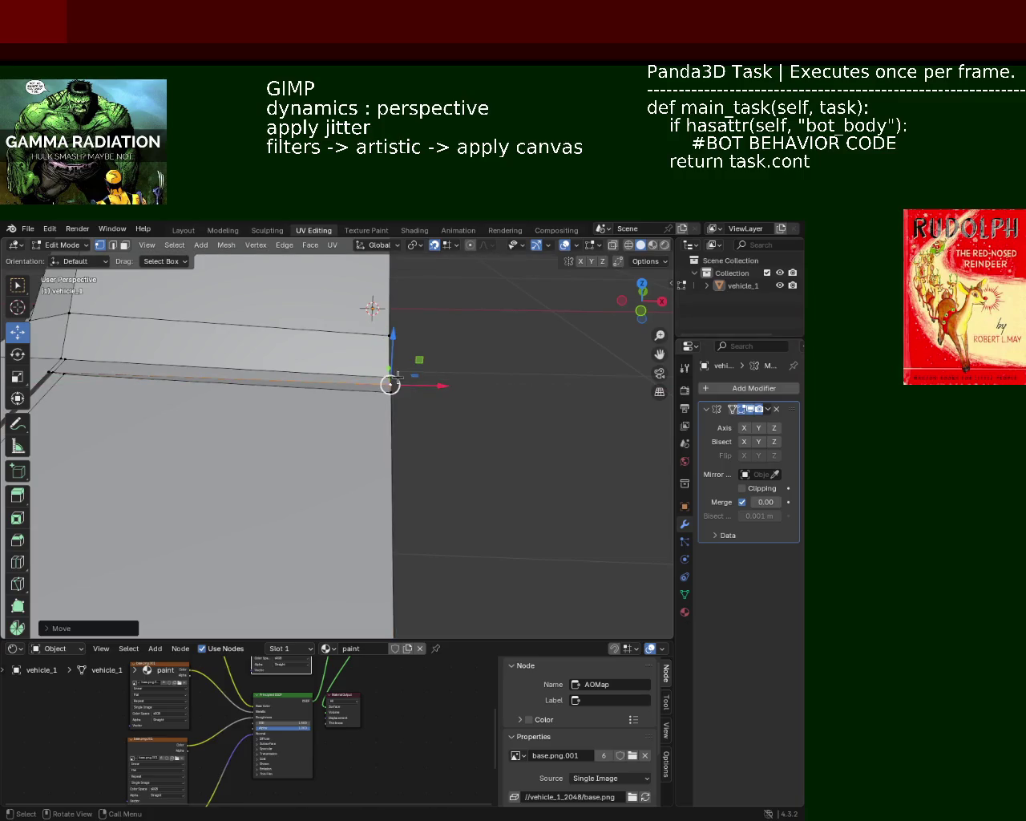
left_click(390, 335)
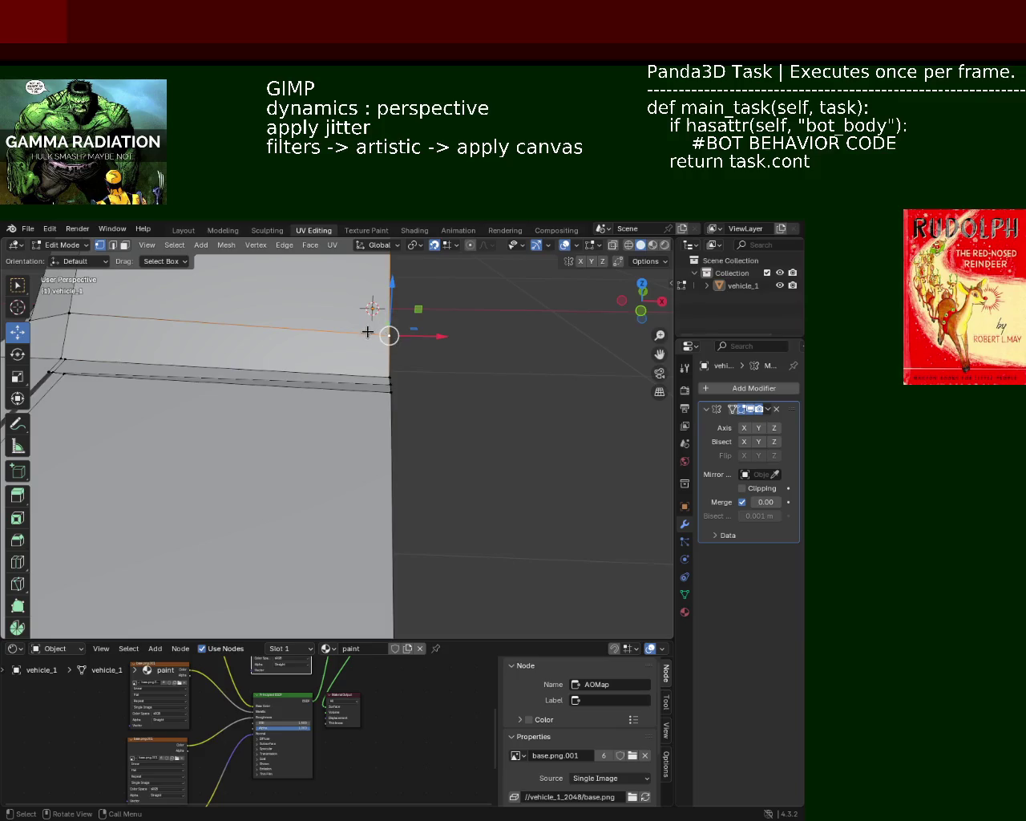
left_click_drag(392, 328, 400, 299)
key("ctrl+z")
mouse_move(281, 364)
middle_mouse_down()
mouse_move(259, 388)
mouse_move(291, 383)
mouse_move(284, 328)
mouse_move(267, 402)
mouse_move(229, 348)
mouse_move(310, 421)
mouse_move(357, 404)
mouse_move(388, 421)
mouse_move(328, 403)
mouse_move(355, 410)
mouse_move(412, 394)
mouse_move(390, 411)
mouse_move(288, 396)
middle_mouse_up()
left_click(415, 346)
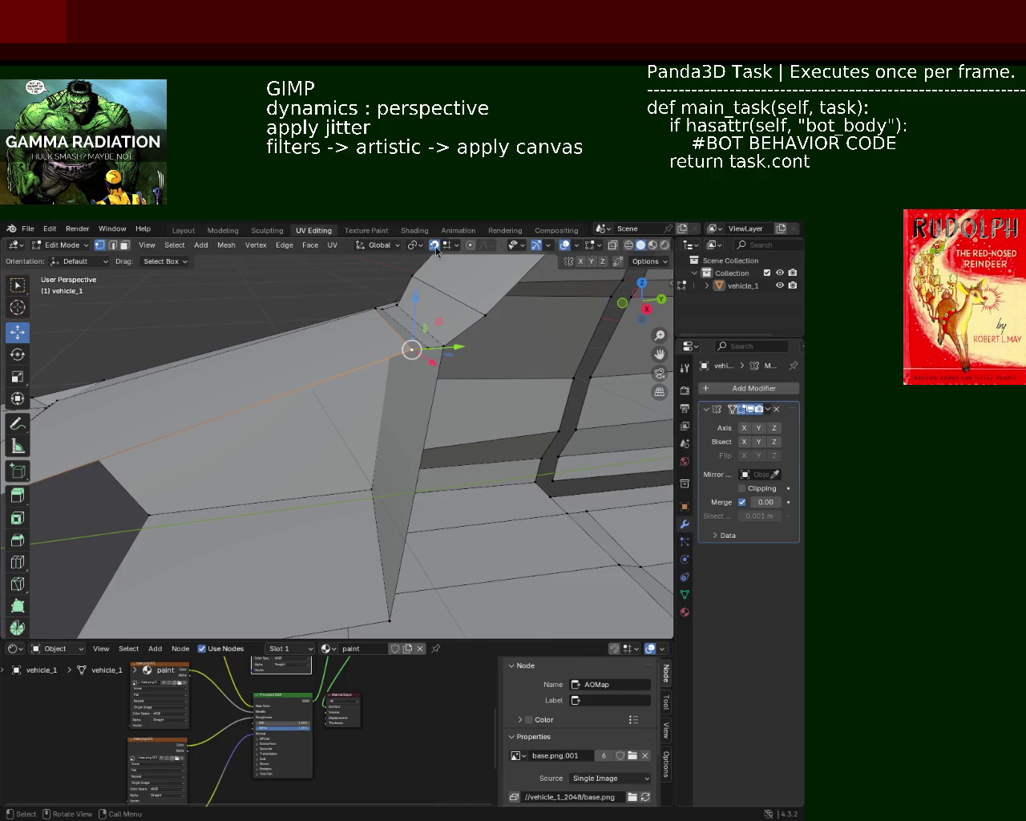
Step: Raise the edge slightly along Z and nudge the seam-corner vertices along X
left_click_drag(405, 306, 421, 300)
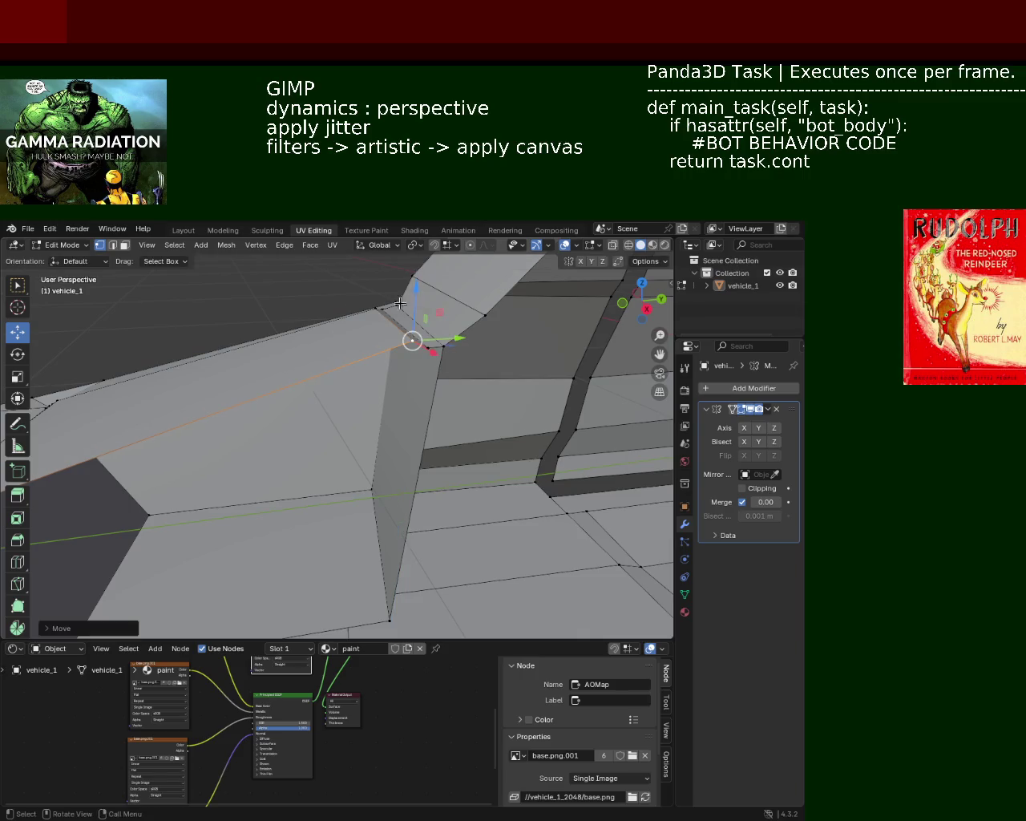
scroll(401, 353, "up", 4)
mouse_move(359, 374)
middle_mouse_down()
mouse_move(325, 353)
mouse_move(393, 366)
mouse_move(259, 336)
mouse_move(298, 456)
mouse_move(428, 454)
mouse_move(405, 422)
middle_mouse_up()
mouse_move(321, 407)
middle_mouse_down()
mouse_move(264, 416)
mouse_move(382, 475)
mouse_move(352, 472)
middle_mouse_up()
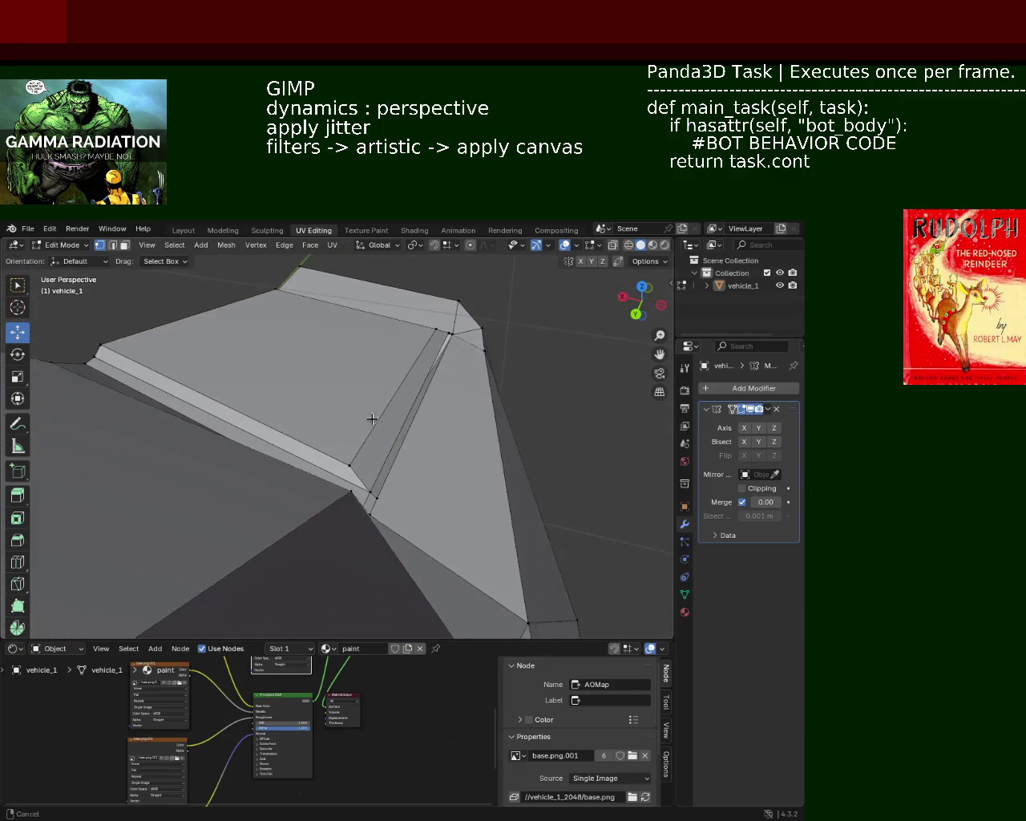
left_click(352, 472)
left_click_drag(335, 469, 325, 466)
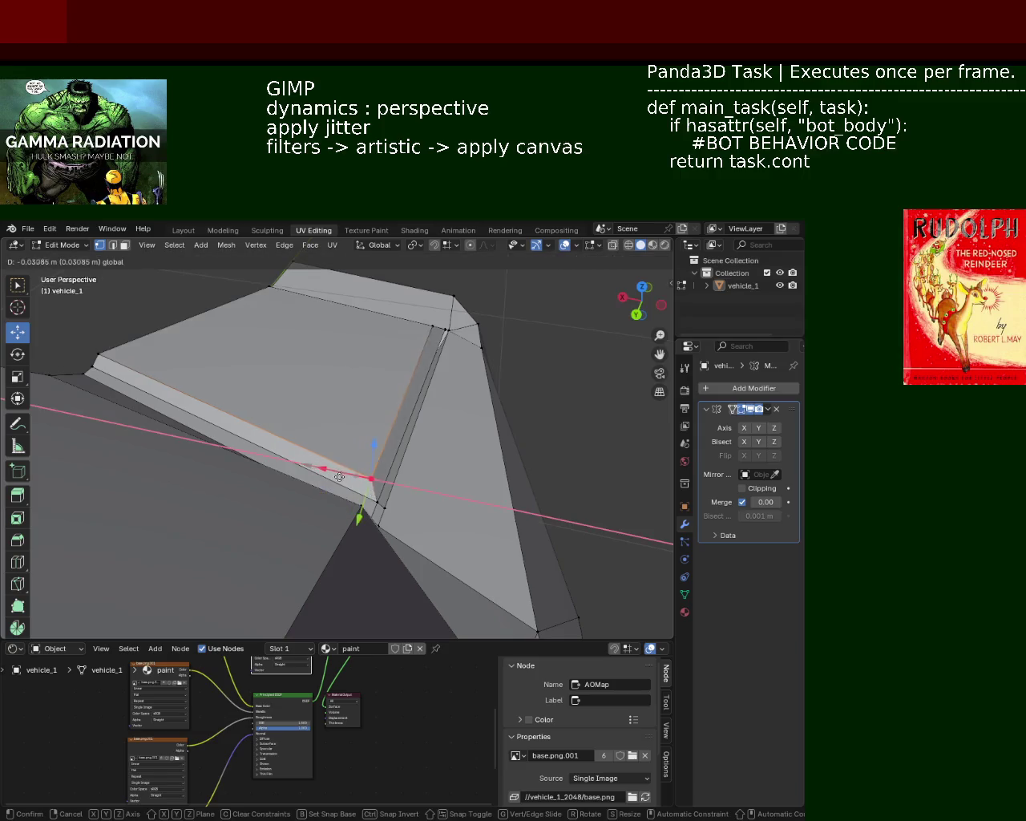
mouse_move(325, 466)
middle_mouse_down()
mouse_move(286, 458)
mouse_move(300, 417)
mouse_move(265, 453)
middle_mouse_up()
left_click(250, 453)
left_click_drag(289, 453, 287, 454)
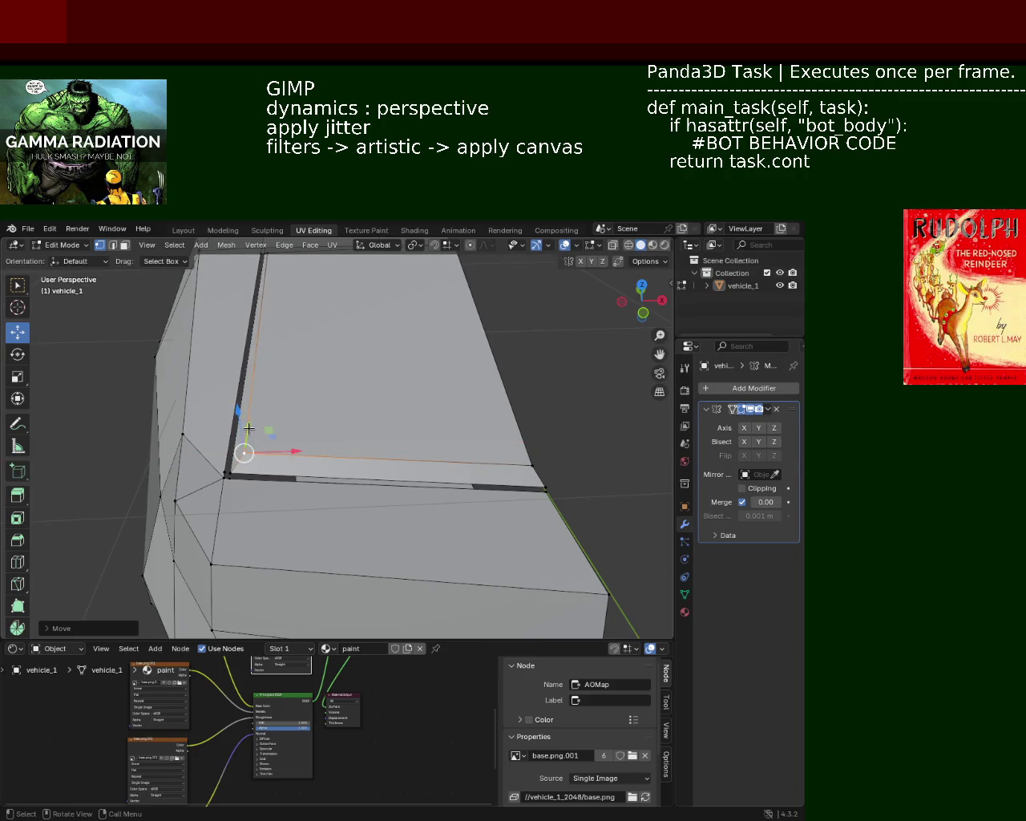
mouse_move(287, 454)
middle_mouse_down()
mouse_move(257, 337)
mouse_move(345, 395)
mouse_move(404, 373)
mouse_move(283, 360)
mouse_move(348, 382)
mouse_move(451, 382)
mouse_move(351, 421)
mouse_move(435, 412)
mouse_move(241, 325)
mouse_move(408, 478)
middle_mouse_up()
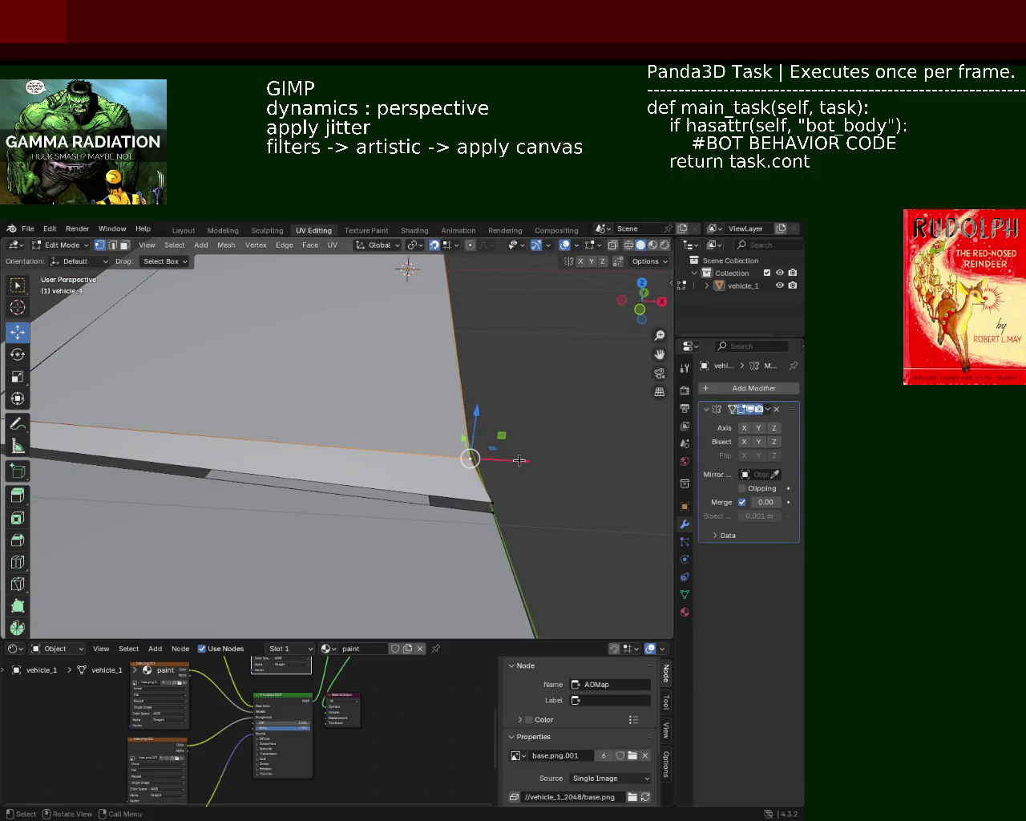
left_click_drag(518, 460, 535, 460)
mouse_move(535, 460)
middle_mouse_down()
mouse_move(355, 473)
mouse_move(431, 531)
mouse_move(391, 458)
middle_mouse_up()
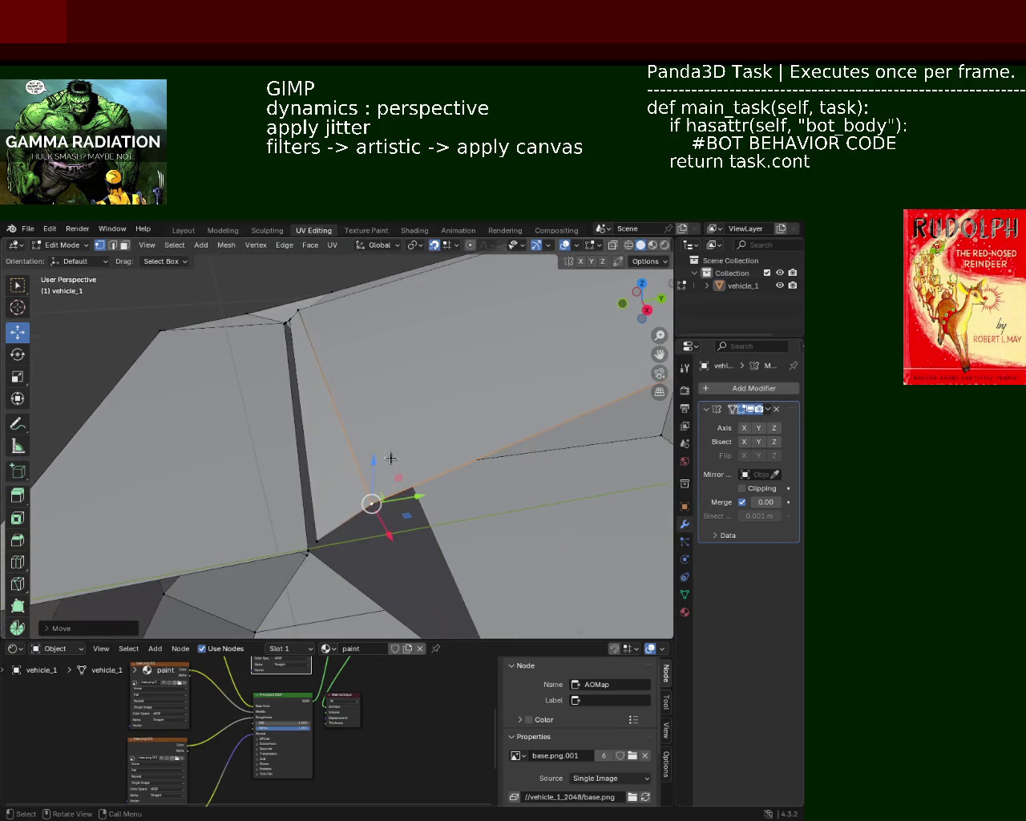
Step: Slide the panel-corner vertices along the Y axis
left_click_drag(421, 498, 394, 496)
key("Escape")
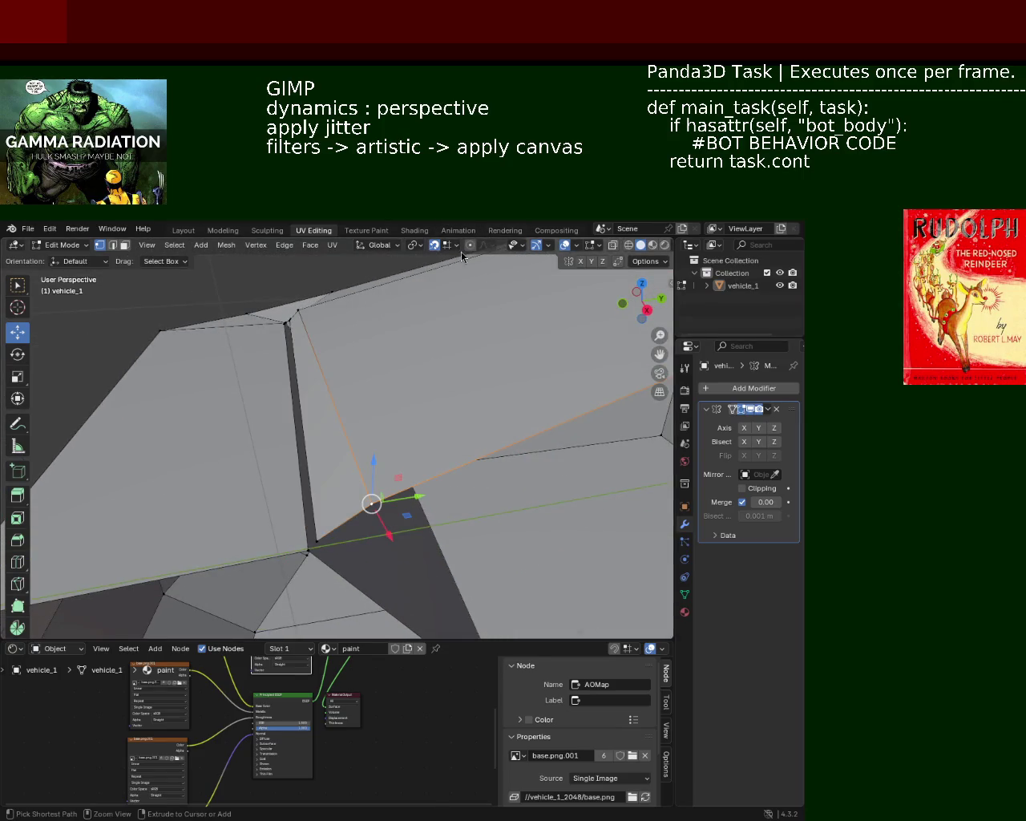
left_click(444, 251)
left_click(453, 249)
left_click_drag(410, 495, 306, 411)
mouse_move(307, 411)
middle_mouse_down()
mouse_move(376, 426)
mouse_move(266, 374)
mouse_move(301, 379)
middle_mouse_up()
left_click(332, 374)
left_click_drag(350, 375, 350, 375)
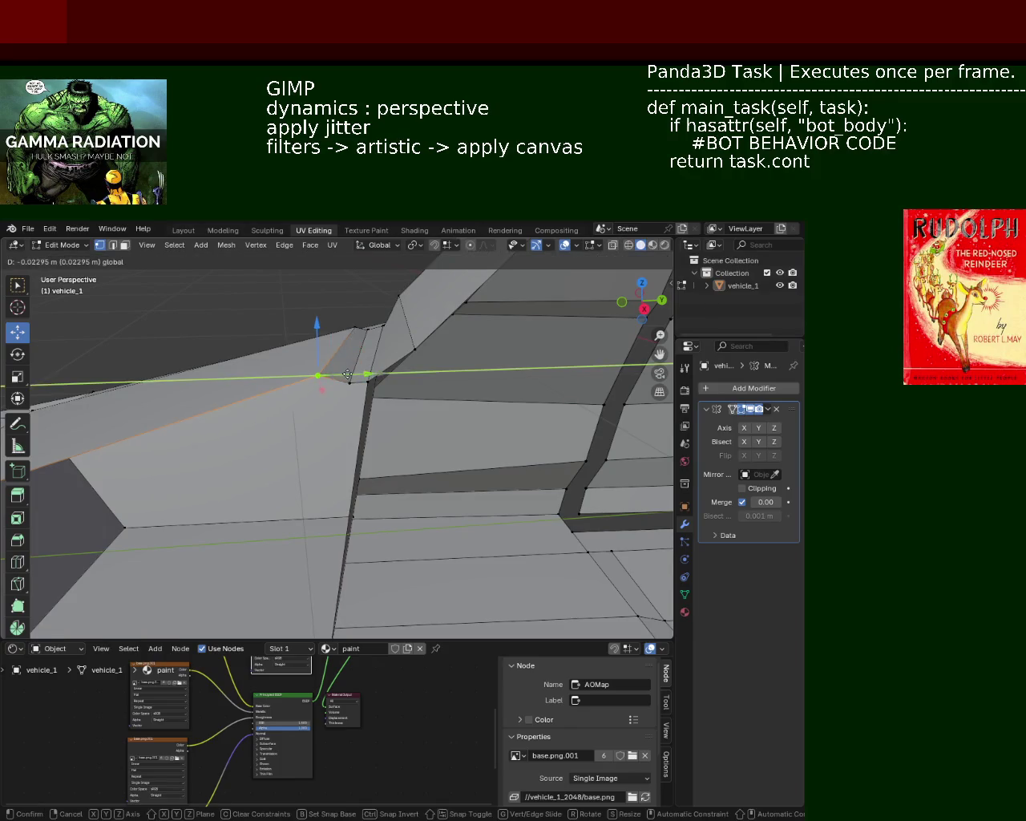
Step: Dissolve the stray inner-corner vertex on the car's side panel
middle_click_drag(350, 374, 291, 393)
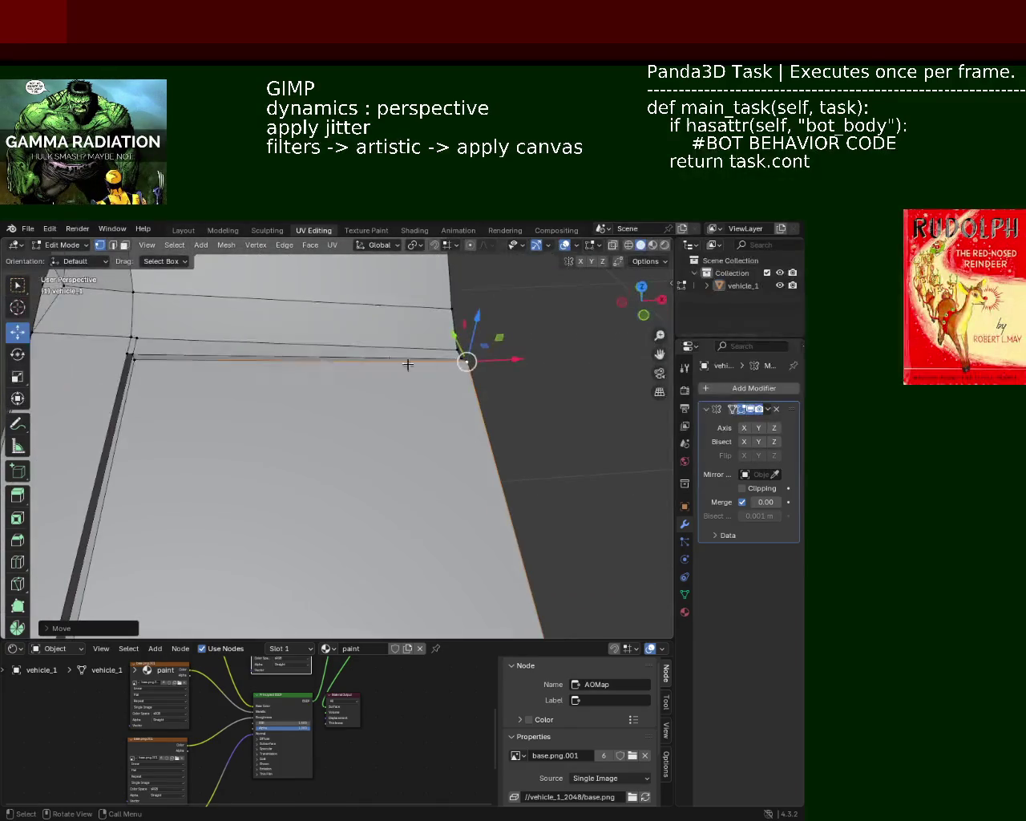
scroll(291, 393, "down", 5)
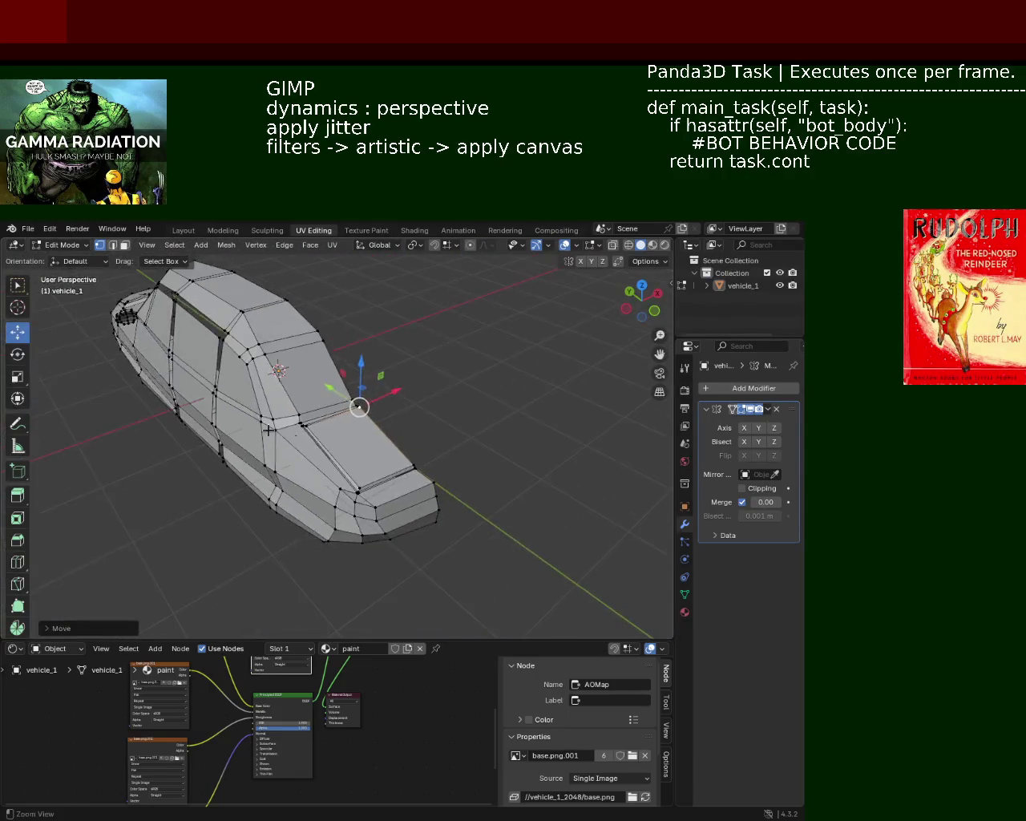
middle_click_drag(355, 405, 367, 417)
scroll(349, 508, "up", 2)
scroll(325, 489, "up", 2)
scroll(328, 484, "down", 1)
mouse_move(327, 483)
middle_mouse_down()
mouse_move(358, 497)
mouse_move(328, 376)
middle_mouse_up()
scroll(328, 375, "up", 5)
scroll(321, 416, "down", 2)
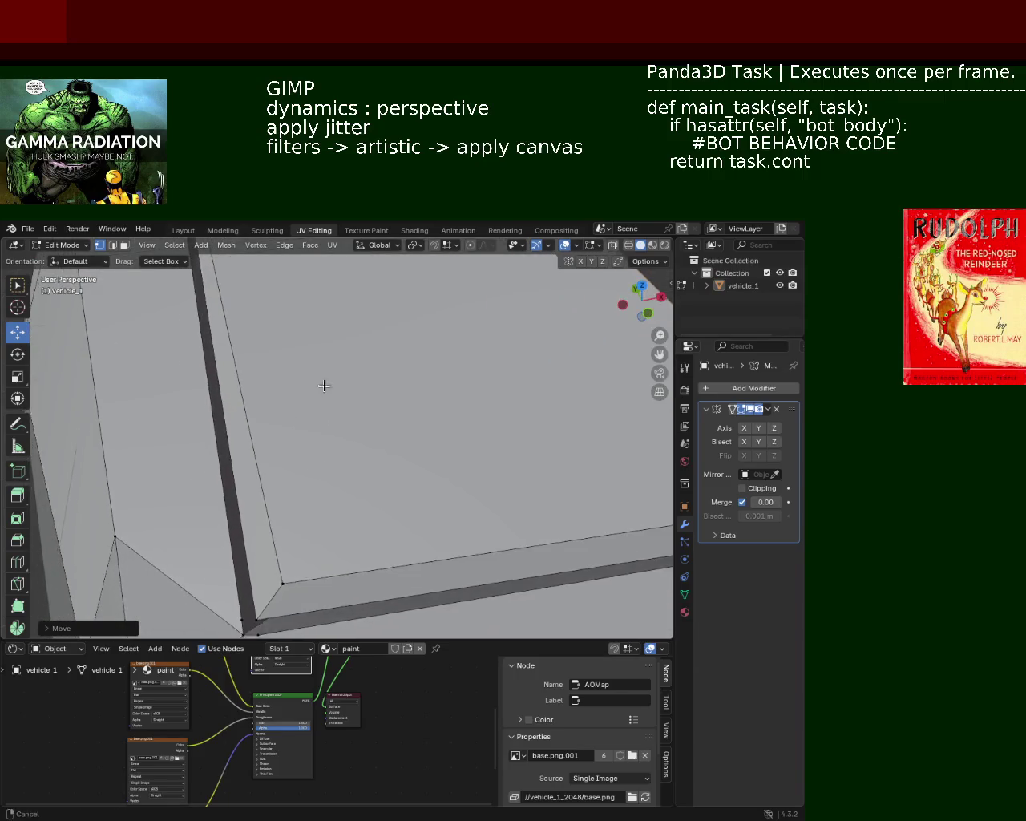
scroll(332, 408, "up", 1)
left_click(274, 584)
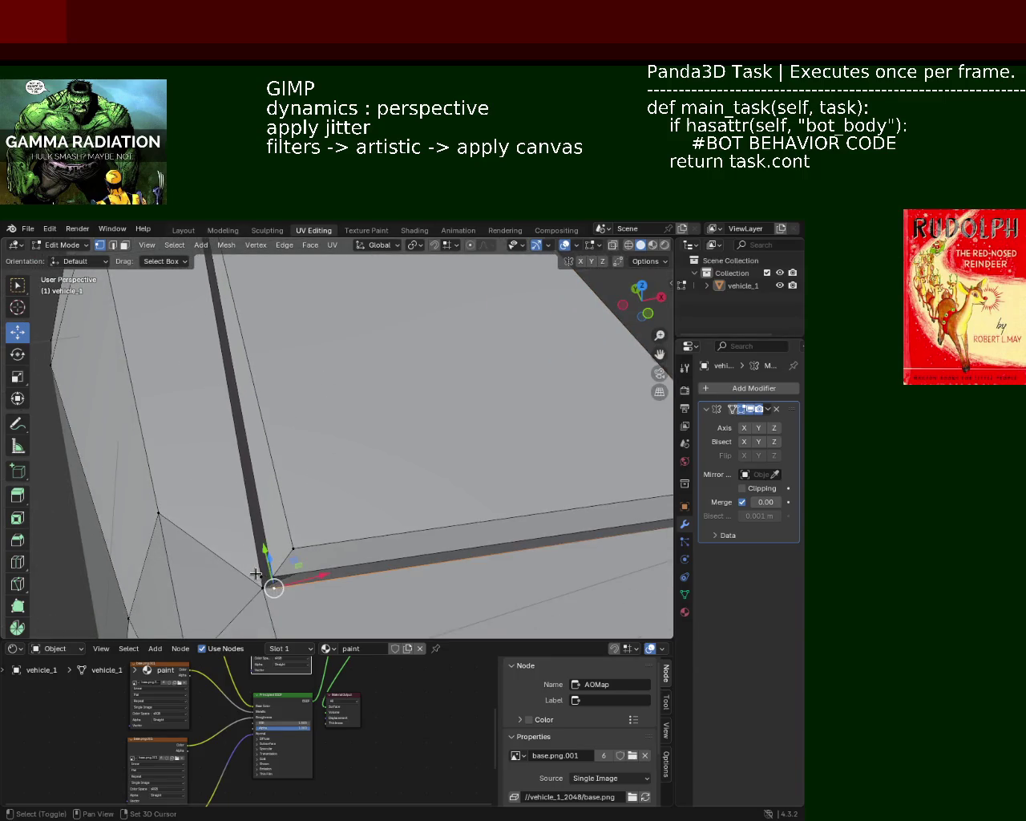
key("x")
left_click(257, 575)
mouse_move(284, 590)
middle_mouse_down()
mouse_move(229, 513)
mouse_move(162, 460)
mouse_move(347, 470)
mouse_move(428, 544)
mouse_move(353, 489)
mouse_move(285, 550)
middle_mouse_up()
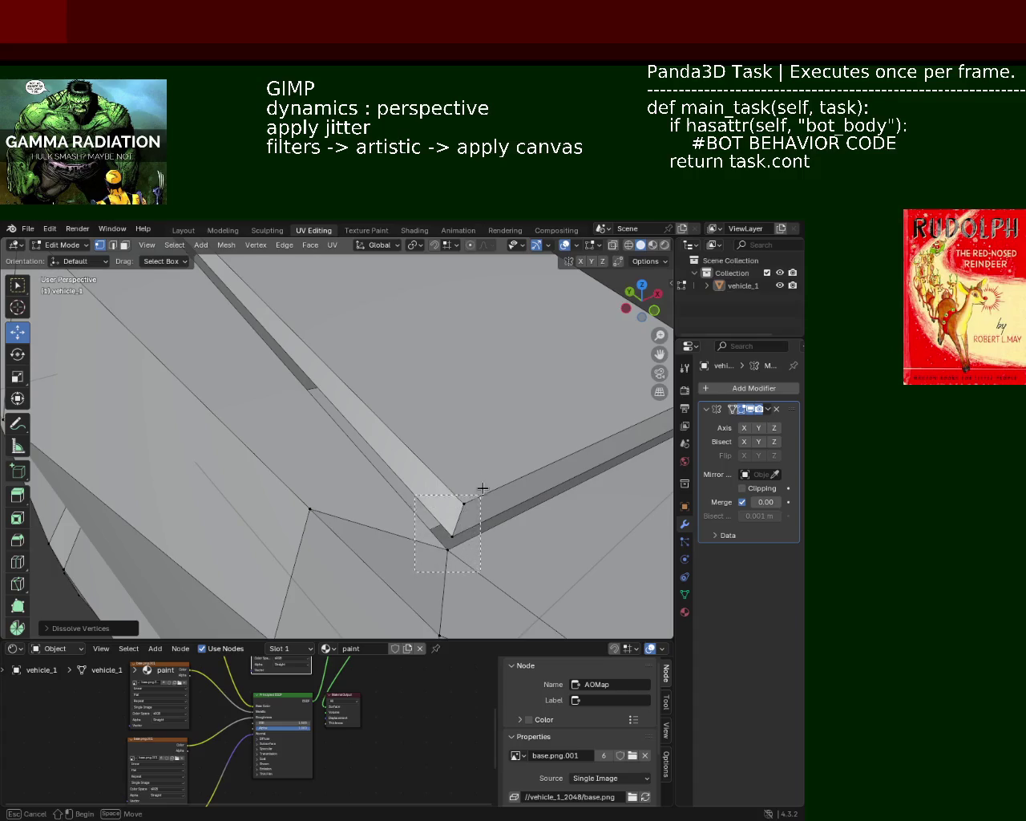
Step: Realign the inner corner vertex along Y and X, and raise the outer corner vertex about 0.0918 m
left_click(450, 535)
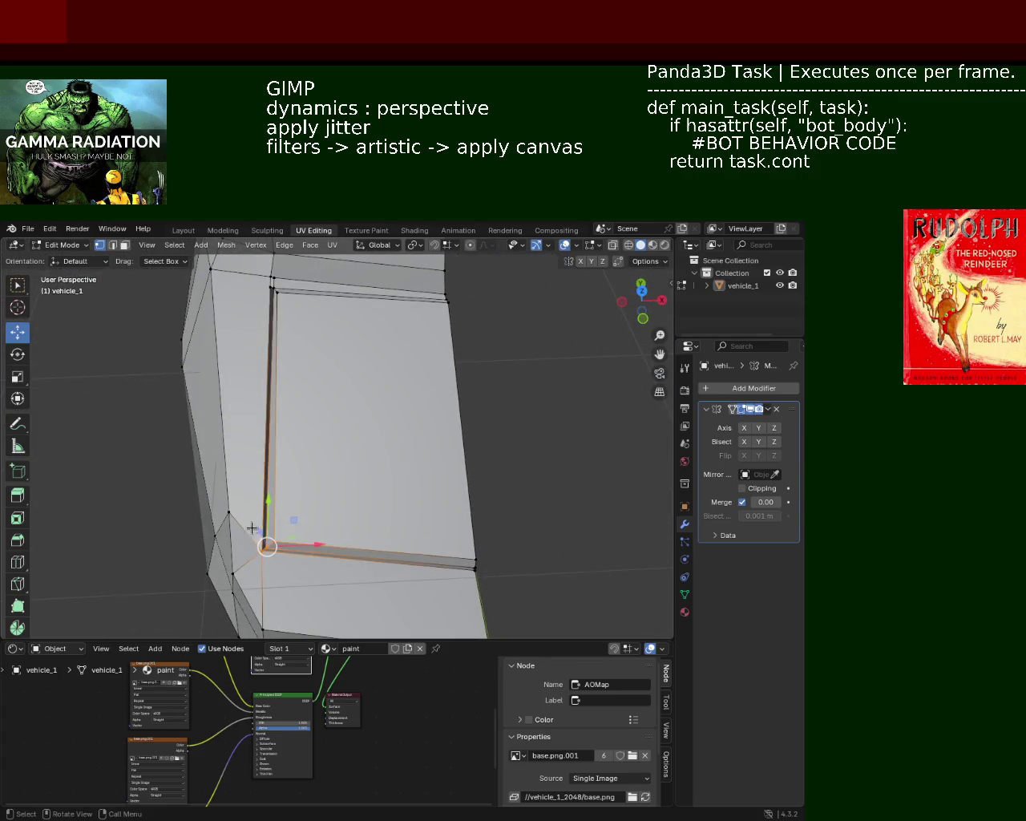
left_click_drag(269, 506, 271, 468)
left_click_drag(321, 508, 354, 511)
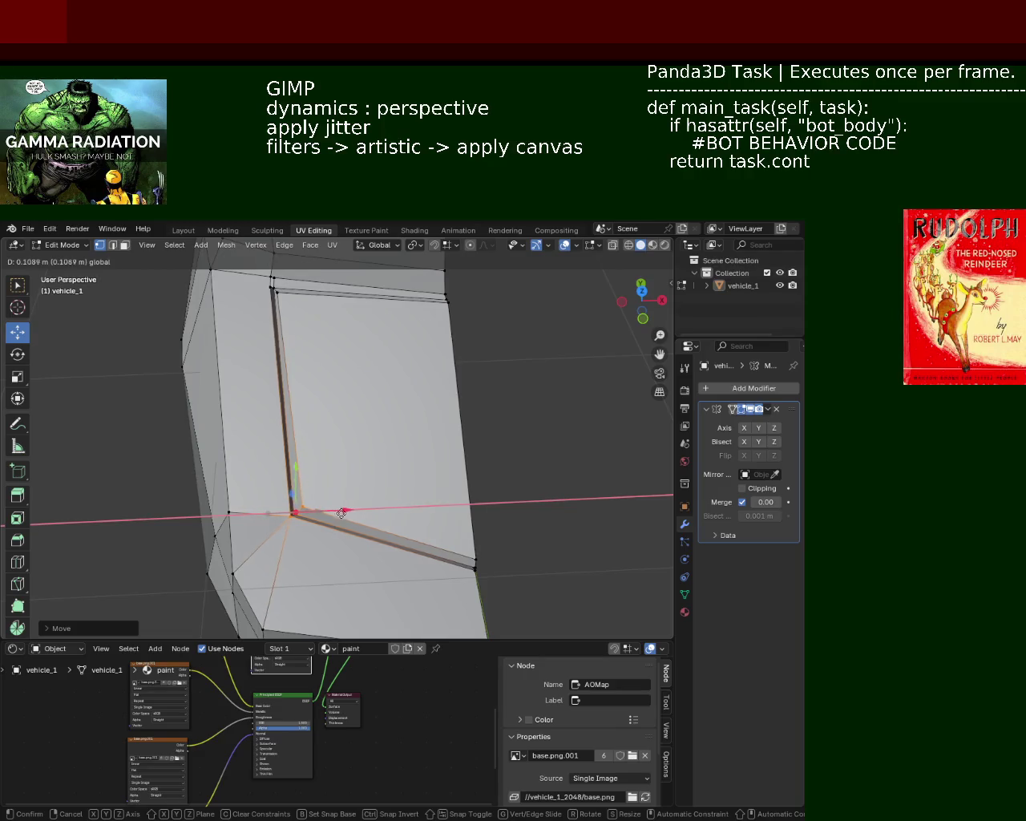
left_click_drag(353, 511, 339, 510)
left_click(477, 562)
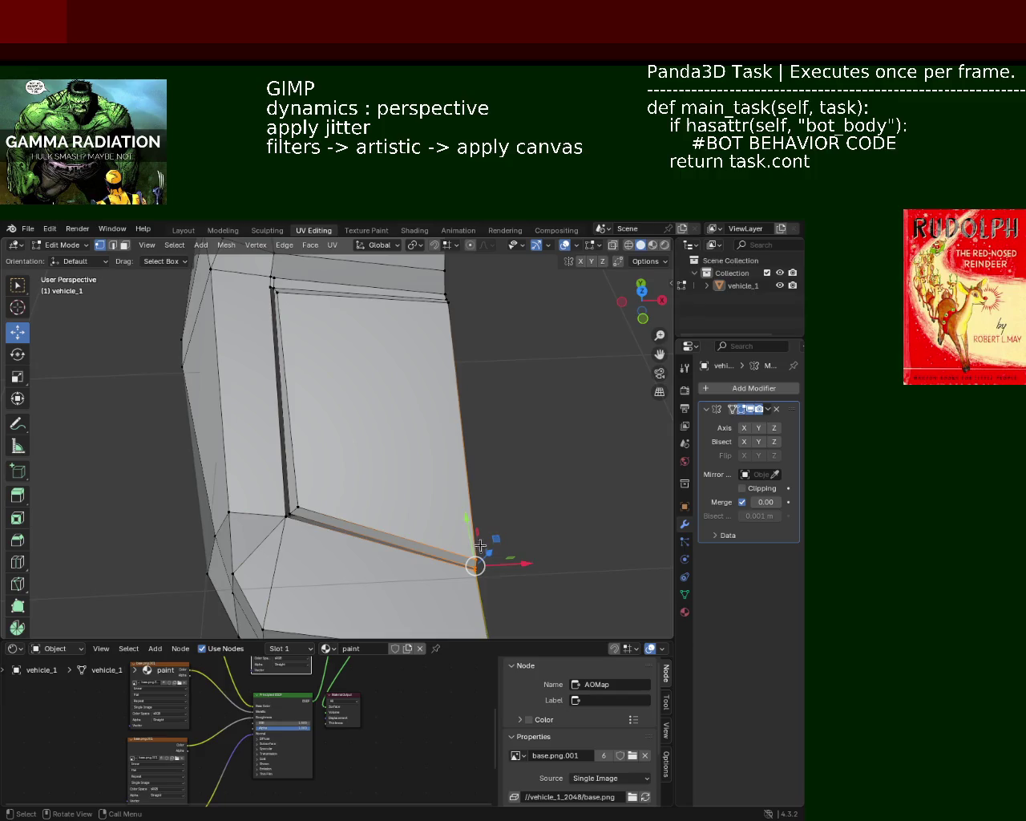
left_click_drag(471, 531, 463, 475)
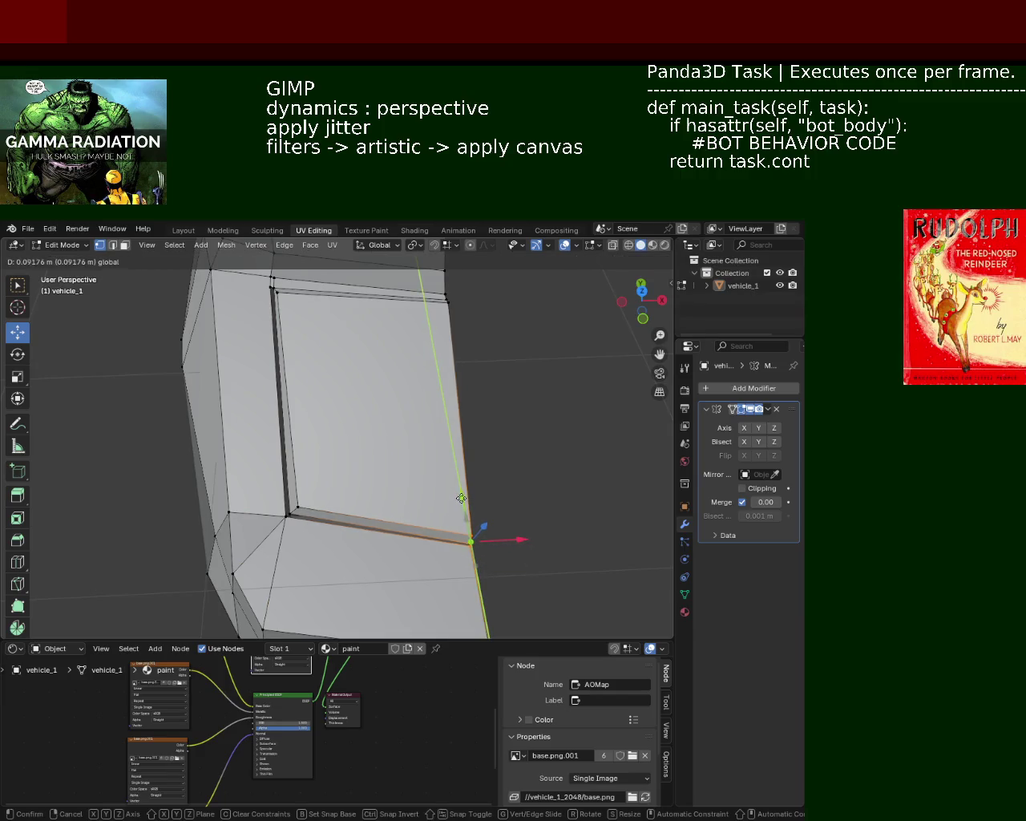
middle_click_drag(464, 475, 334, 401)
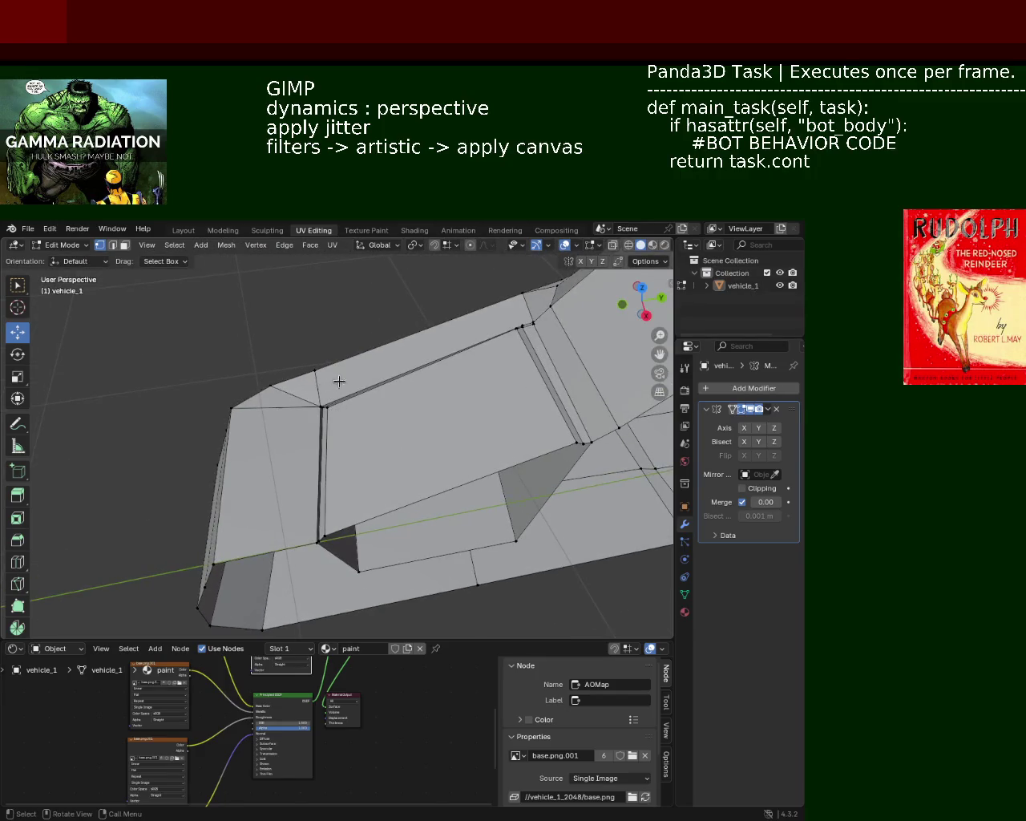
Step: Bevel the vertical and bottom corner edge loops into thin seam strips
left_click(323, 409, "alt")
left_click(298, 548, "alt+shift")
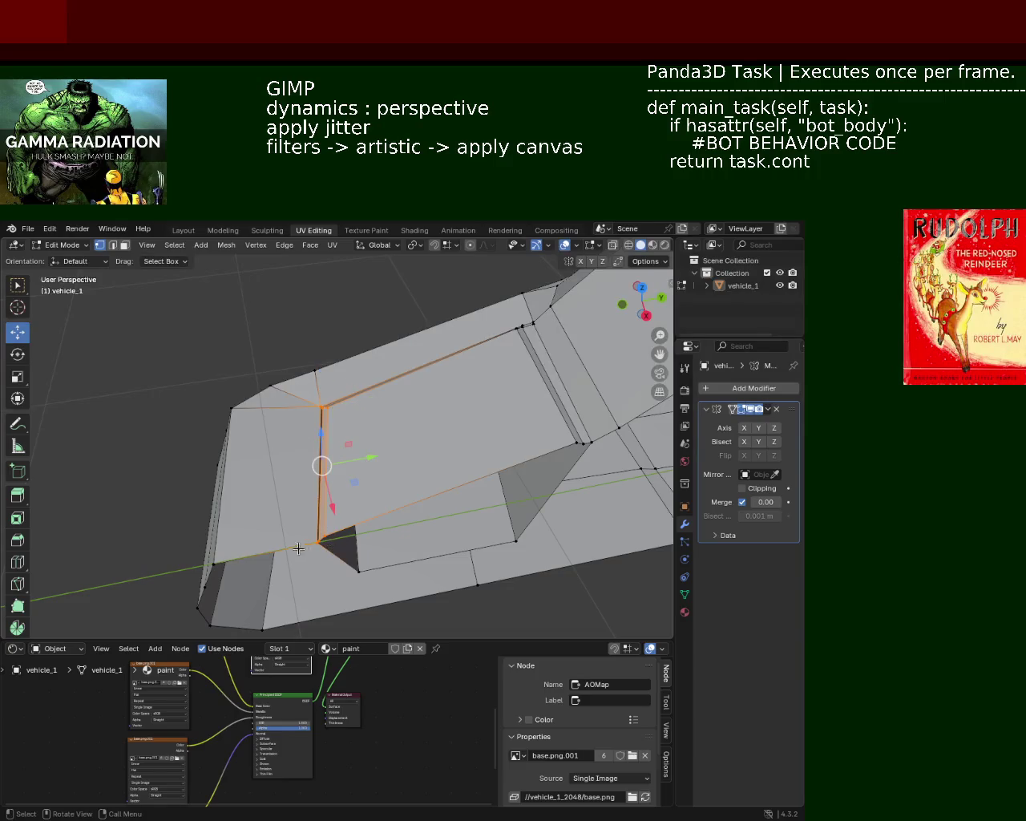
key("ctrl+b")
left_click(345, 464)
mouse_move(345, 465)
middle_mouse_down()
mouse_move(413, 538)
mouse_move(280, 500)
mouse_move(392, 532)
mouse_move(408, 508)
mouse_move(328, 316)
mouse_move(222, 392)
middle_mouse_up()
left_click(195, 417, "alt")
Step: Subdivide the lower seam edge between the strip's two corner vertices
left_click(519, 445, "alt+shift")
right_click(480, 437)
left_click(497, 449)
left_click(170, 433)
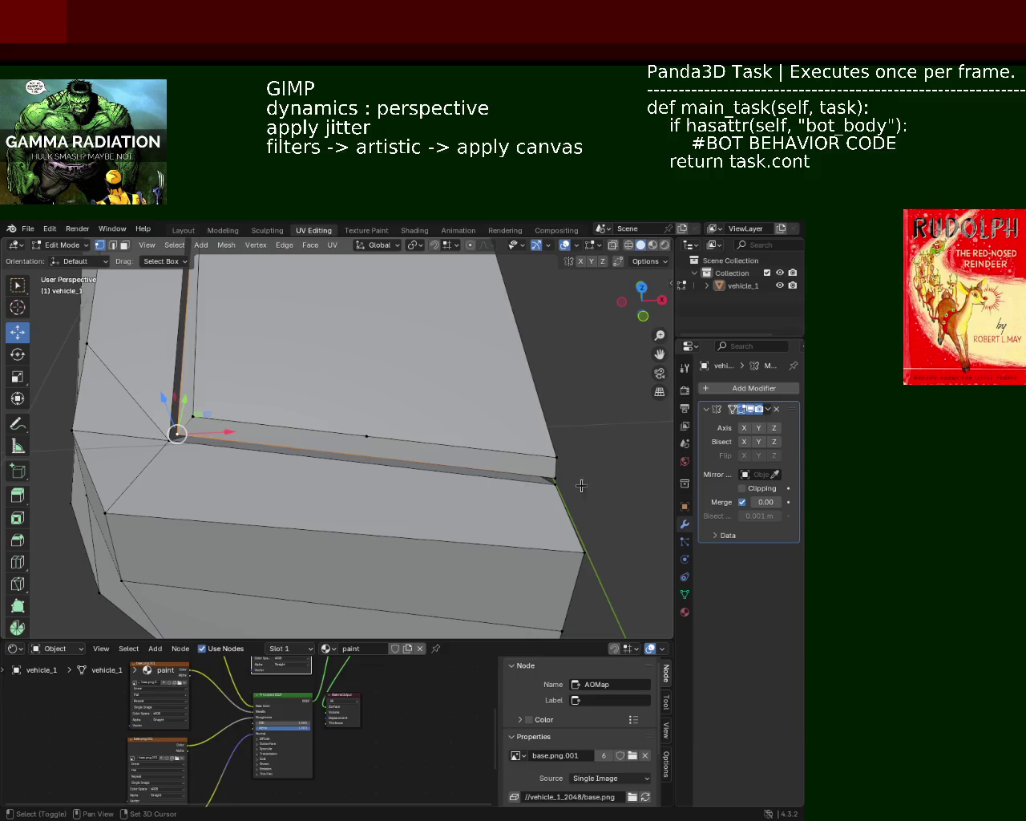
left_click(559, 476, "shift")
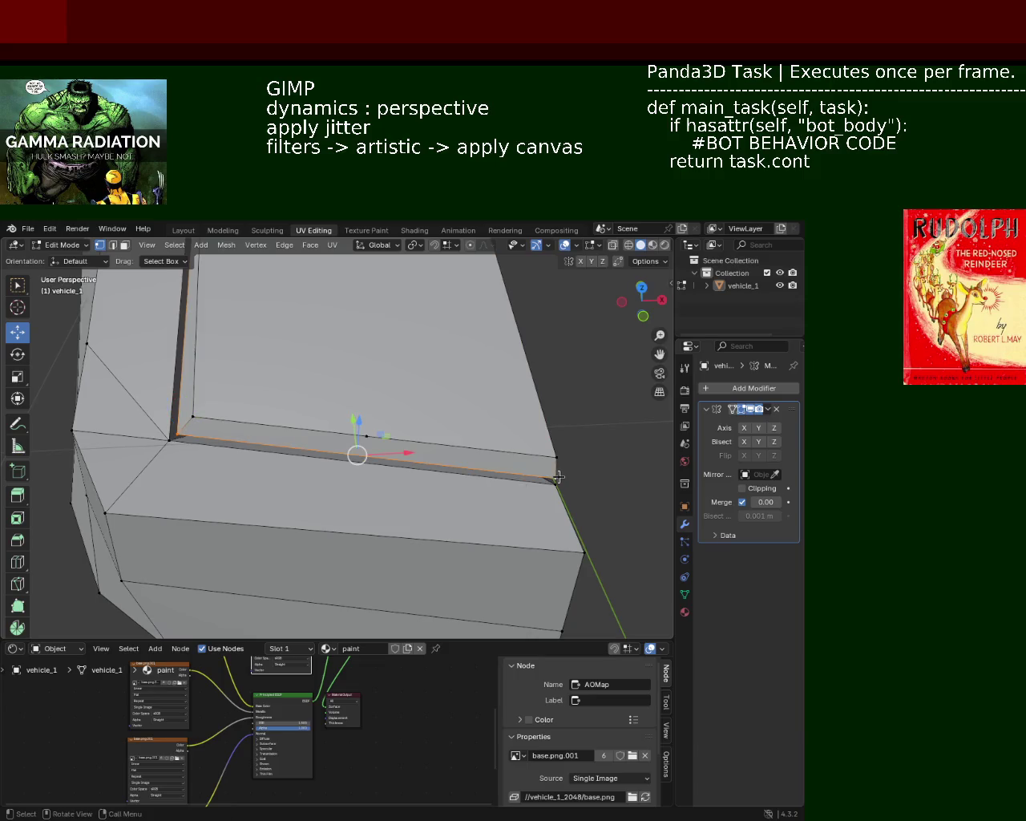
left_click(169, 440)
left_click(555, 481, "shift")
key("ctrl+e")
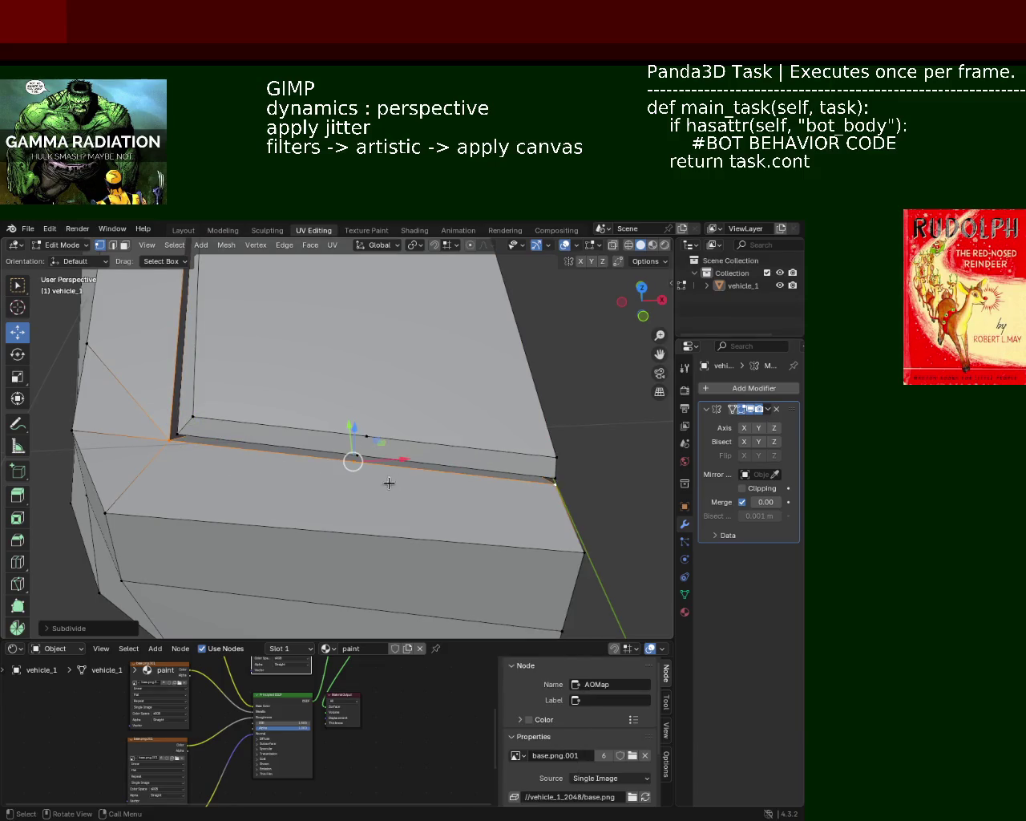
Step: Slide the strip's upper and lower edges, then the seam-corner edges, along Y (about 0.029 m and 0.005 m)
left_click(362, 443)
left_click(365, 437)
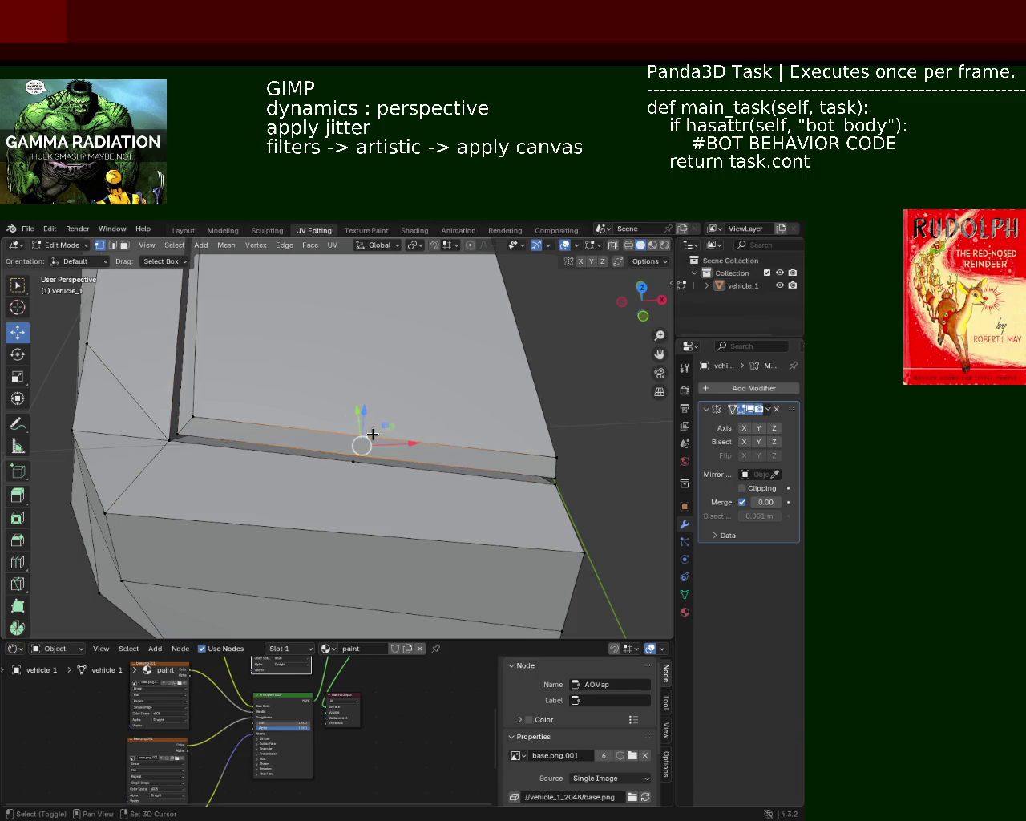
left_click(344, 476, "shift")
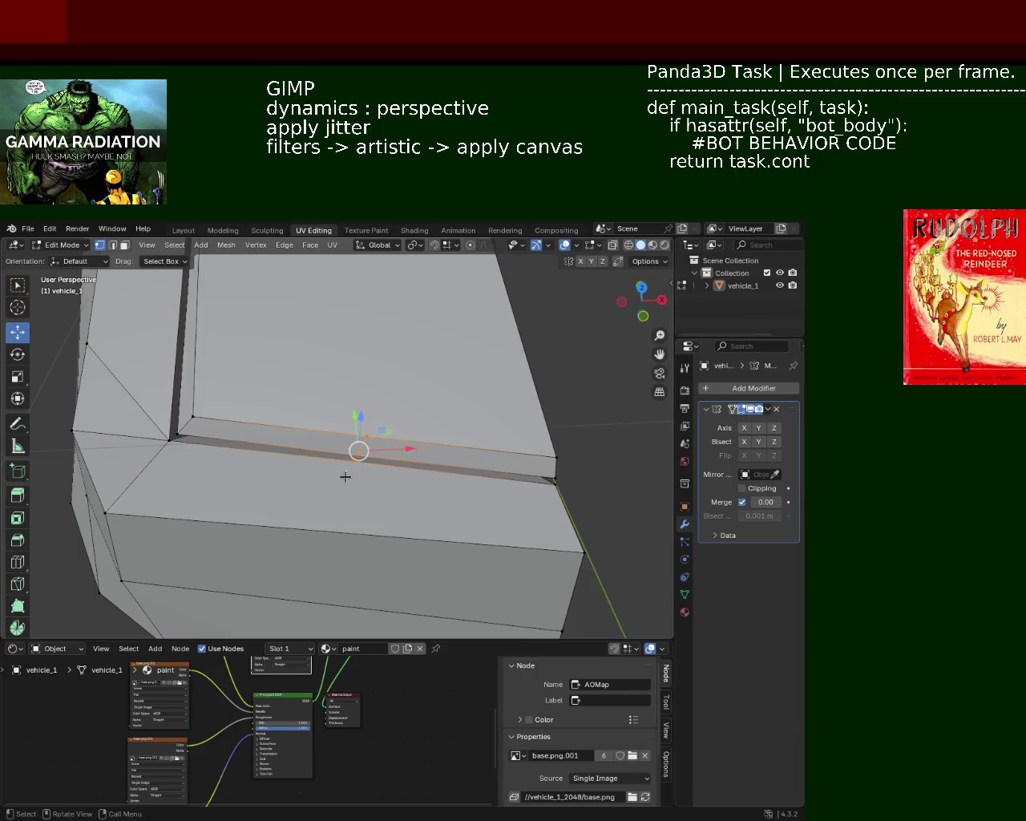
mouse_move(388, 437)
middle_mouse_down()
mouse_move(371, 408)
mouse_move(385, 441)
middle_mouse_up()
mouse_move(385, 442)
left_mouse_down()
mouse_move(340, 466)
mouse_move(324, 462)
left_mouse_up()
mouse_move(325, 462)
middle_mouse_down()
mouse_move(368, 453)
mouse_move(431, 488)
middle_mouse_up()
left_click_drag(443, 466, 396, 542)
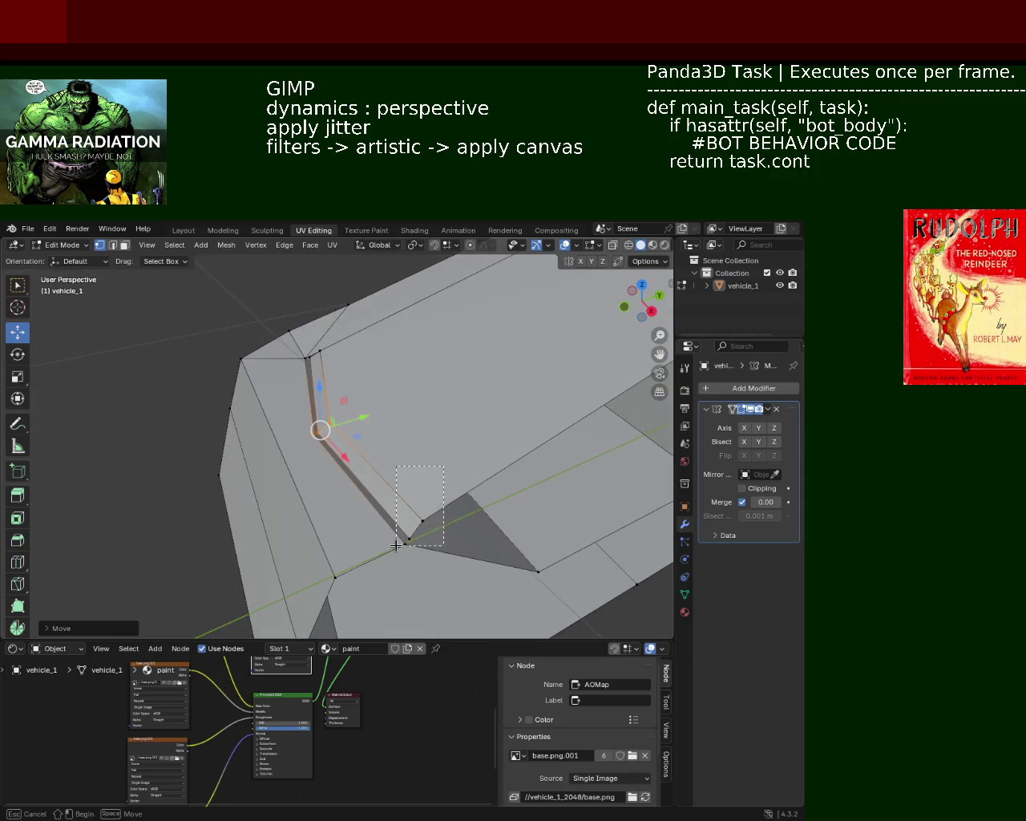
mouse_move(412, 531)
middle_mouse_down()
mouse_move(245, 489)
mouse_move(318, 490)
middle_mouse_up()
left_click_drag(361, 485, 335, 488)
mouse_move(335, 488)
middle_mouse_down()
mouse_move(386, 326)
mouse_move(435, 367)
mouse_move(403, 328)
mouse_move(373, 385)
mouse_move(401, 328)
mouse_move(382, 393)
mouse_move(348, 372)
mouse_move(360, 399)
mouse_move(288, 361)
middle_mouse_up()
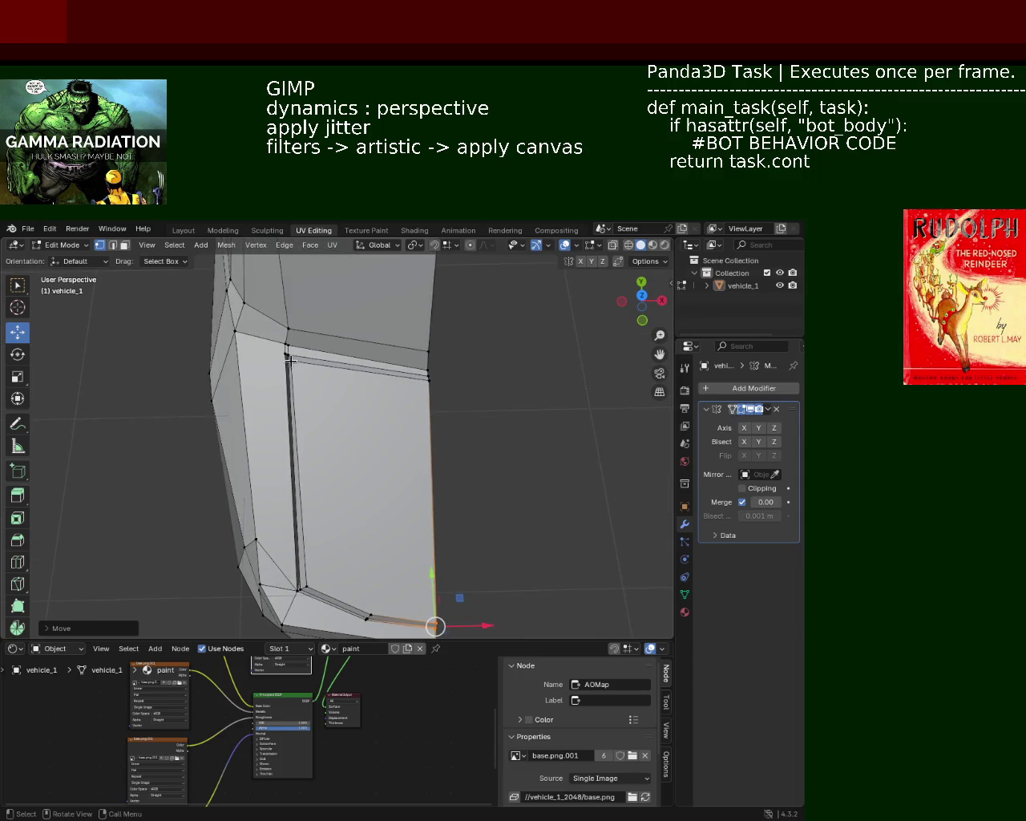
Step: Subdivide the top edge of the door panel
scroll(291, 361, "up", 4)
left_click(252, 295)
left_click(516, 328, "shift")
key("ctrl+e")
left_click(390, 328)
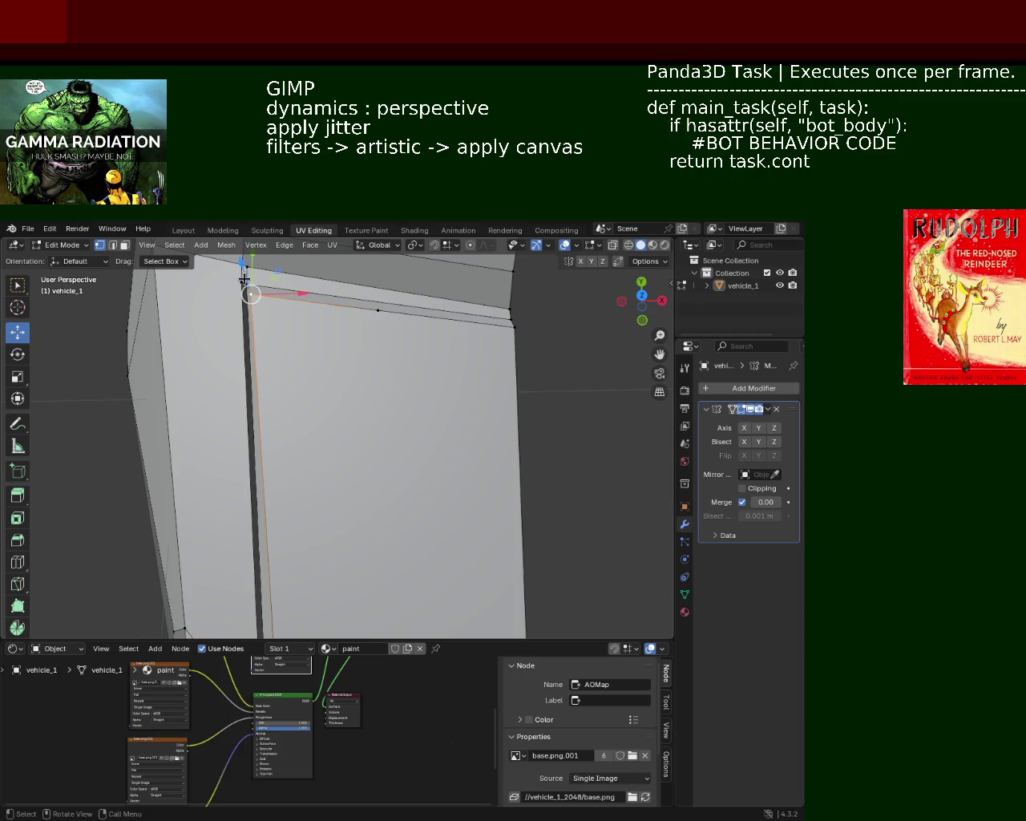
Step: Extrude the panel's top edge upward and subdivide the new edge, selecting its midpoint vertices
left_click(511, 319)
left_click(251, 288, "shift")
left_click(250, 289)
left_click(284, 245)
left_click(312, 288)
left_click(246, 267)
right_click(393, 284)
left_click(393, 299)
left_click(375, 305)
left_click(373, 286)
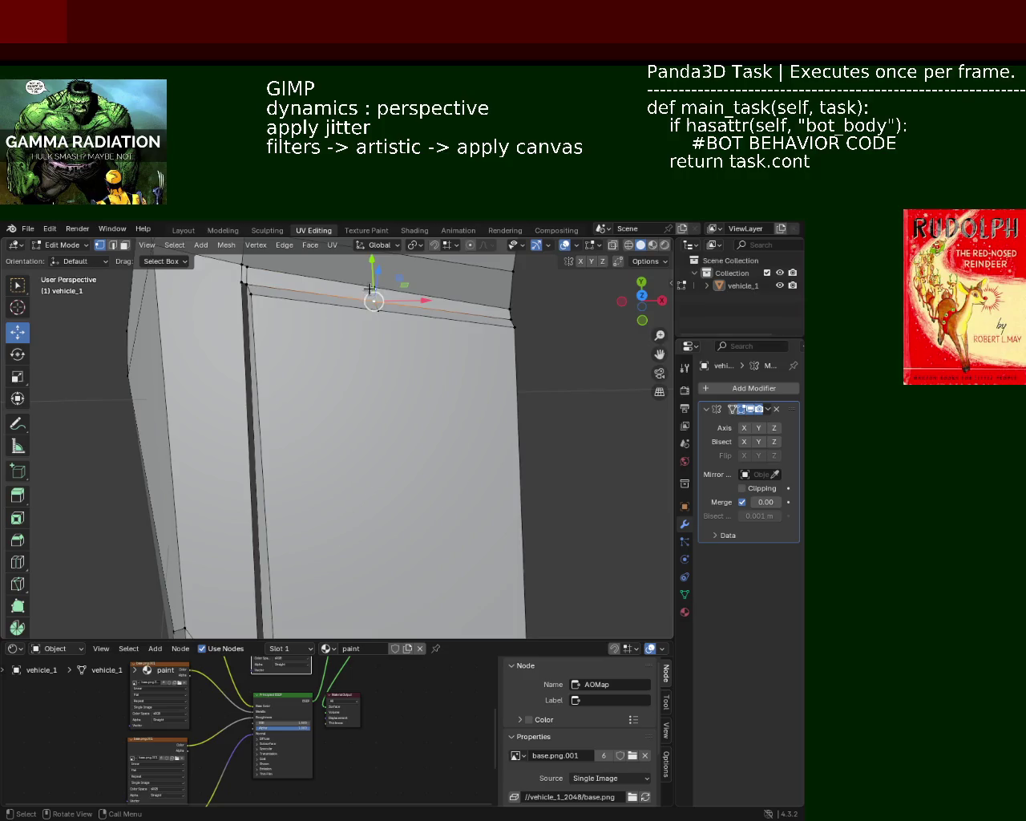
Step: Slide the window seam edge about 0.0445 m along Y to narrow the panel gap
mouse_move(353, 317)
middle_mouse_down()
mouse_move(324, 373)
mouse_move(353, 425)
middle_mouse_up()
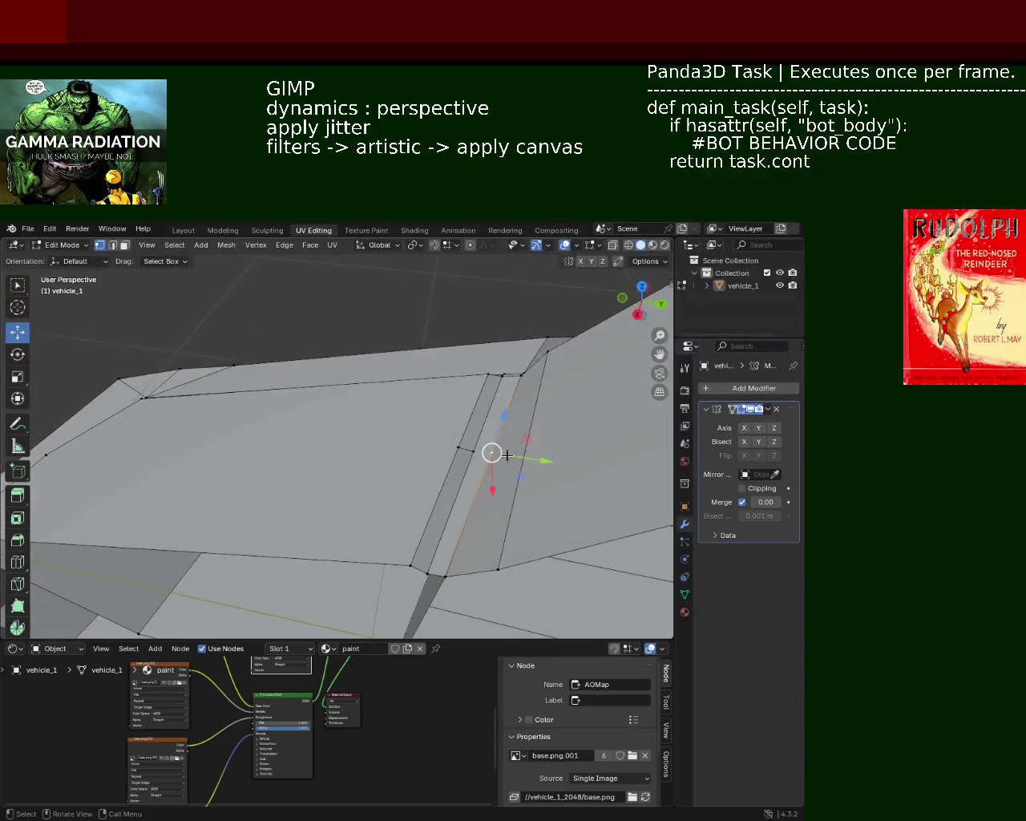
left_click(493, 476)
mouse_move(492, 476)
middle_mouse_down()
mouse_move(441, 490)
mouse_move(419, 435)
mouse_move(449, 415)
middle_mouse_up()
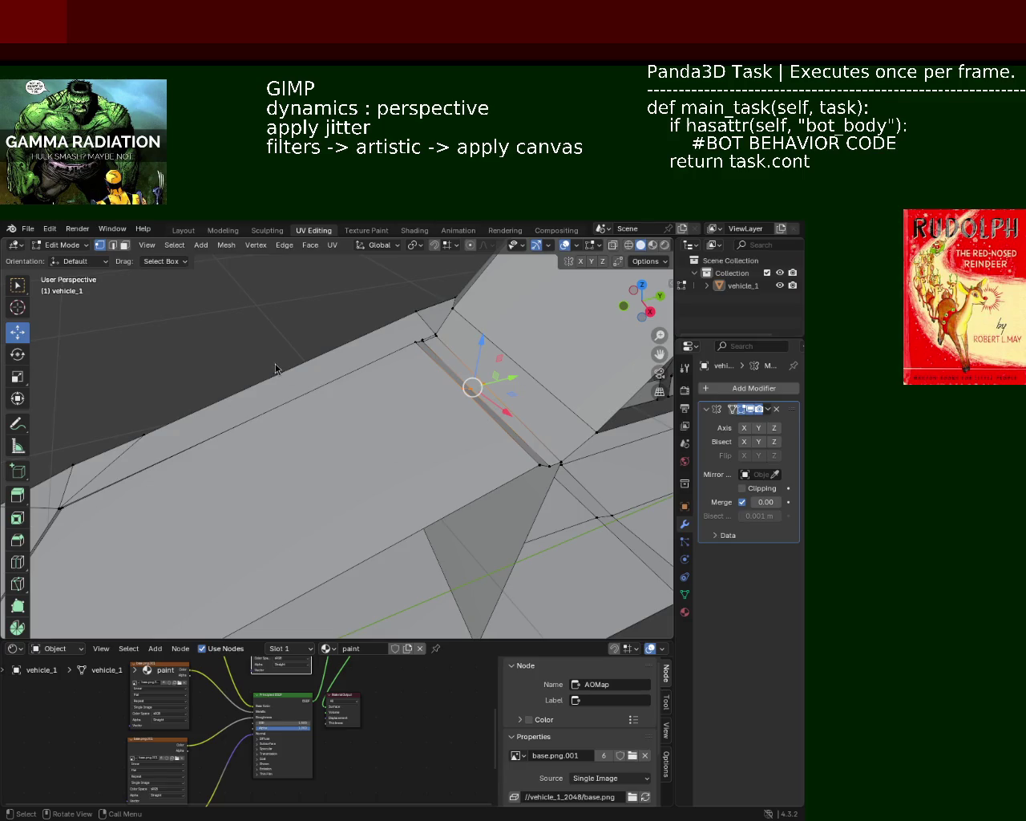
middle_click_drag(378, 457, 418, 456)
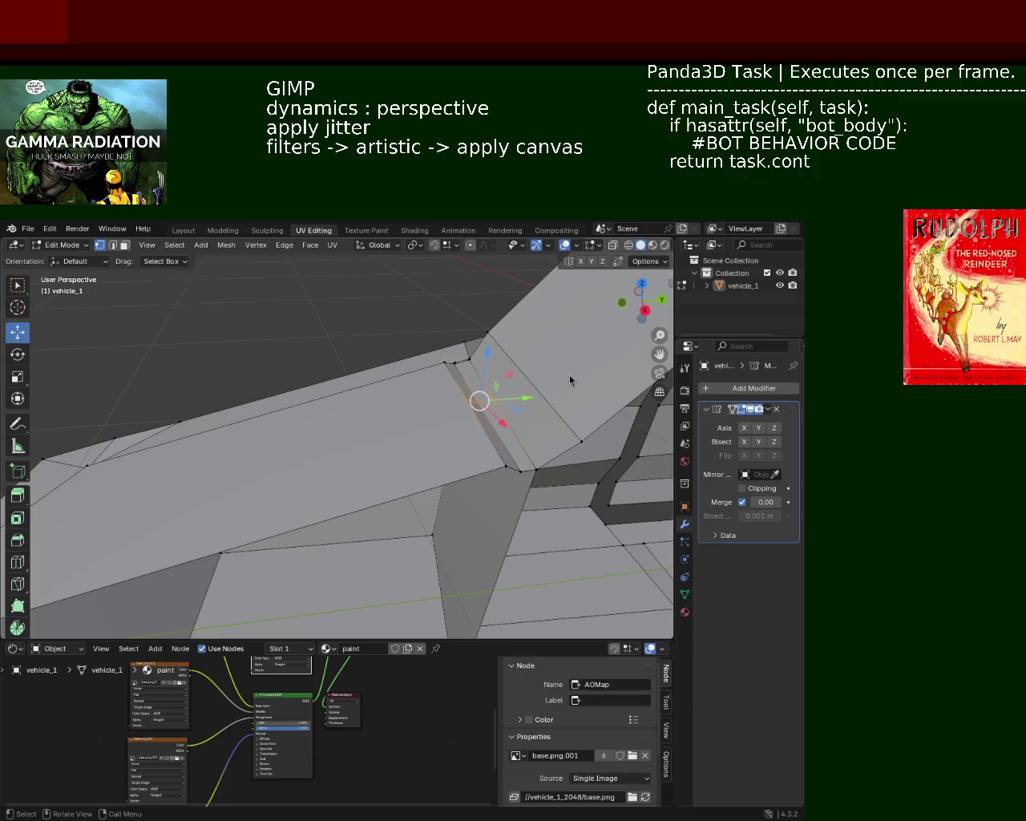
middle_click_drag(318, 376, 401, 456)
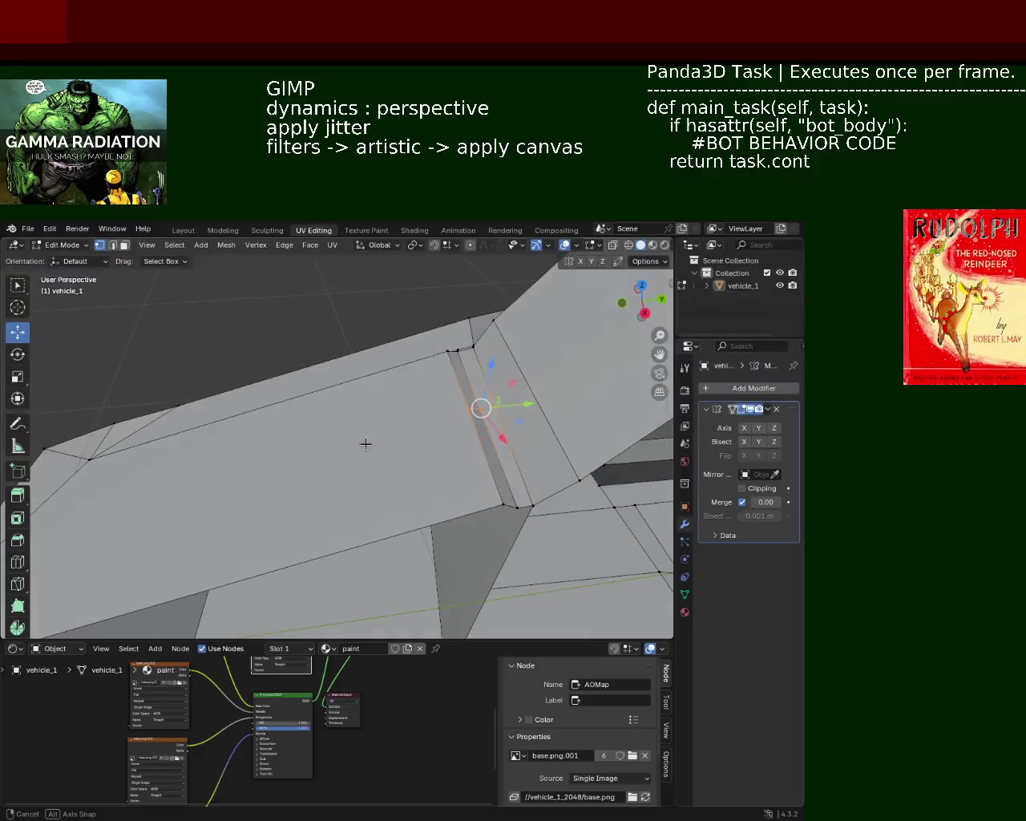
key("g")
key("y")
left_click(483, 472)
mouse_move(481, 473)
middle_mouse_down()
mouse_move(440, 386)
mouse_move(479, 433)
mouse_move(434, 478)
mouse_move(478, 436)
mouse_move(398, 428)
mouse_move(407, 429)
middle_mouse_up()
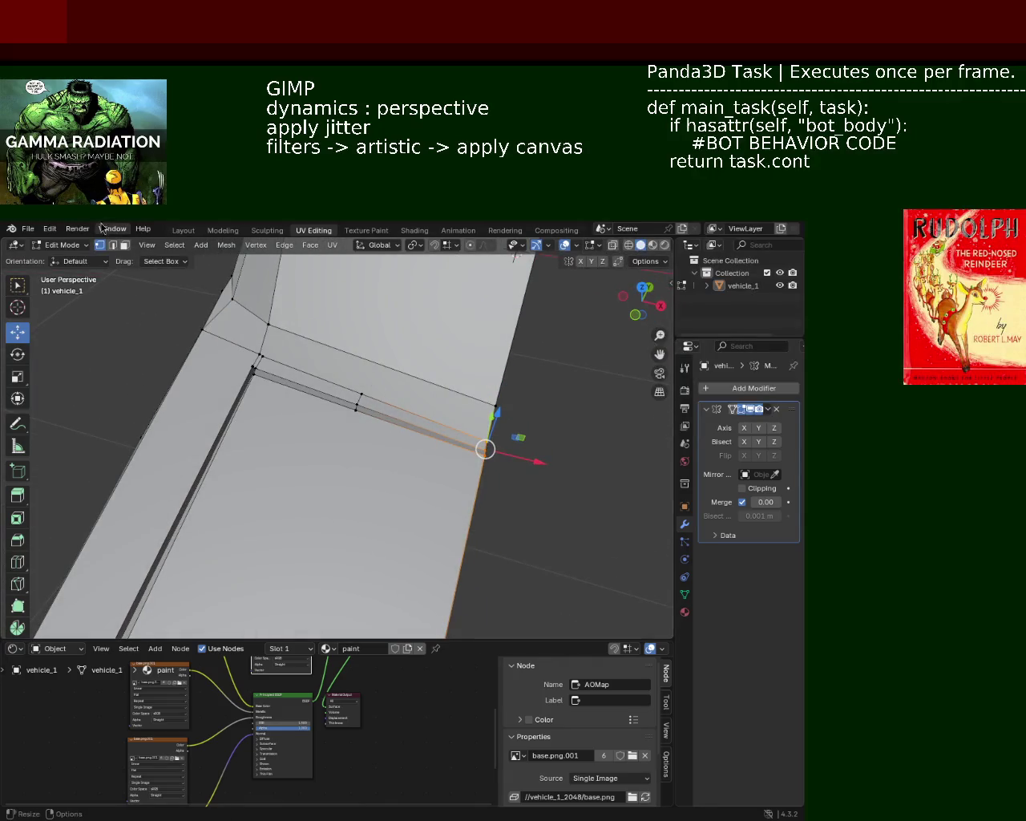
middle_click_drag(112, 240, 289, 313)
Step: Delete the band of seam faces to leave an opening in the body panel
left_click(367, 378)
key("x")
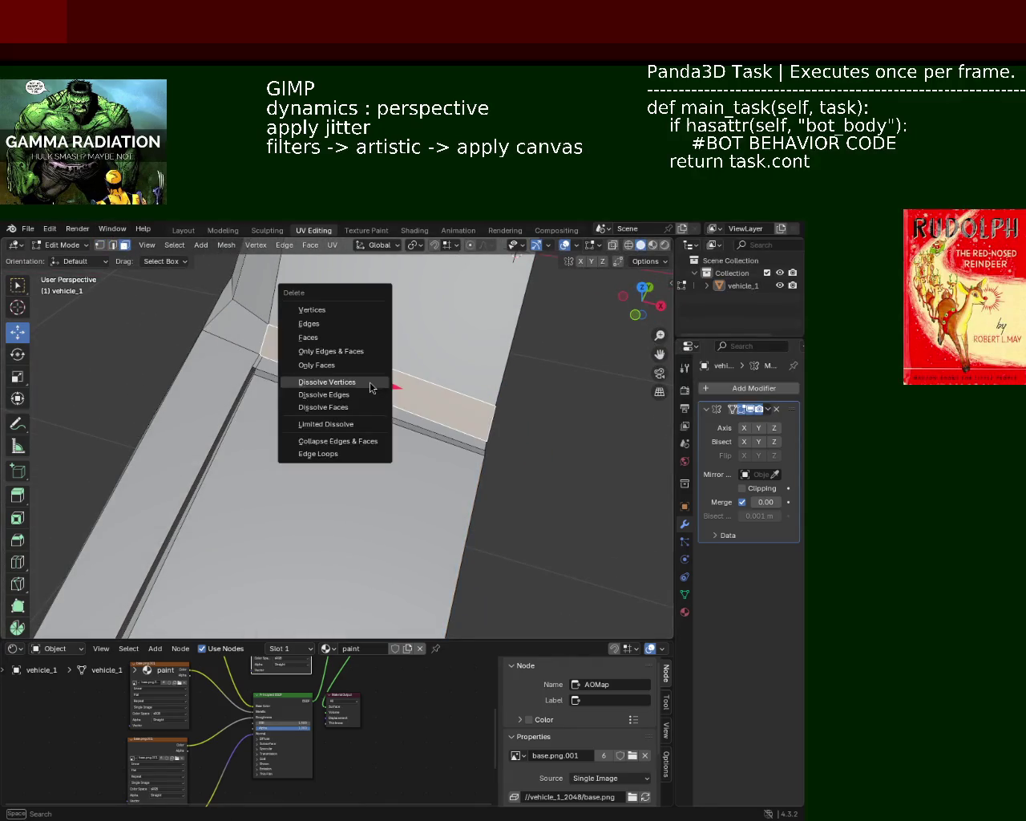
left_click(353, 338)
middle_click_drag(403, 399, 345, 383)
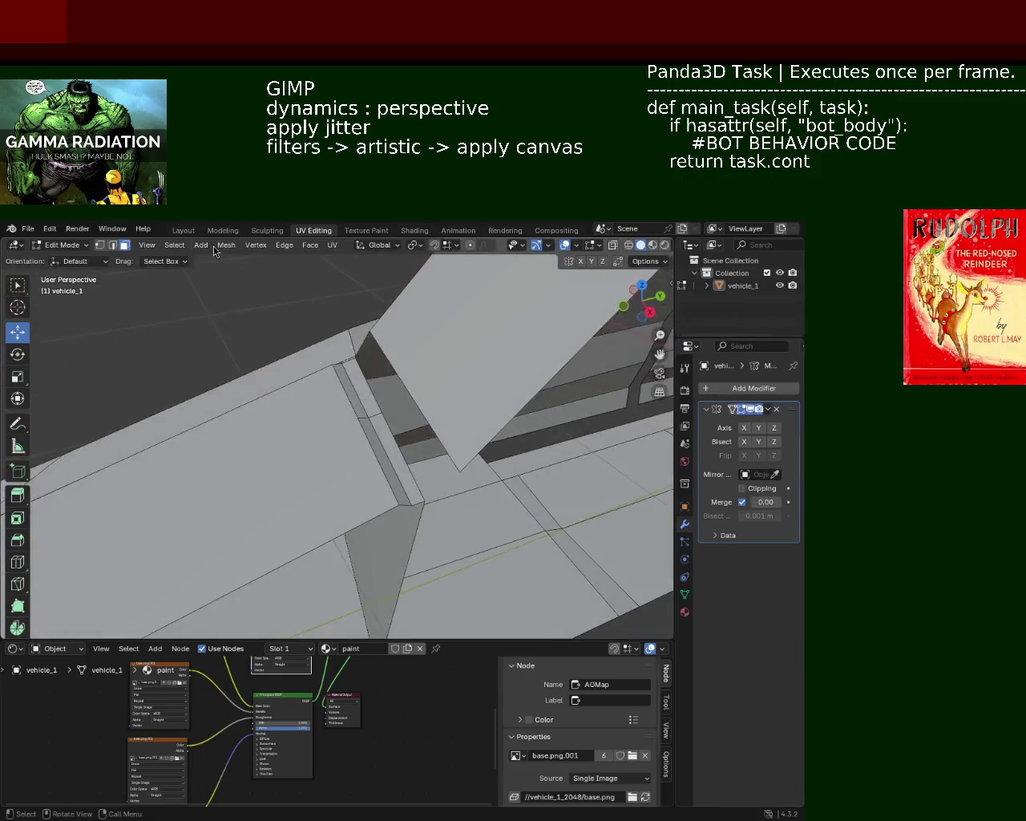
Step: In vertex mode, select the vertices and adjoining face bordering the new gap
left_click(100, 245)
mouse_move(298, 332)
middle_mouse_down()
mouse_move(364, 335)
mouse_move(363, 406)
mouse_move(352, 401)
middle_mouse_up()
left_click(215, 435, "shift")
left_click(215, 436, "shift")
left_click(215, 434, "shift")
left_click(469, 390, "shift")
left_click(449, 361, "shift")
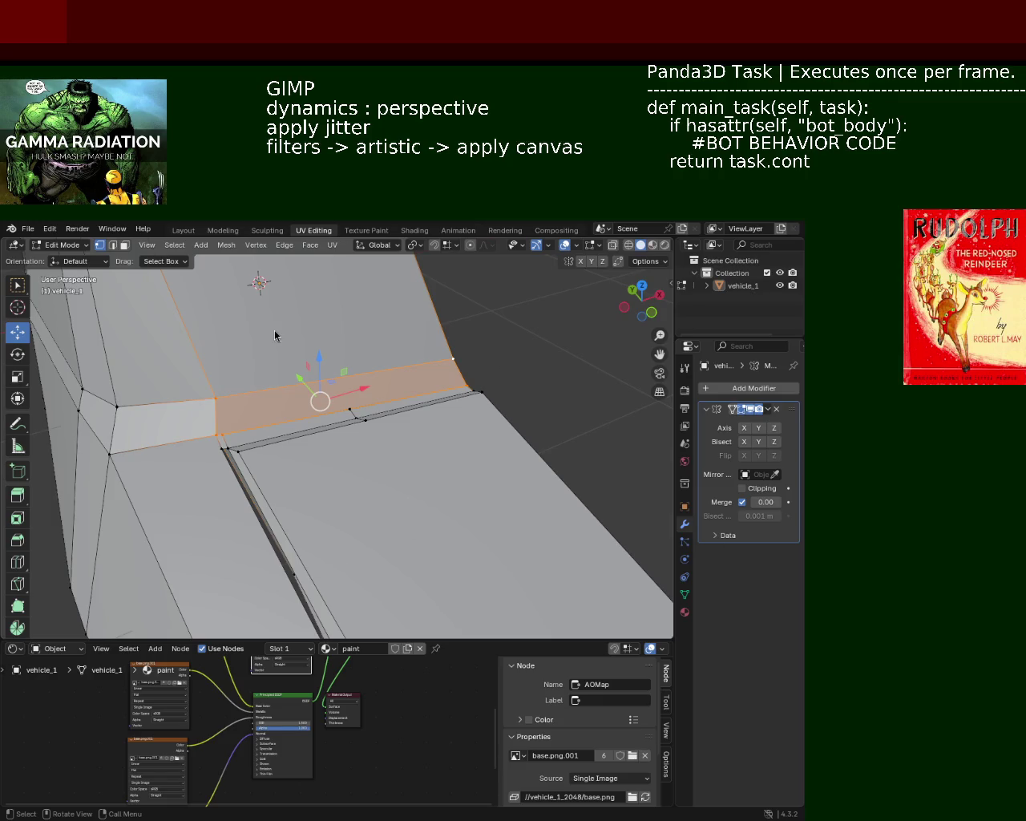
Step: Merge the sliver corner vertex into the target vertex using Merge At Last
middle_click_drag(414, 461, 416, 466)
middle_click_drag(560, 444, 376, 449)
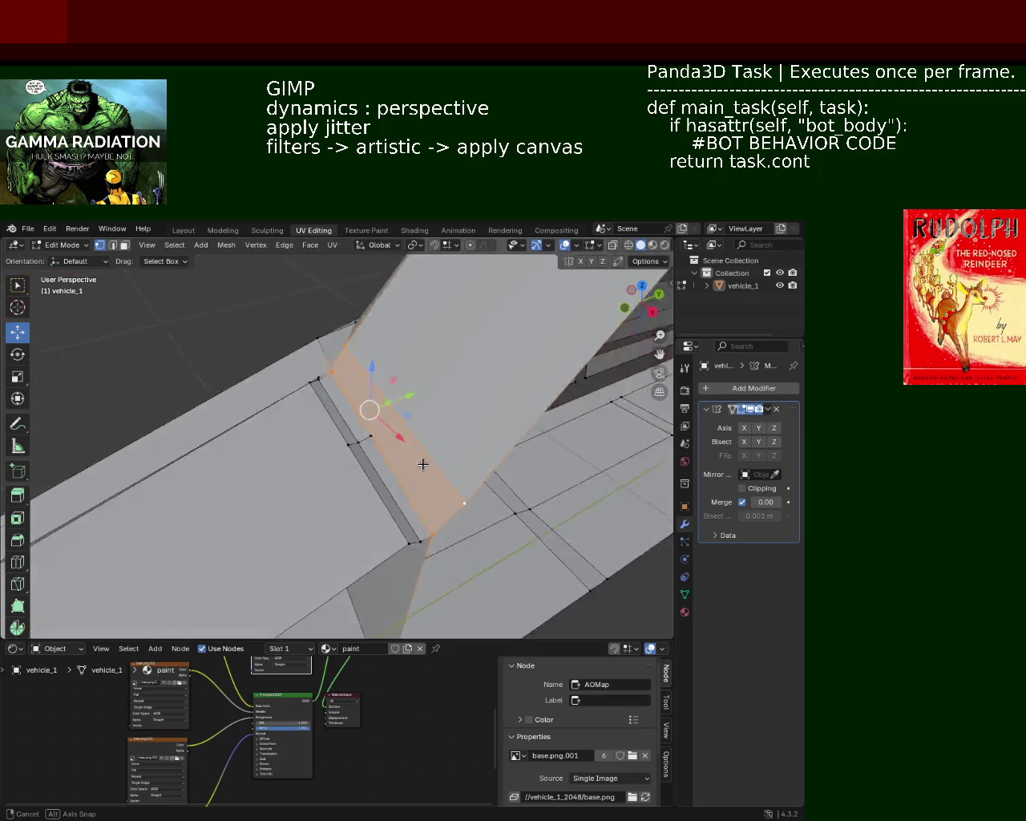
mouse_move(315, 440)
left_mouse_down()
mouse_move(385, 447)
mouse_move(372, 412)
left_mouse_up()
middle_click_drag(381, 388, 424, 481)
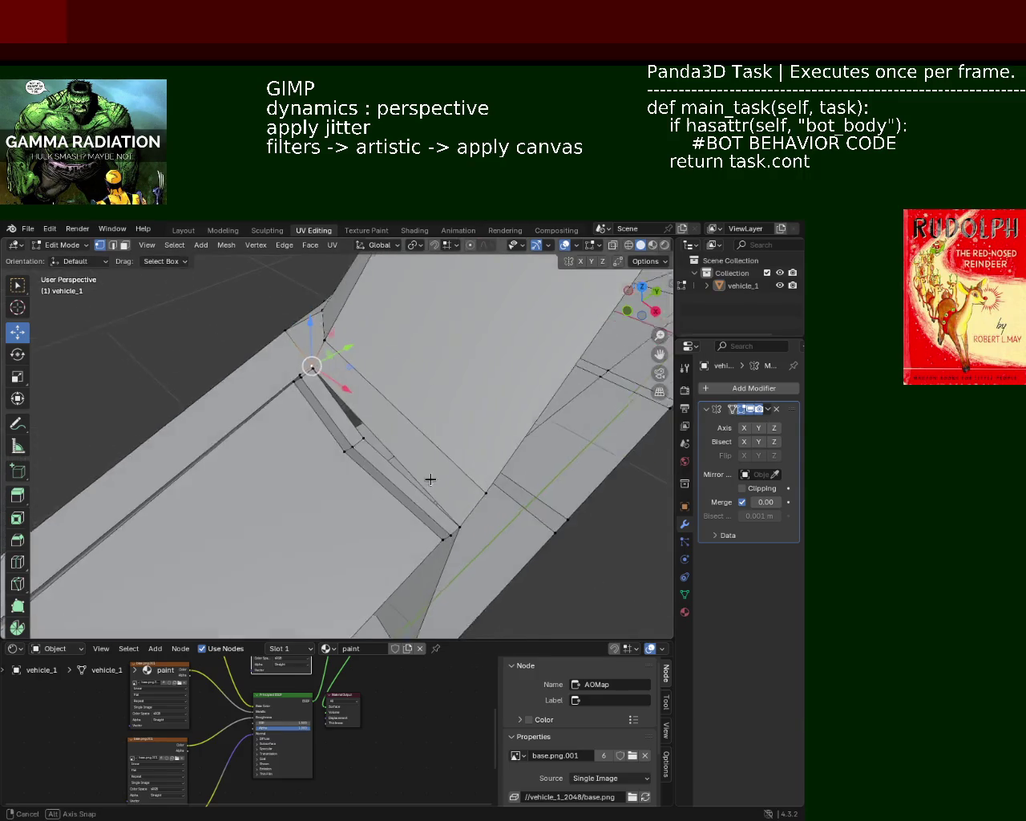
left_click(462, 521)
left_click(367, 435)
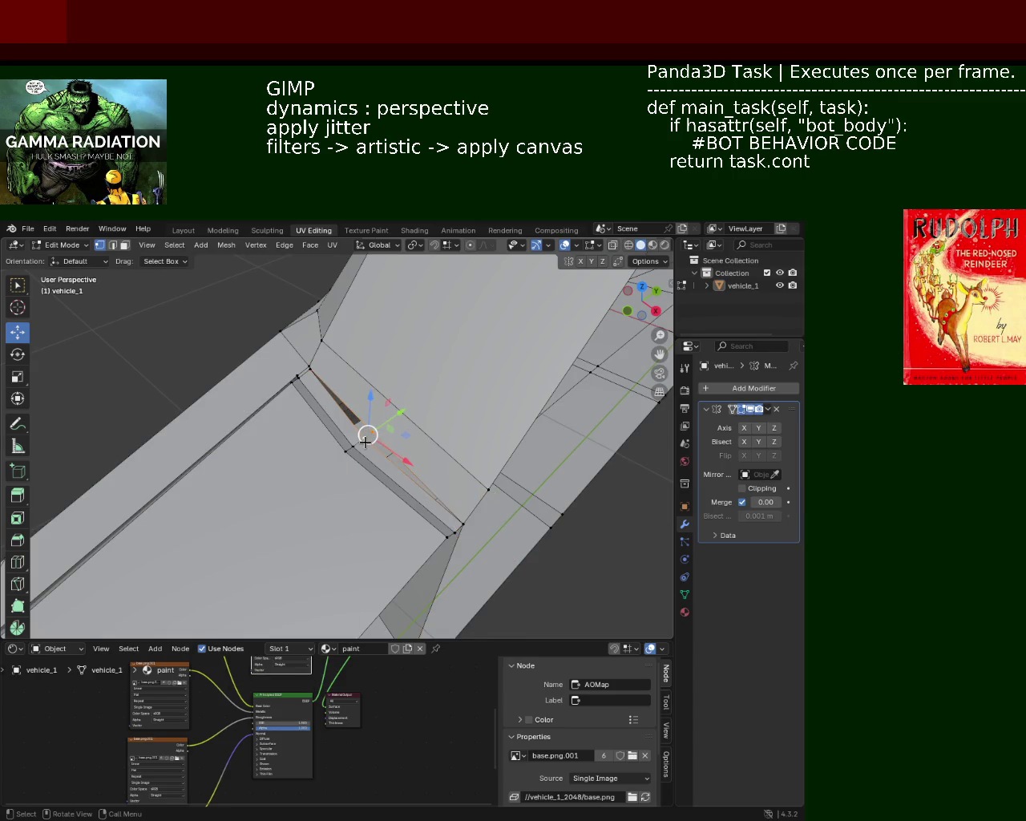
key("m")
left_click(348, 498)
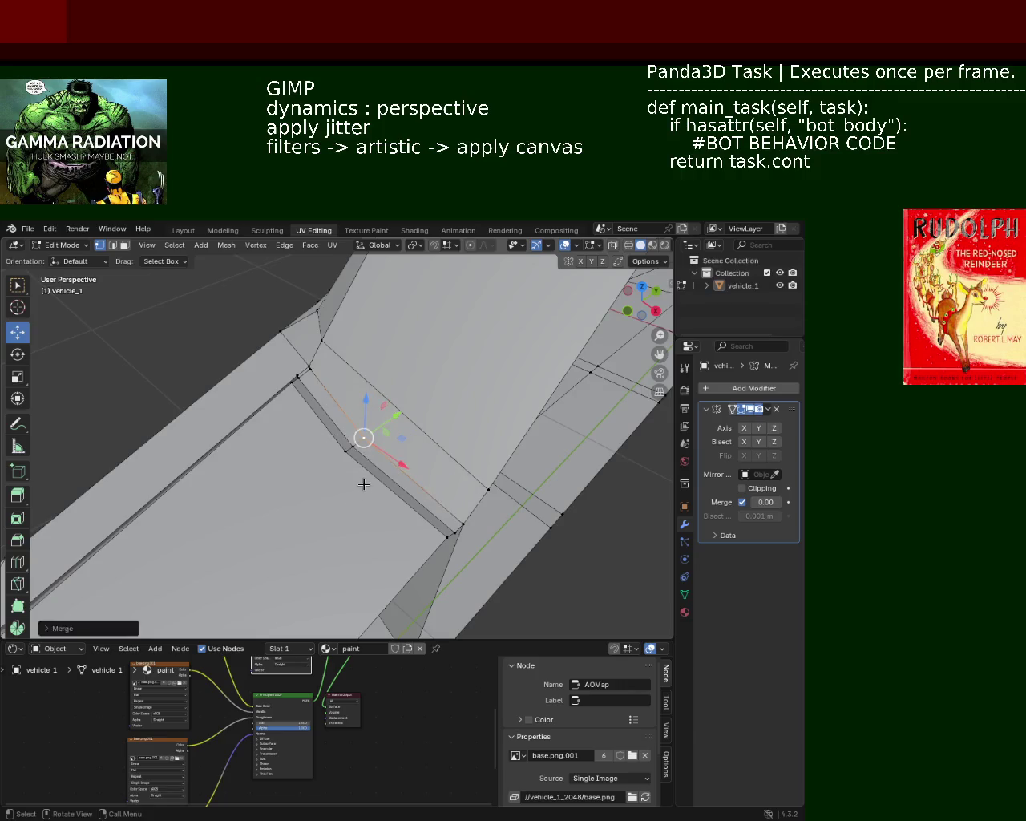
Step: Box-select the corner vertices and realign them along the Y axis
middle_click_drag(371, 463, 350, 440)
left_click(267, 432)
left_click_drag(291, 423, 360, 450)
key("g")
key("y")
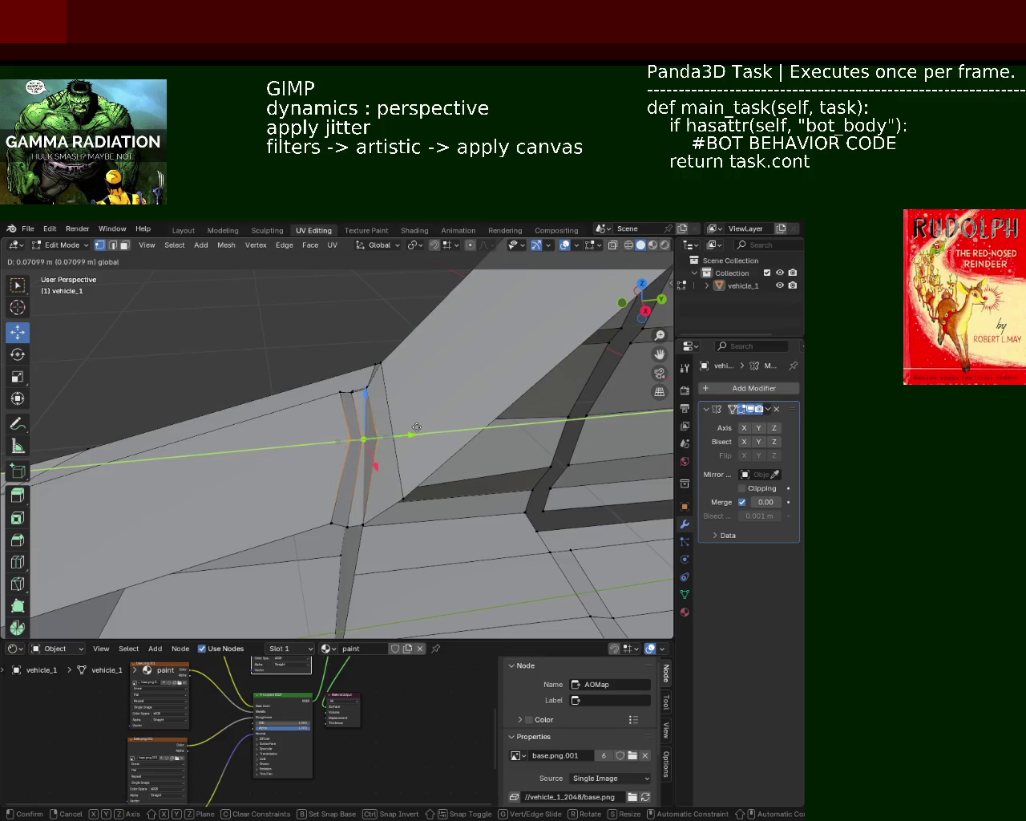
left_click(376, 444)
mouse_move(381, 453)
middle_mouse_down()
mouse_move(378, 474)
mouse_move(351, 481)
mouse_move(298, 450)
middle_mouse_up()
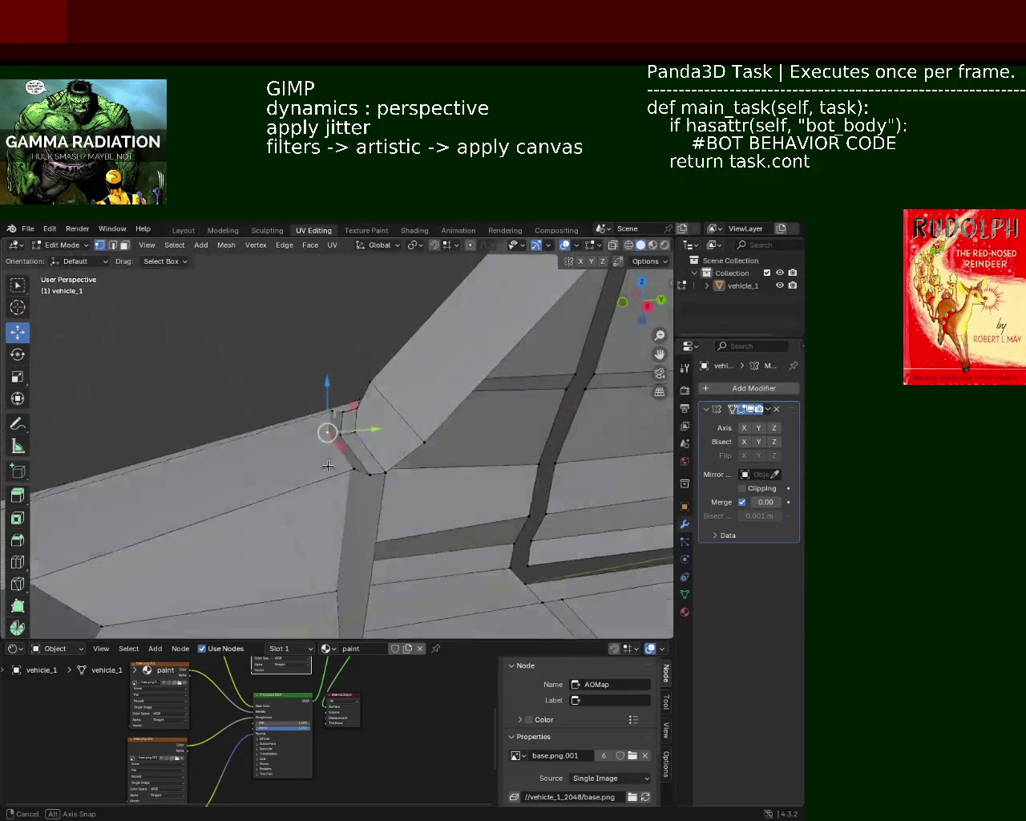
mouse_move(298, 449)
middle_mouse_down()
mouse_move(345, 497)
mouse_move(259, 430)
mouse_move(261, 403)
middle_mouse_up()
Step: Delete the stray face and slide a strip edge about 0.013 m along Y
left_click(345, 497)
key("x")
left_click(347, 498)
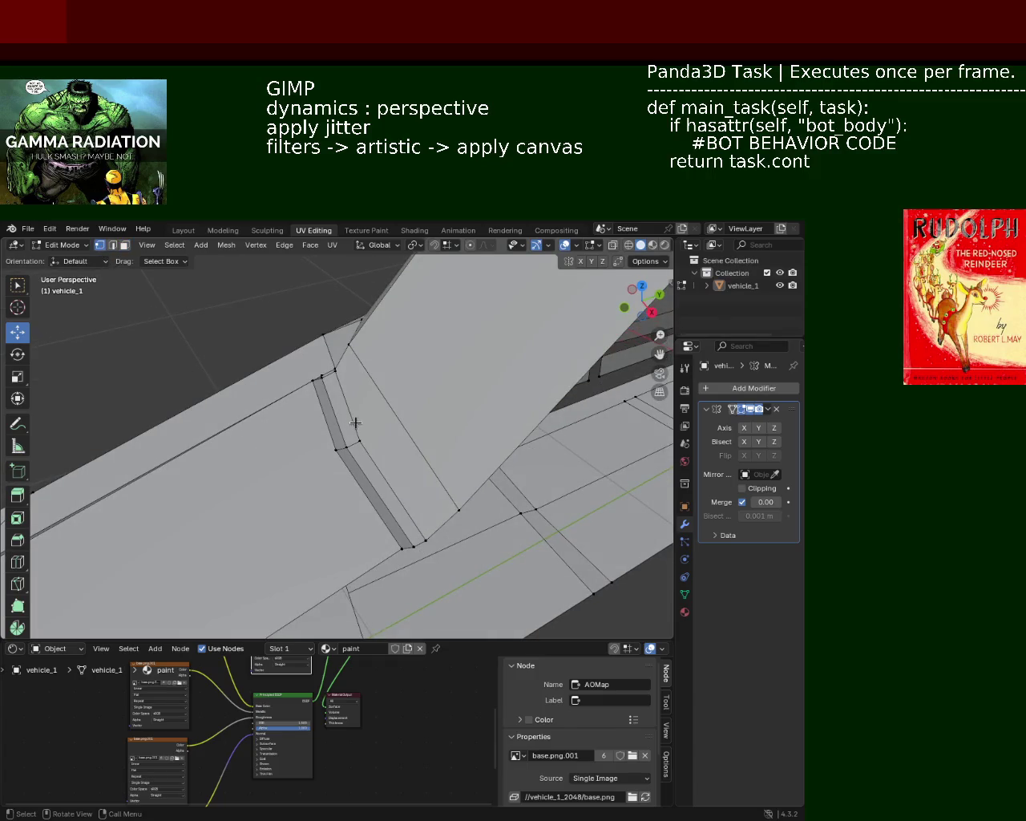
left_click(332, 458)
left_click_drag(374, 435, 397, 427)
mouse_move(398, 427)
middle_mouse_down()
mouse_move(318, 481)
mouse_move(249, 452)
middle_mouse_up()
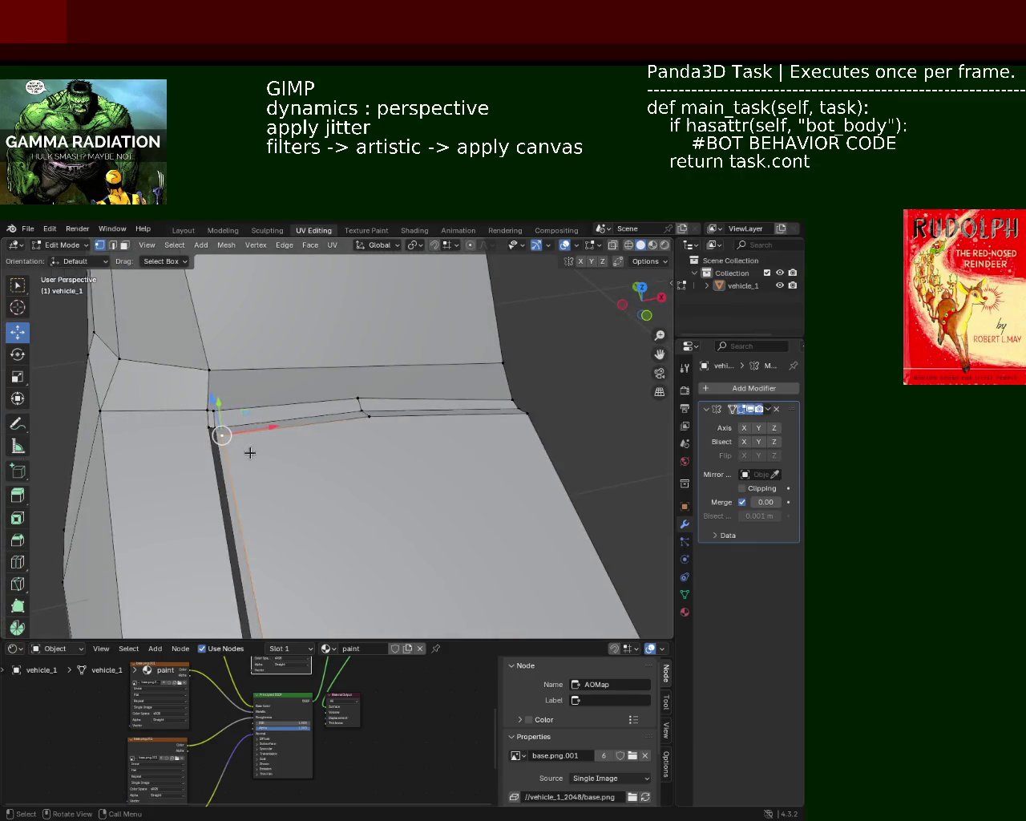
Step: Shift the current selection along X, then select only the panel's top edge
left_click_drag(270, 428, 275, 429)
mouse_move(275, 430)
middle_mouse_down()
mouse_move(294, 435)
mouse_move(247, 430)
mouse_move(300, 430)
mouse_move(236, 462)
mouse_move(355, 494)
mouse_move(293, 433)
mouse_move(344, 473)
mouse_move(309, 406)
mouse_move(341, 466)
mouse_move(355, 557)
middle_mouse_up()
left_click(353, 559)
mouse_move(339, 451)
middle_mouse_down()
mouse_move(335, 459)
mouse_move(373, 412)
middle_mouse_up()
left_click(335, 400, "shift")
left_click(335, 400)
Step: Raise the right top face of the panel along Z
left_click(124, 245)
left_click(385, 468)
key("g")
key("z")
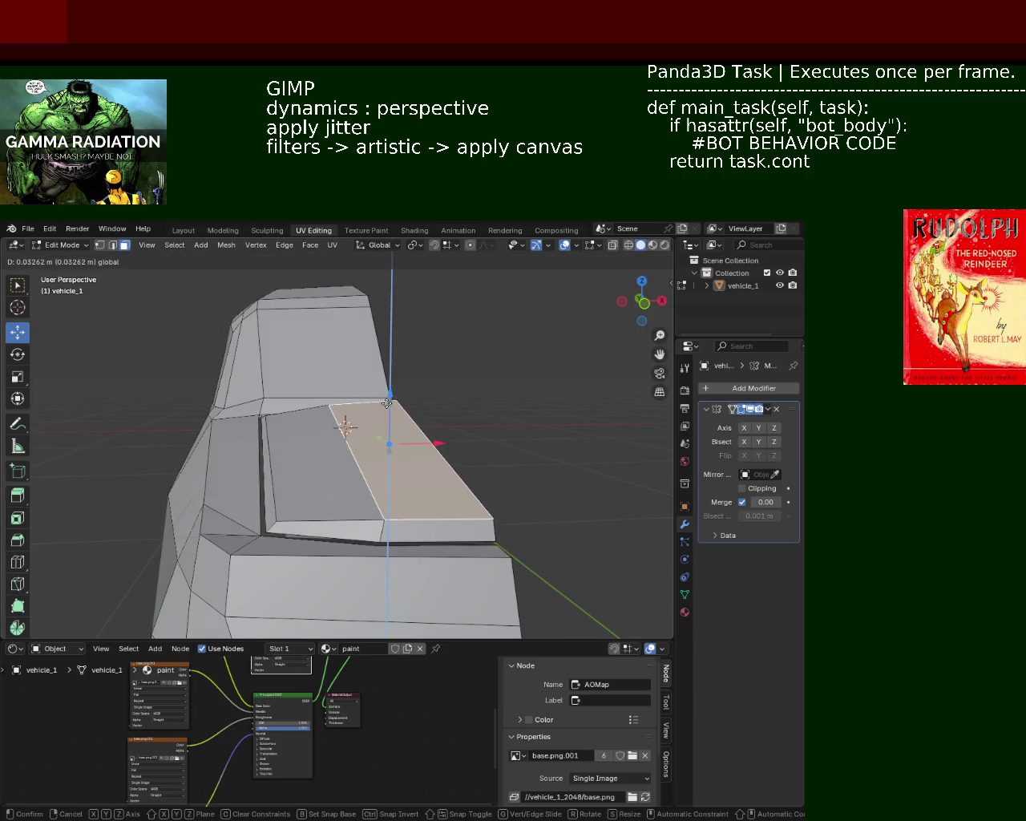
left_click(386, 410)
mouse_move(385, 409)
middle_mouse_down()
mouse_move(230, 503)
mouse_move(91, 521)
mouse_move(85, 502)
mouse_move(266, 508)
mouse_move(259, 446)
mouse_move(325, 411)
mouse_move(285, 410)
middle_mouse_up()
Step: Lower a corner vertex along Z and slide it along Y, undoing a stray edge move
left_click(100, 245)
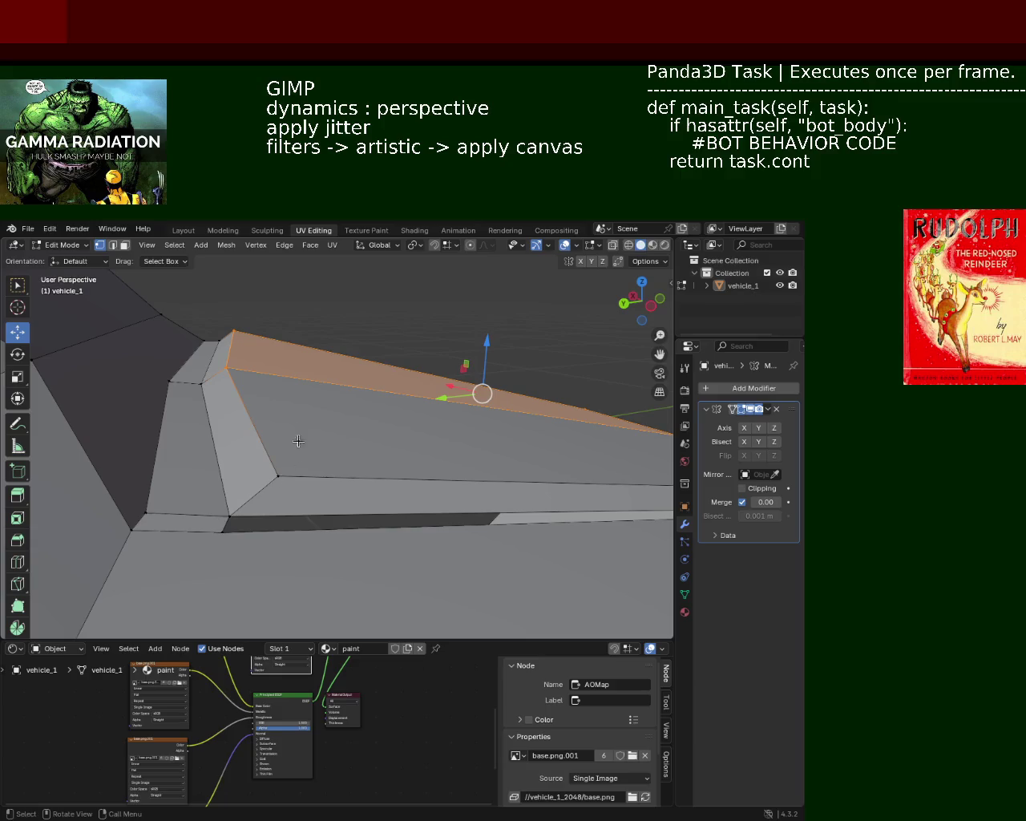
left_click(277, 474)
left_click_drag(277, 429, 274, 453)
left_click_drag(231, 503, 221, 502)
mouse_move(221, 502)
middle_mouse_down()
mouse_move(259, 454)
mouse_move(265, 385)
mouse_move(342, 405)
mouse_move(320, 408)
mouse_move(394, 446)
mouse_move(296, 428)
mouse_move(340, 455)
mouse_move(394, 451)
mouse_move(426, 472)
mouse_move(368, 463)
mouse_move(474, 465)
mouse_move(284, 428)
middle_mouse_up()
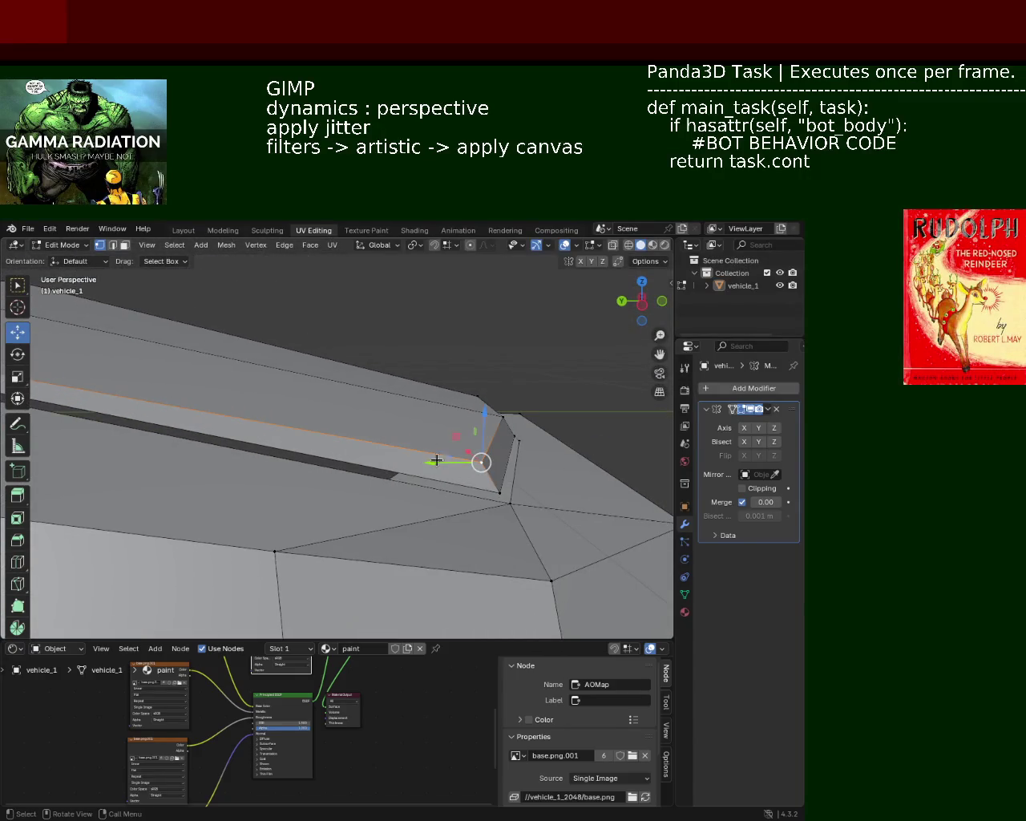
left_click_drag(433, 462, 458, 464)
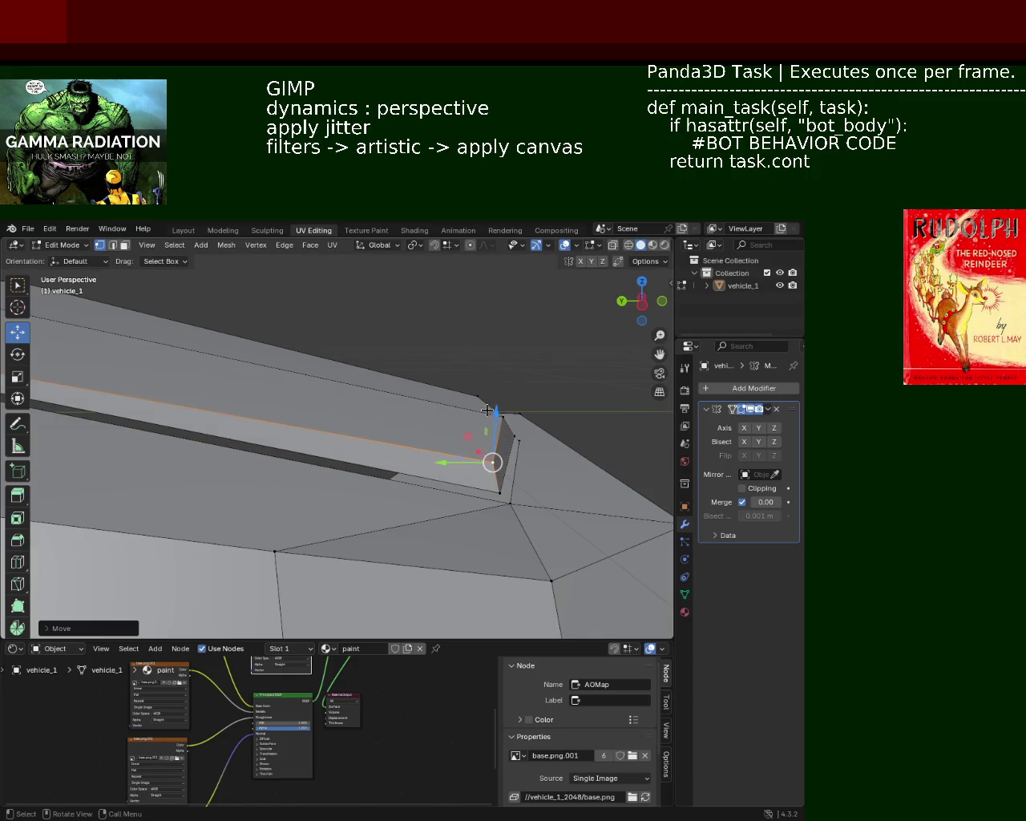
mouse_move(457, 463)
middle_mouse_down()
mouse_move(386, 453)
mouse_move(436, 476)
mouse_move(389, 477)
middle_mouse_up()
key("ctrl+z")
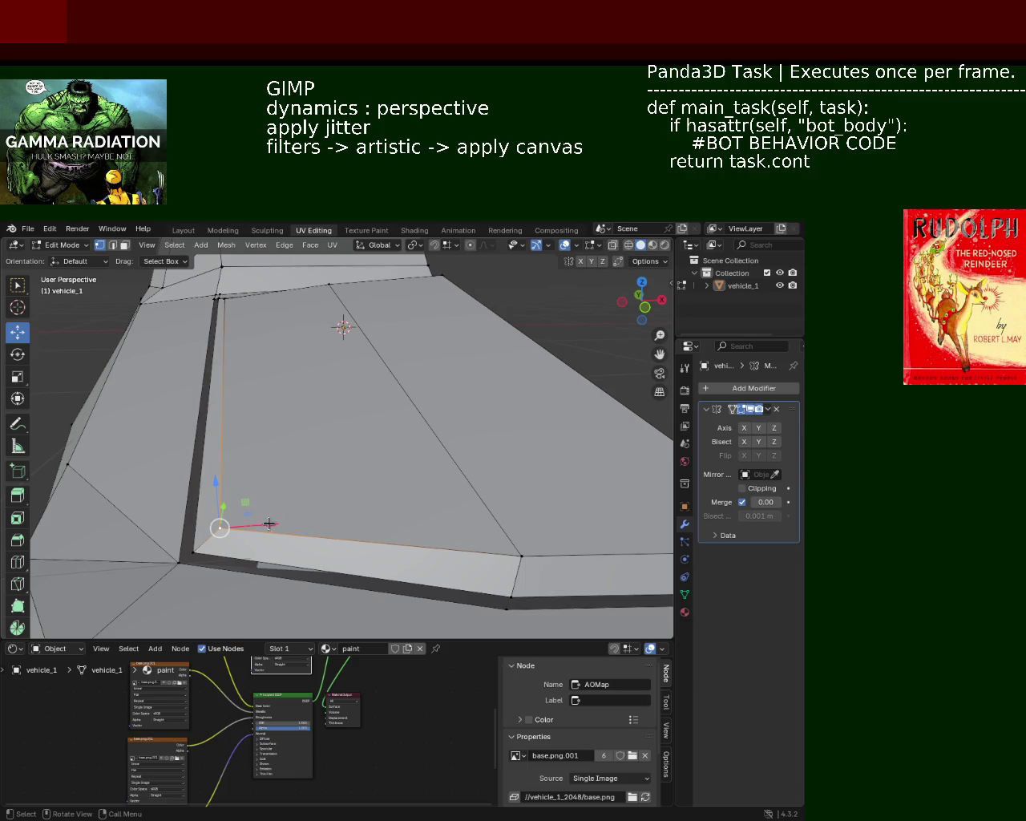
Step: Move the seam selection along an axis and raise it slightly along Z
left_click_drag(264, 521, 270, 416)
mouse_move(270, 416)
middle_mouse_down()
mouse_move(458, 422)
mouse_move(176, 377)
mouse_move(447, 387)
mouse_move(321, 378)
mouse_move(257, 426)
mouse_move(297, 360)
mouse_move(312, 417)
mouse_move(83, 387)
mouse_move(376, 345)
mouse_move(99, 300)
mouse_move(396, 366)
mouse_move(385, 337)
mouse_move(372, 394)
middle_mouse_up()
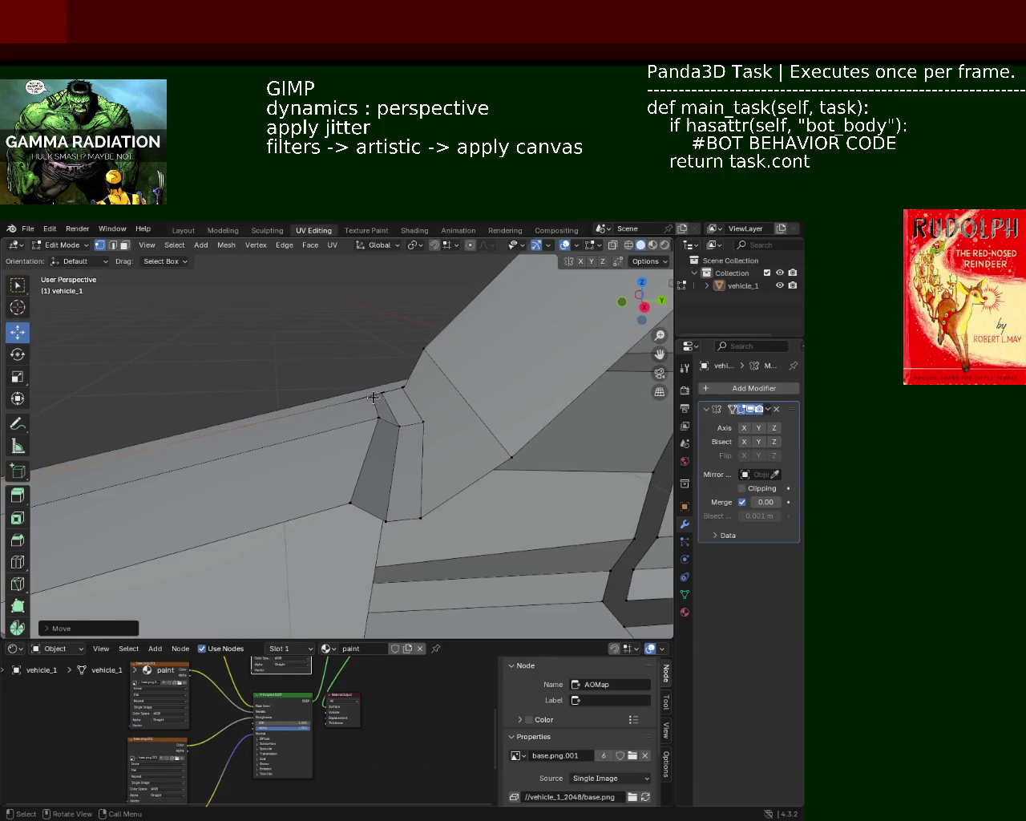
left_click_drag(376, 368, 373, 352)
mouse_move(360, 435)
middle_mouse_down()
mouse_move(348, 467)
mouse_move(374, 458)
mouse_move(346, 468)
mouse_move(323, 460)
mouse_move(380, 474)
mouse_move(340, 423)
mouse_move(357, 418)
mouse_move(344, 432)
mouse_move(470, 446)
mouse_move(282, 448)
middle_mouse_up()
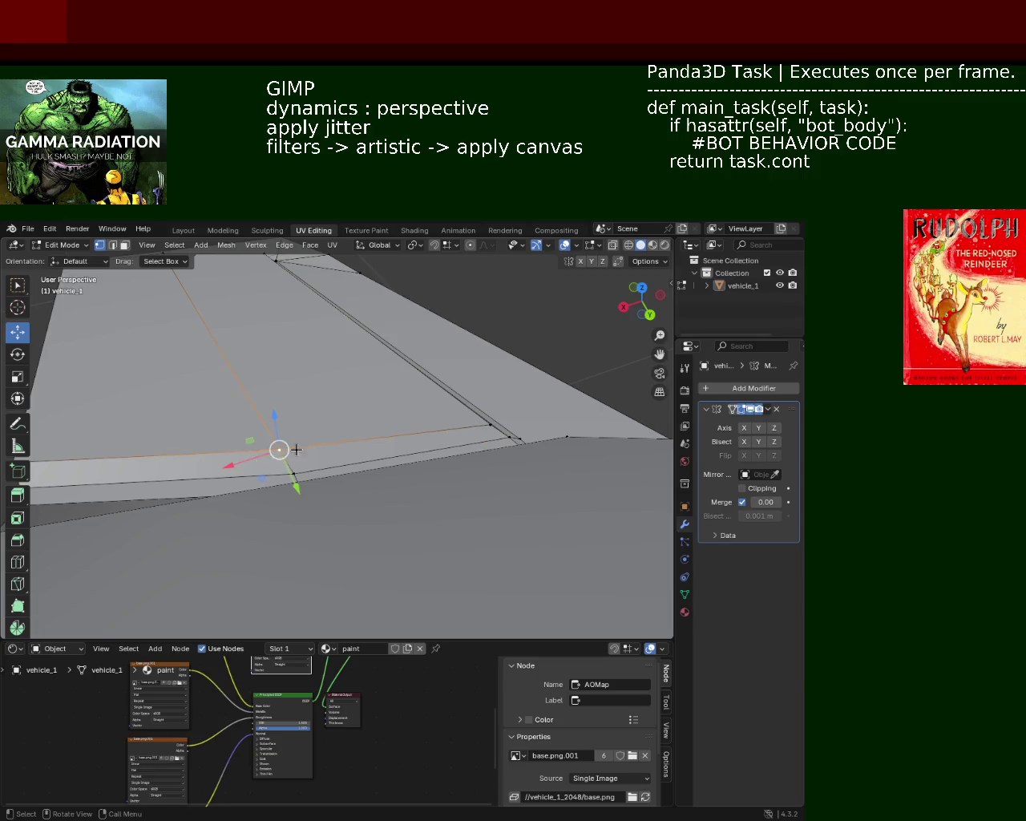
Step: Slide the seam vertex along X, then nudge it along X and Y to straighten the seam
key("g")
key("x")
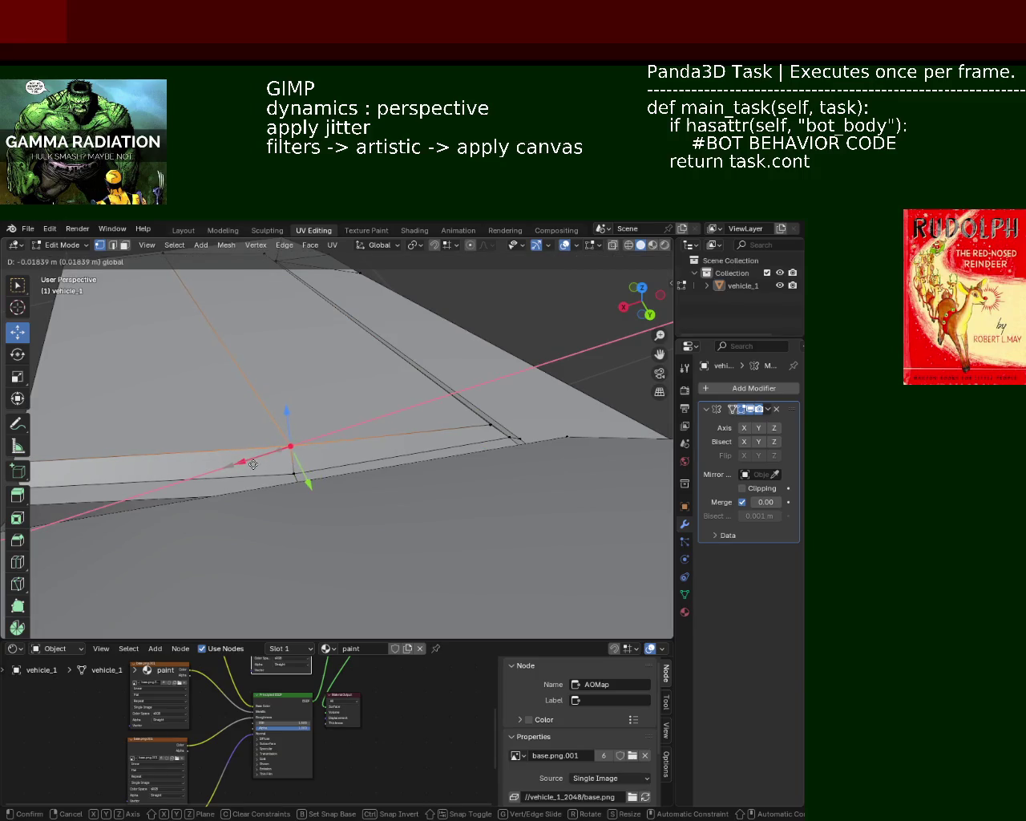
left_click(252, 465)
mouse_move(323, 456)
middle_mouse_down()
mouse_move(268, 442)
mouse_move(282, 475)
mouse_move(332, 465)
mouse_move(328, 522)
mouse_move(348, 473)
mouse_move(346, 385)
mouse_move(374, 465)
mouse_move(312, 397)
mouse_move(229, 448)
mouse_move(332, 556)
mouse_move(265, 485)
middle_mouse_up()
left_click_drag(305, 438, 315, 439)
mouse_move(332, 408)
middle_mouse_down()
mouse_move(423, 445)
mouse_move(364, 483)
mouse_move(314, 469)
mouse_move(344, 454)
mouse_move(247, 362)
mouse_move(405, 504)
mouse_move(318, 443)
mouse_move(307, 414)
mouse_move(318, 403)
middle_mouse_up()
left_click_drag(330, 410, 389, 399)
mouse_move(389, 400)
middle_mouse_down()
mouse_move(360, 378)
mouse_move(373, 341)
mouse_move(435, 394)
mouse_move(389, 391)
mouse_move(310, 414)
mouse_move(344, 401)
mouse_move(426, 409)
mouse_move(411, 382)
middle_mouse_up()
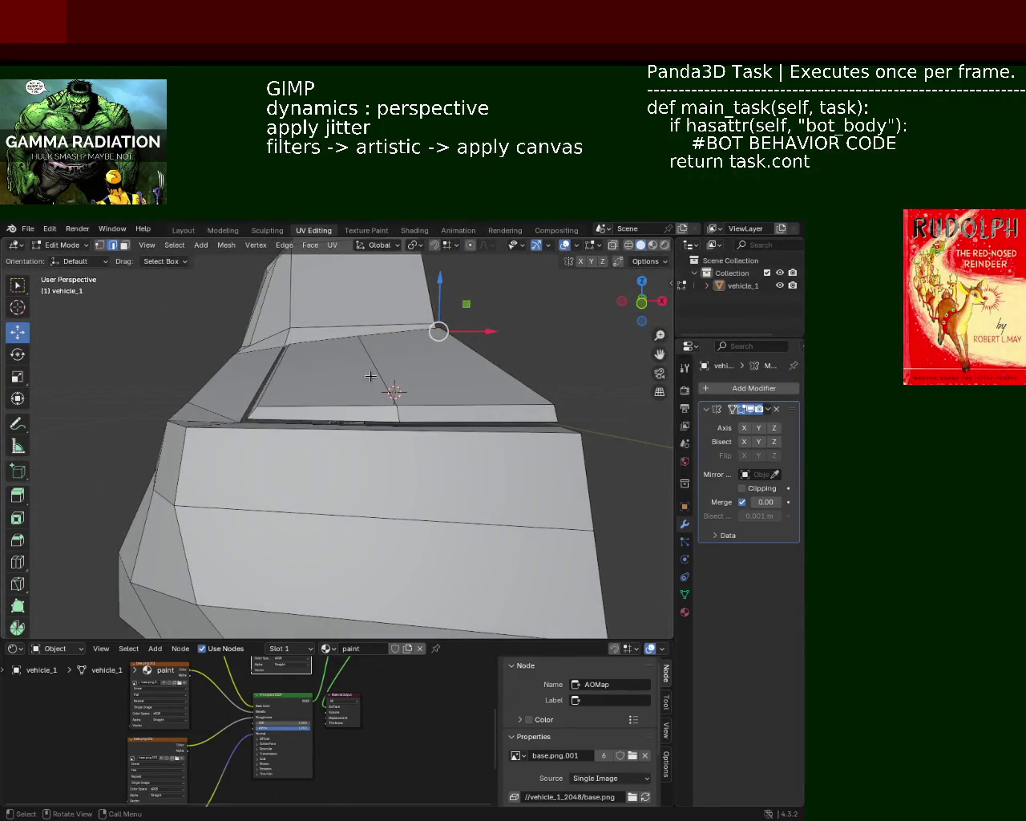
Step: Fine-tune the raised panel vertices along Z and save vehicle_1.blend
left_click_drag(372, 321, 372, 317)
mouse_move(372, 316)
middle_mouse_down()
mouse_move(401, 392)
mouse_move(334, 371)
middle_mouse_up()
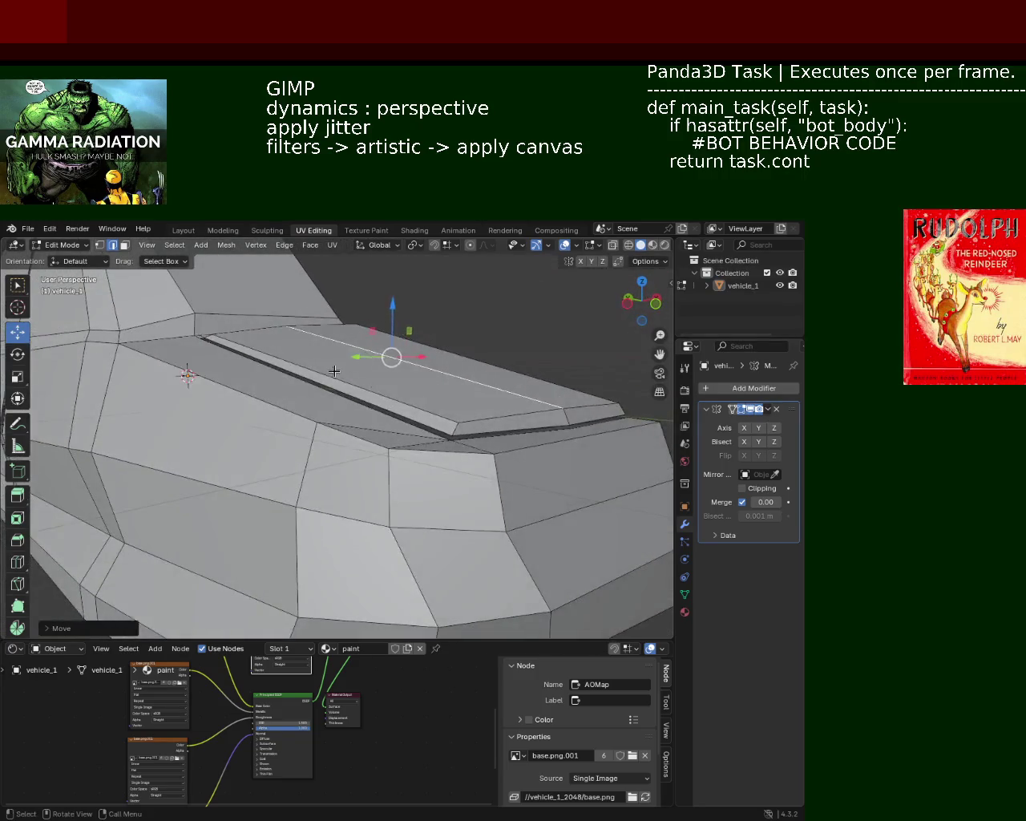
left_click_drag(307, 325, 308, 331)
mouse_move(308, 331)
middle_mouse_down()
mouse_move(396, 360)
mouse_move(370, 349)
middle_mouse_up()
mouse_move(450, 383)
middle_mouse_down()
mouse_move(456, 421)
mouse_move(441, 518)
mouse_move(320, 543)
mouse_move(259, 479)
mouse_move(289, 401)
mouse_move(272, 433)
mouse_move(267, 403)
mouse_move(332, 420)
mouse_move(419, 410)
mouse_move(301, 388)
mouse_move(262, 353)
mouse_move(344, 389)
mouse_move(344, 374)
mouse_move(303, 360)
mouse_move(348, 368)
mouse_move(210, 320)
middle_mouse_up()
key("ctrl+s")
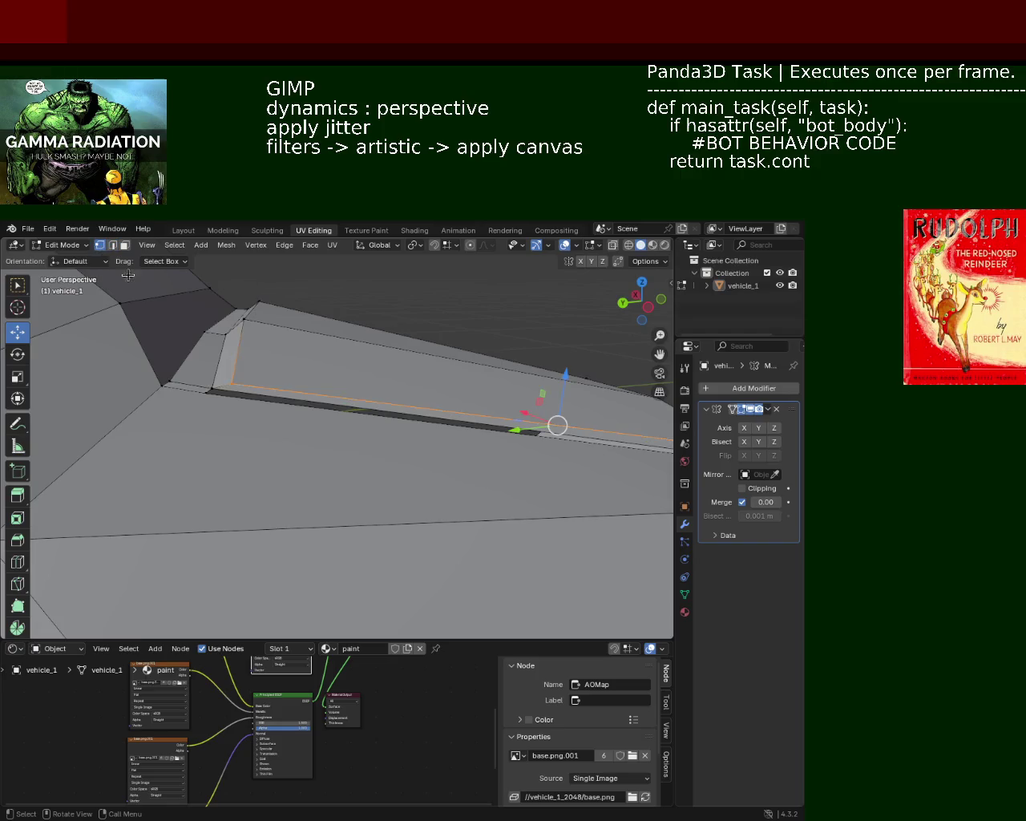
Step: Reposition the panel's corner vertex along X and slightly upward along Z
left_click(233, 381)
mouse_move(184, 376)
left_mouse_down()
mouse_move(209, 388)
mouse_move(196, 376)
left_mouse_up()
mouse_move(196, 377)
middle_mouse_down()
mouse_move(378, 363)
mouse_move(326, 365)
mouse_move(310, 389)
middle_mouse_up()
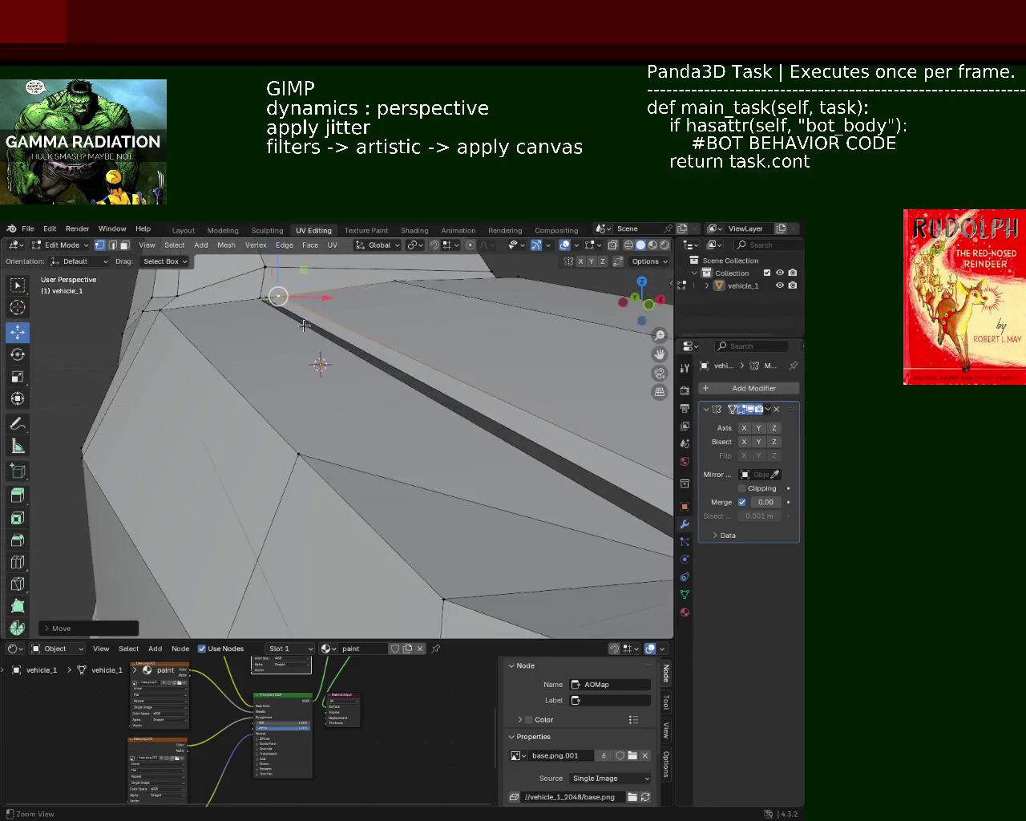
mouse_move(329, 388)
left_mouse_down()
mouse_move(327, 374)
mouse_move(324, 405)
mouse_move(356, 407)
left_mouse_up()
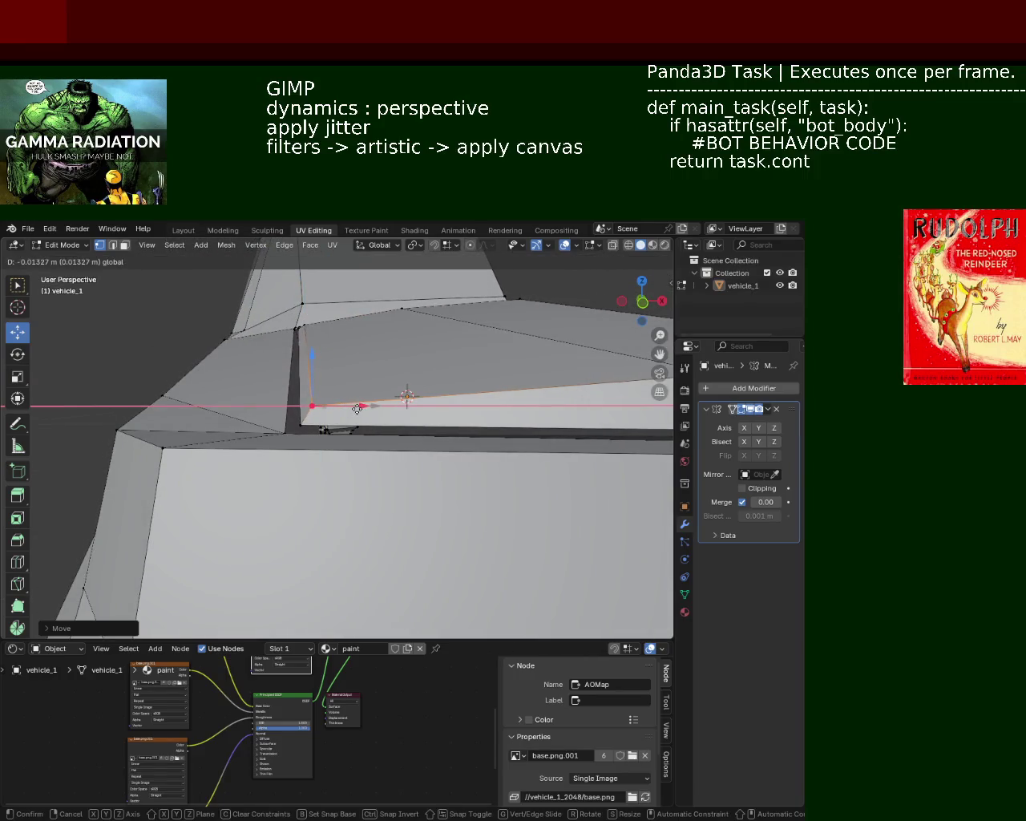
mouse_move(355, 407)
middle_mouse_down()
mouse_move(379, 389)
mouse_move(278, 398)
mouse_move(344, 389)
mouse_move(326, 464)
mouse_move(368, 440)
mouse_move(356, 385)
mouse_move(373, 414)
mouse_move(360, 426)
mouse_move(392, 415)
mouse_move(464, 443)
mouse_move(313, 425)
middle_mouse_up()
mouse_move(355, 365)
middle_mouse_down()
mouse_move(307, 444)
mouse_move(316, 424)
middle_mouse_up()
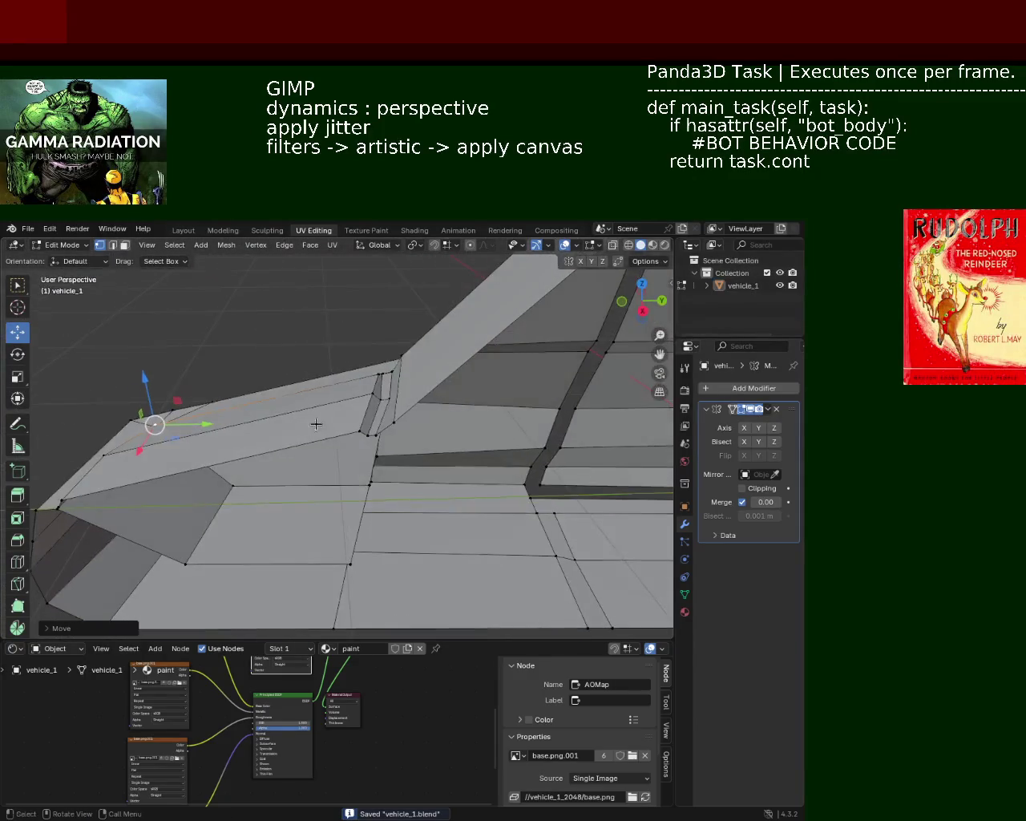
middle_click_drag(397, 425, 431, 373)
Step: Subdivide the selected edges above the door to add a middle edge
key("g")
key("z")
key("Escape")
key("g")
key("y")
key("Escape")
mouse_move(462, 386)
middle_mouse_down()
mouse_move(424, 373)
mouse_move(420, 420)
middle_mouse_up()
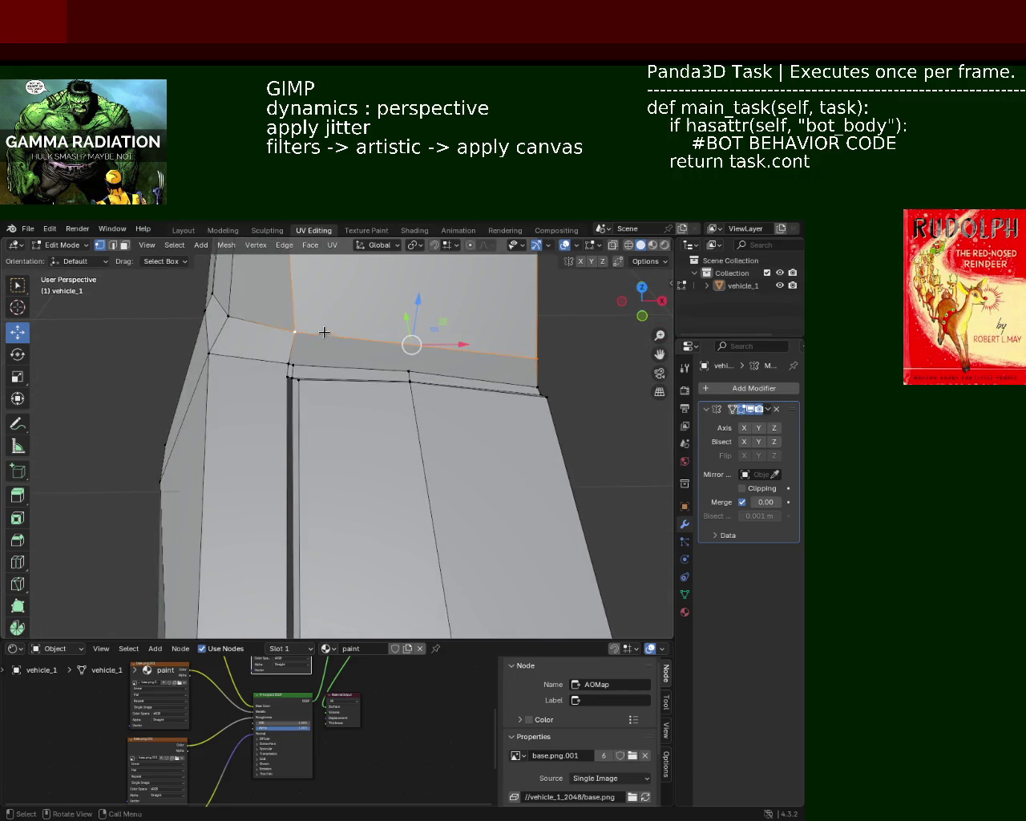
right_click(557, 356)
left_click(529, 355)
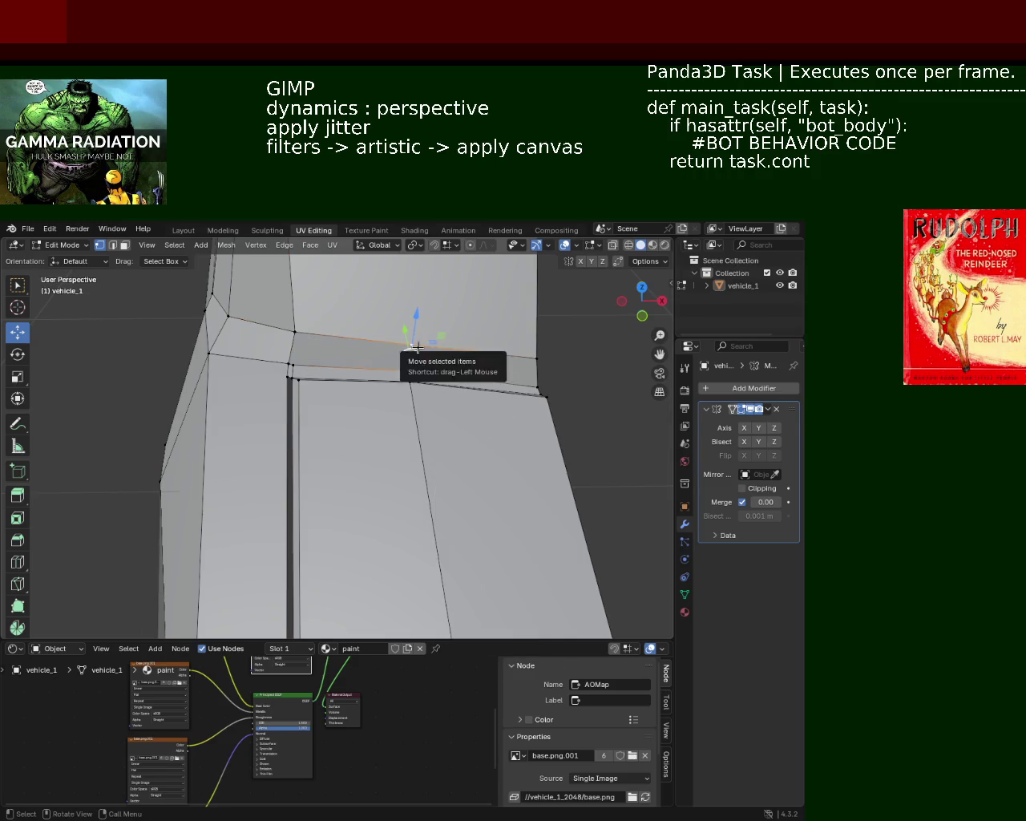
Step: Move the new middle vertex, shifting it slightly left and sliding it along Y
middle_click_drag(416, 346, 412, 358)
left_click_drag(450, 382, 448, 379)
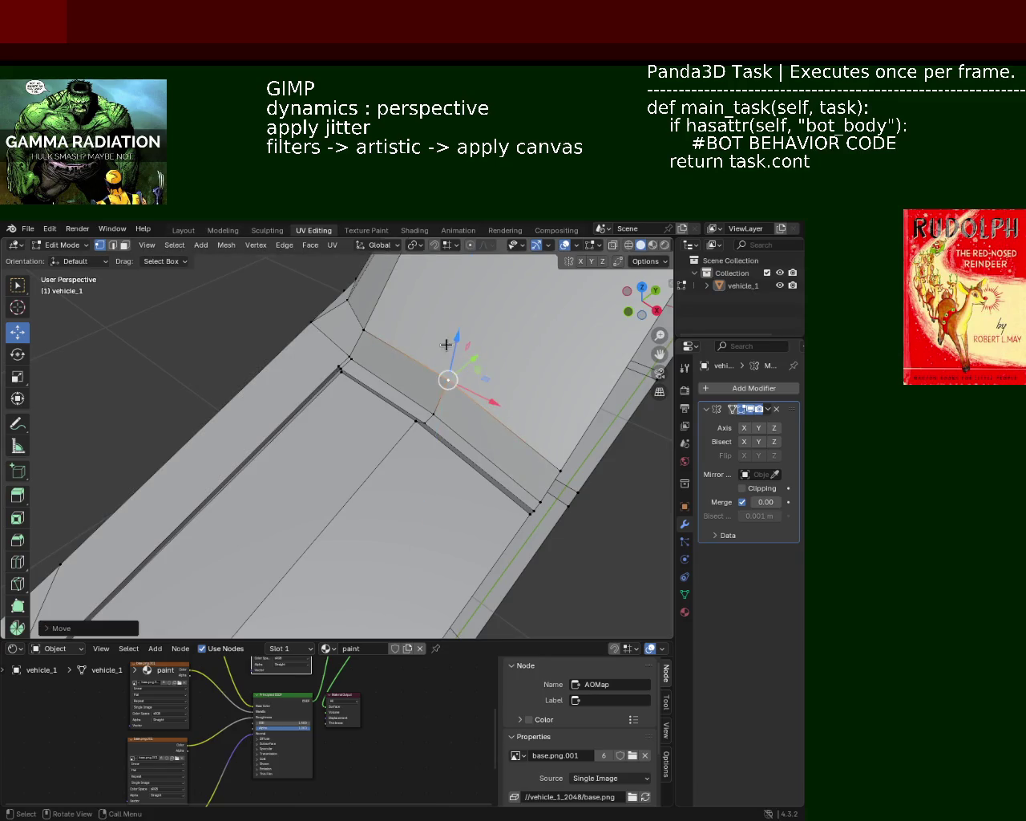
middle_click_drag(447, 345, 416, 430)
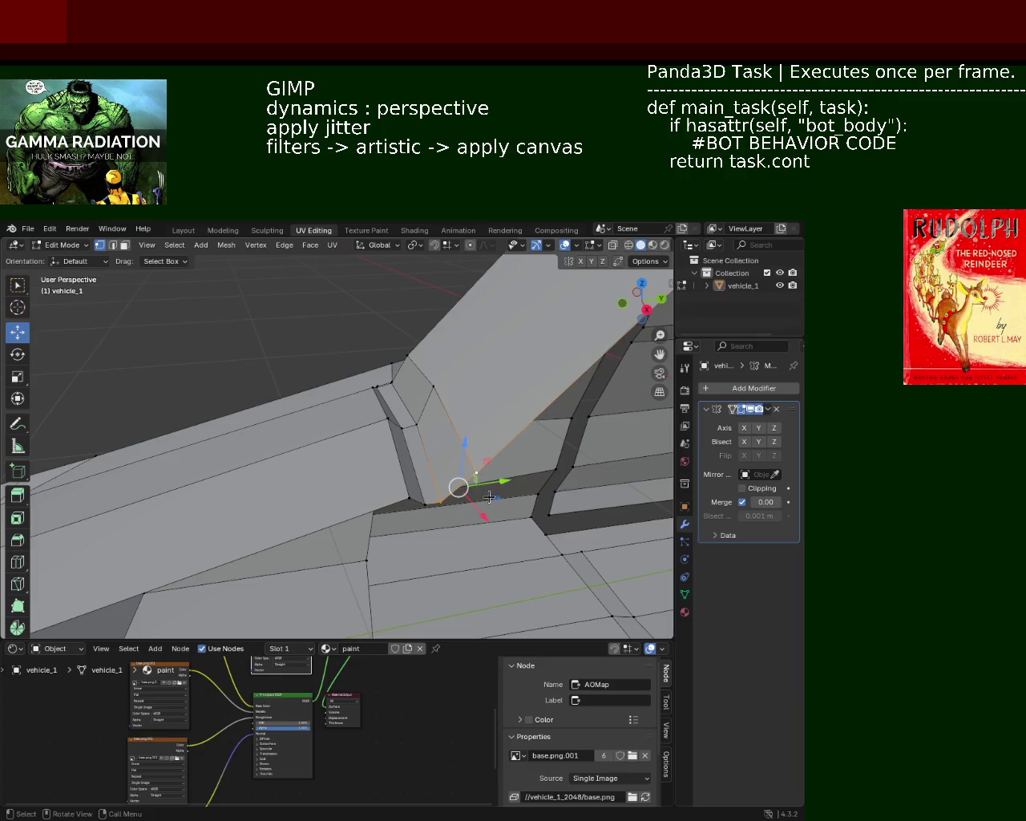
left_click_drag(489, 497, 481, 490)
mouse_move(481, 490)
middle_mouse_down()
mouse_move(402, 395)
mouse_move(455, 429)
middle_mouse_up()
mouse_move(491, 442)
left_mouse_down()
mouse_move(472, 437)
mouse_move(478, 396)
mouse_move(470, 433)
left_mouse_up()
mouse_move(479, 433)
middle_mouse_down()
mouse_move(451, 400)
mouse_move(288, 453)
middle_mouse_up()
left_click(453, 400)
Step: Nudge the vertex along X and select the upper corner vertex
left_click_drag(333, 438, 329, 440)
middle_click_drag(366, 378, 375, 411)
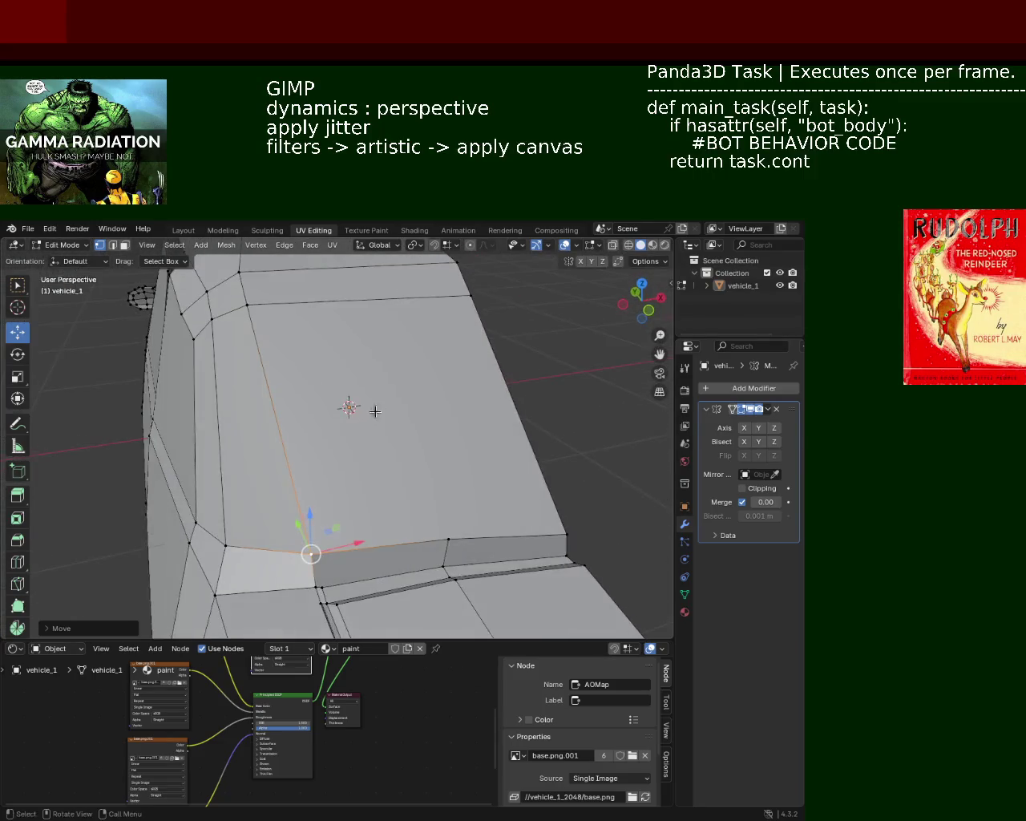
left_click(269, 299)
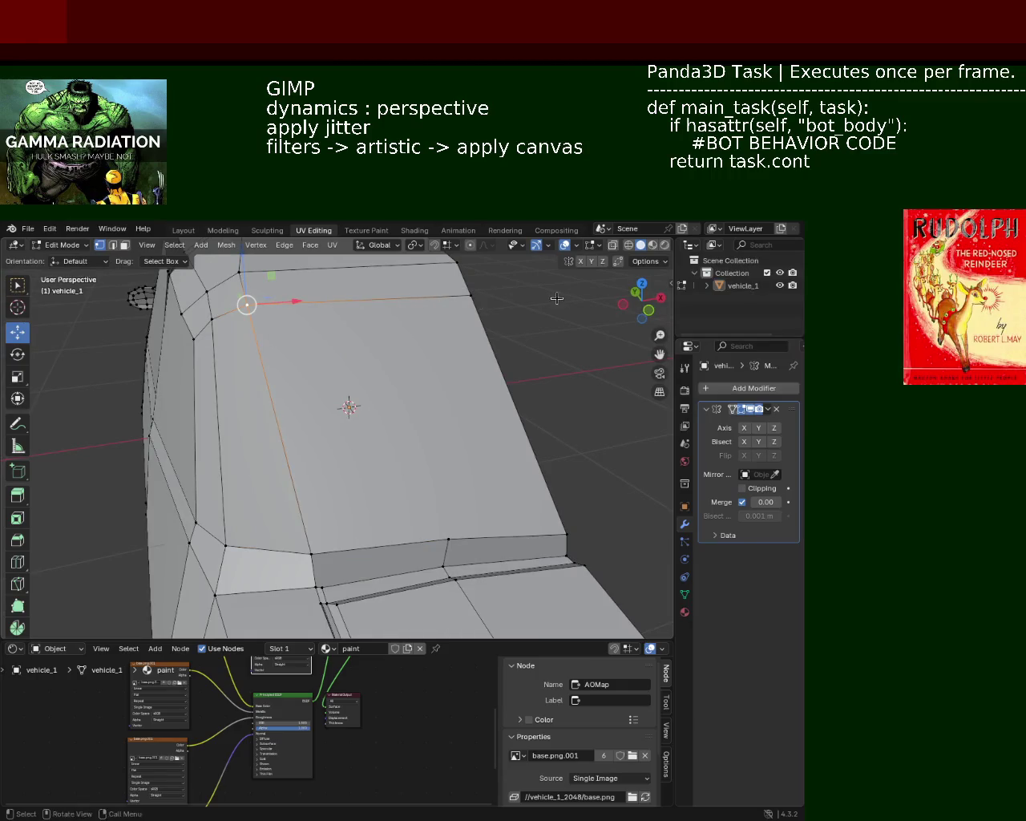
left_click(427, 298, "shift")
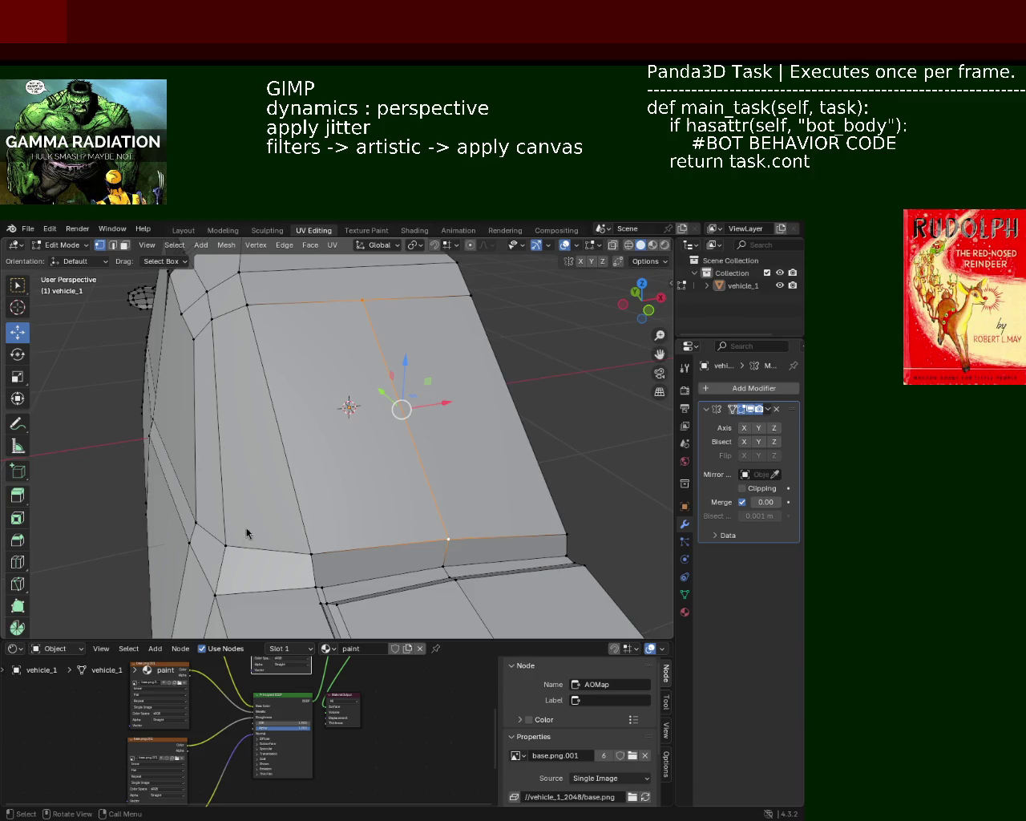
middle_click_drag(379, 521, 325, 453)
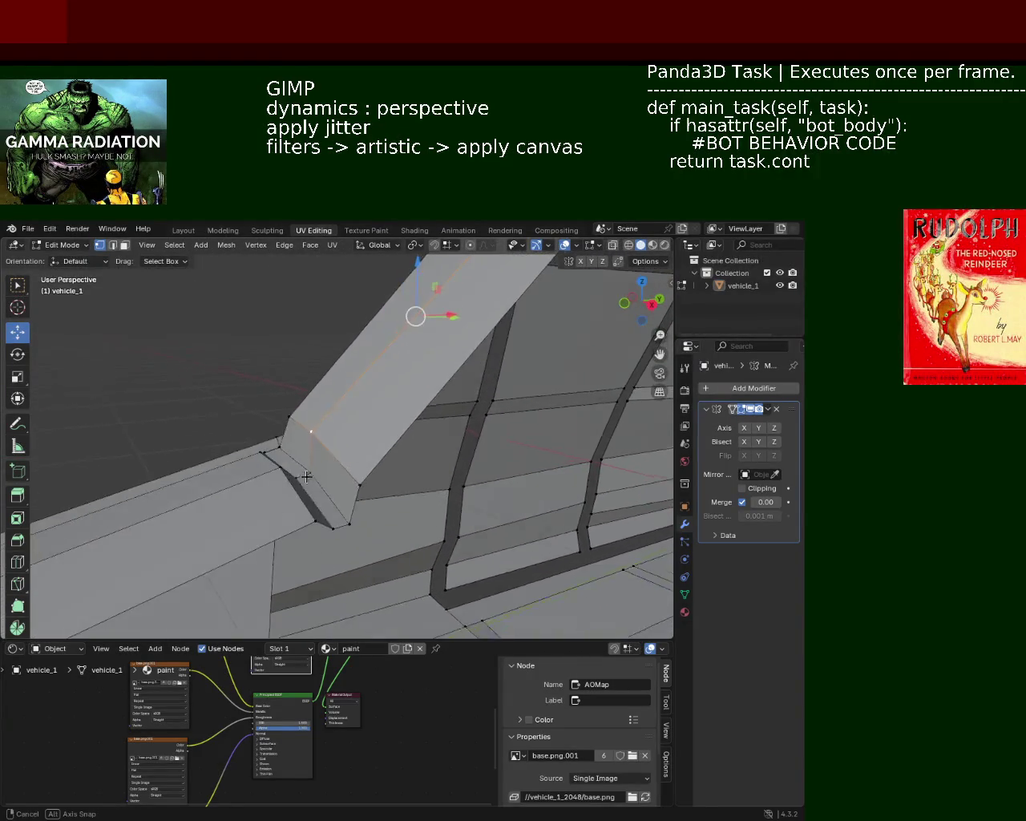
Step: Slide the edges at the pillar base along Y to close the gap
middle_click_drag(325, 454, 304, 492, "shift")
mouse_move(336, 475)
left_mouse_down()
mouse_move(262, 491)
mouse_move(339, 480)
mouse_move(316, 479)
left_mouse_up()
left_click(317, 477)
mouse_move(317, 477)
middle_mouse_down()
mouse_move(492, 419)
mouse_move(385, 480)
mouse_move(452, 435)
mouse_move(393, 444)
mouse_move(408, 465)
middle_mouse_up()
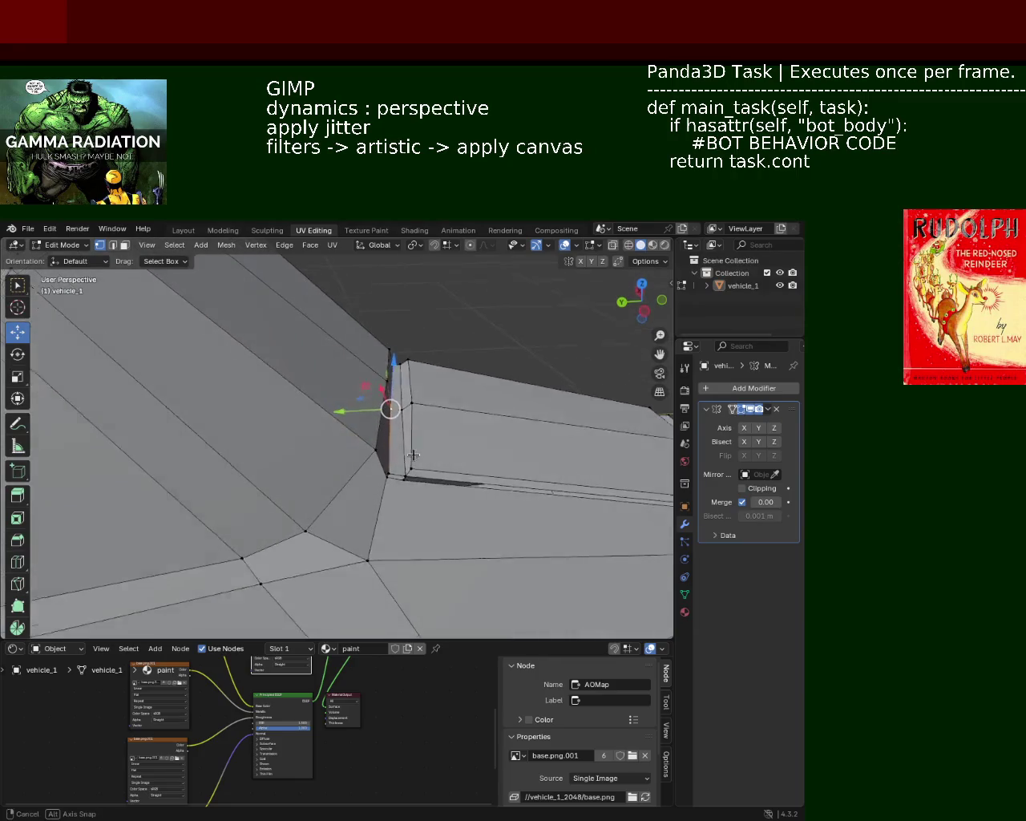
key("g")
key("y")
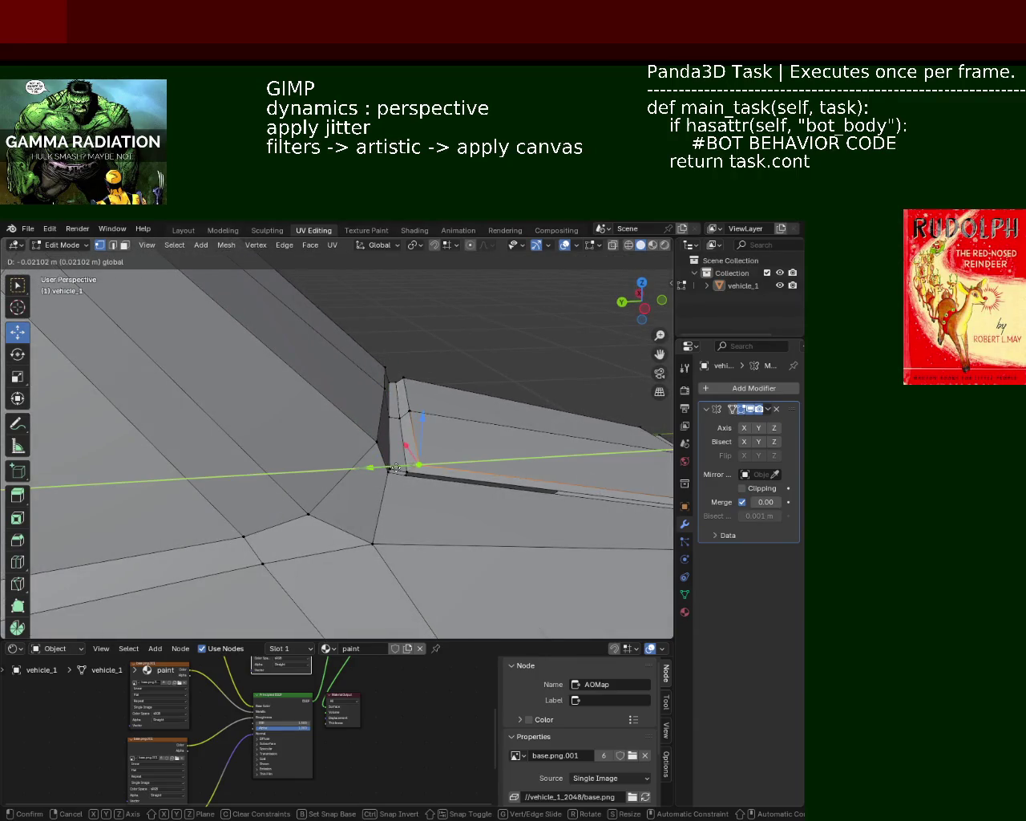
left_click(394, 467)
Step: Nudge the hood-seam vertices slightly upward so the gaps line up
middle_click_drag(414, 467, 331, 480)
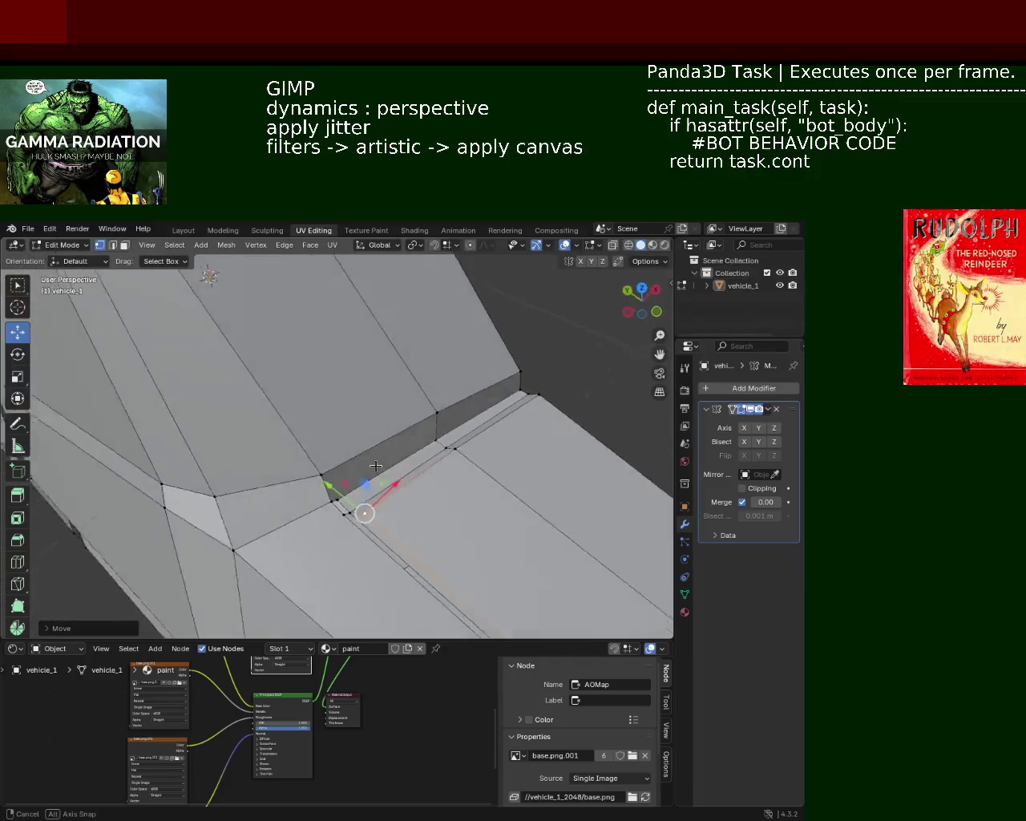
mouse_move(331, 480)
middle_mouse_down()
mouse_move(323, 457)
mouse_move(285, 473)
mouse_move(283, 500)
mouse_move(365, 418)
mouse_move(295, 493)
middle_mouse_up()
left_click(313, 435)
left_click(298, 519)
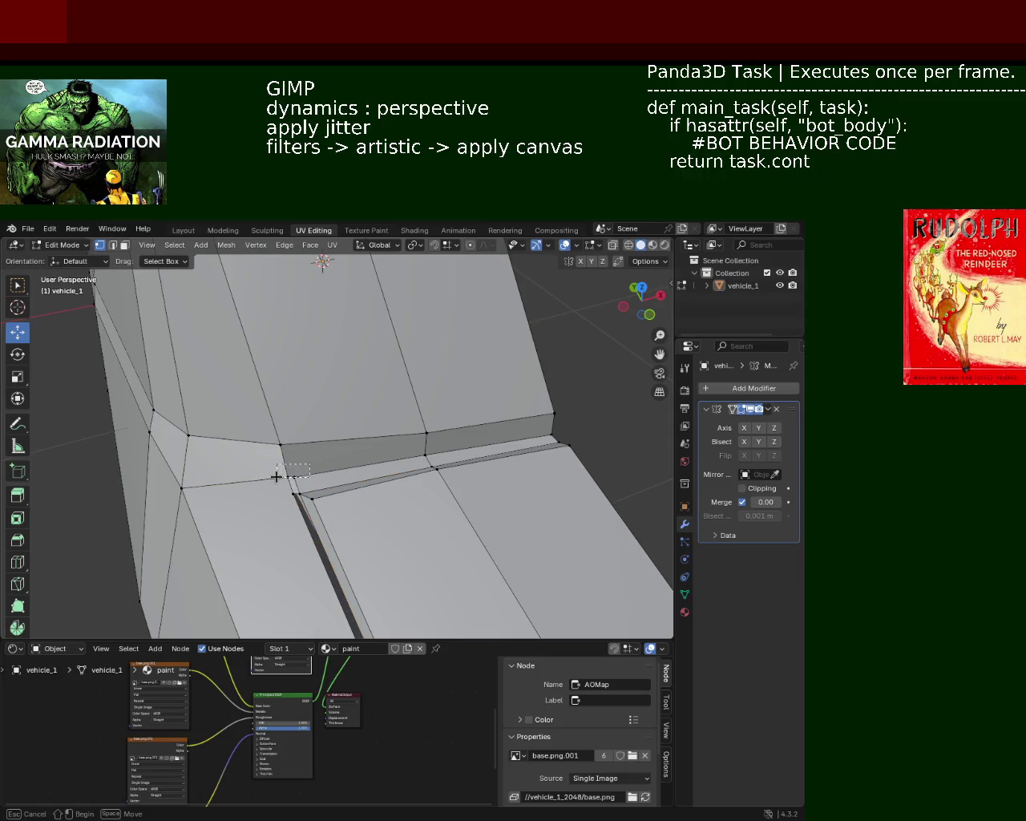
left_click_drag(272, 445, 263, 424)
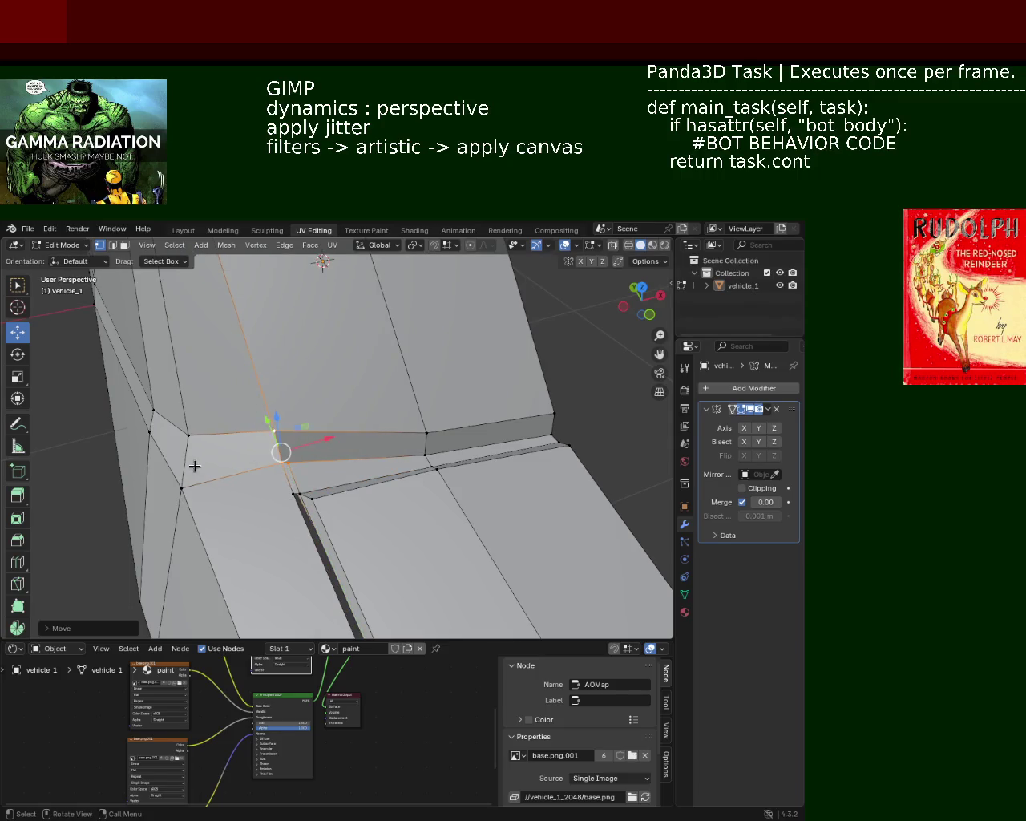
left_click_drag(184, 454, 178, 443)
mouse_move(179, 443)
middle_mouse_down()
mouse_move(380, 401)
mouse_move(349, 464)
middle_mouse_up()
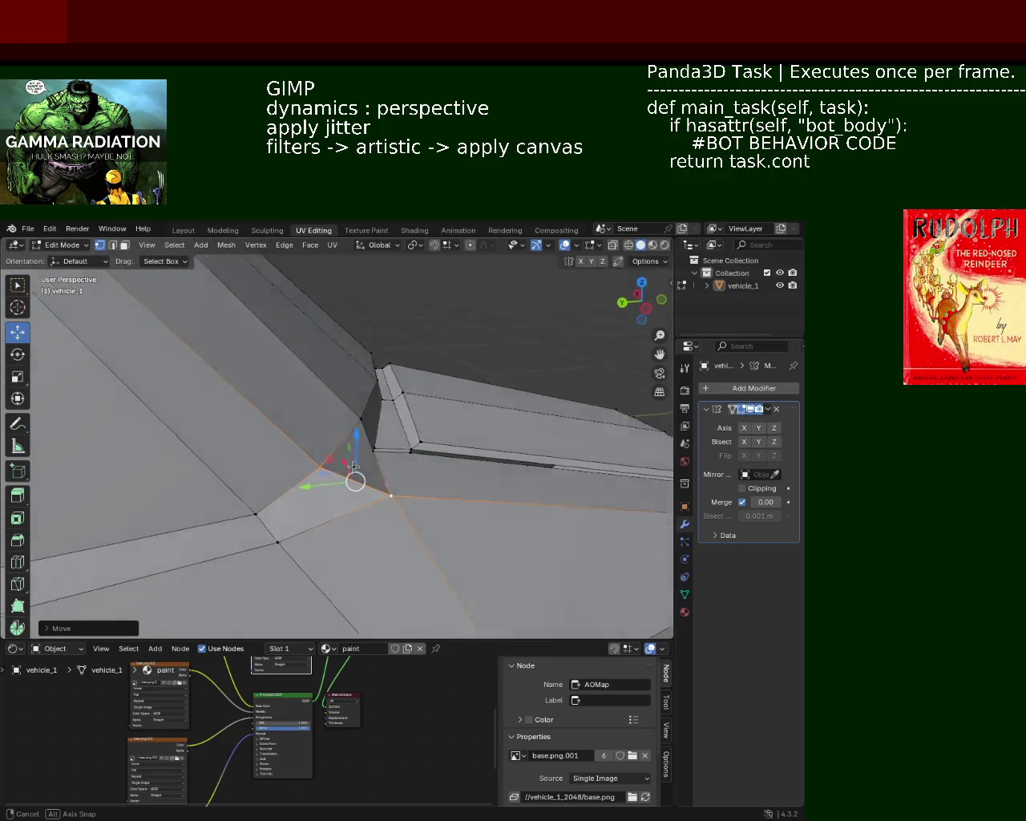
mouse_move(348, 464)
middle_mouse_down()
mouse_move(324, 514)
mouse_move(230, 528)
middle_mouse_up()
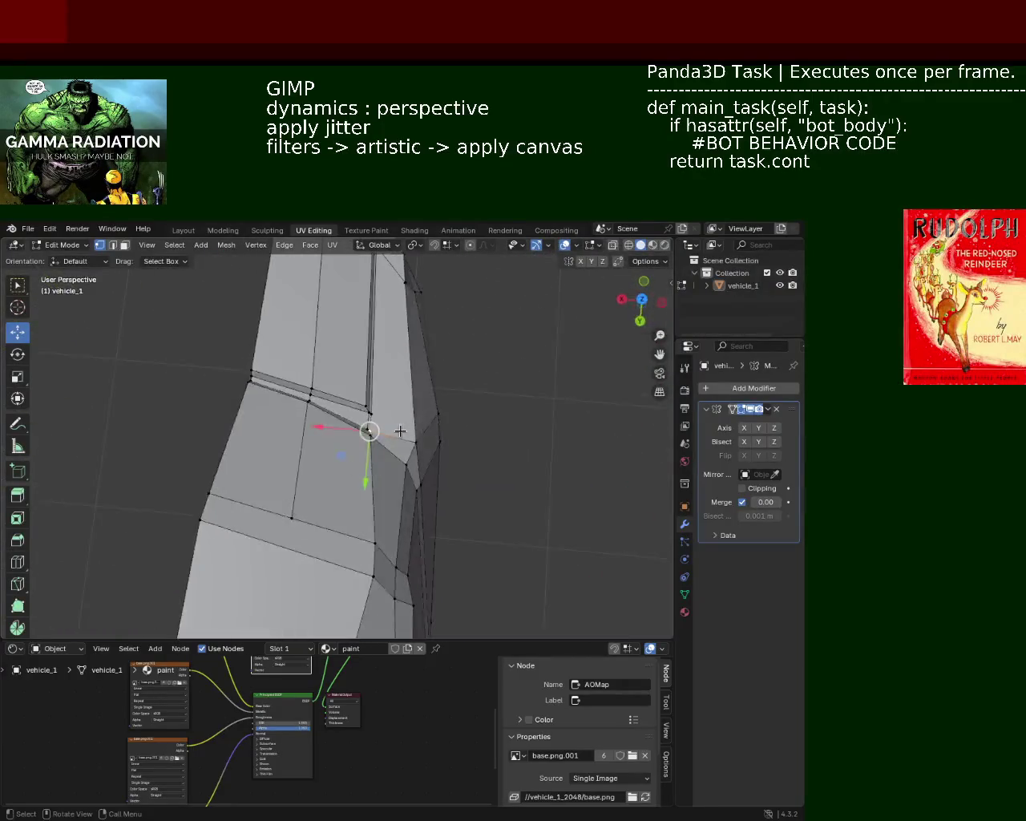
Step: Slide the selected seam edge, then a single vertex, along the Y axis
mouse_move(230, 529)
middle_mouse_down()
mouse_move(324, 473)
mouse_move(320, 447)
mouse_move(382, 442)
middle_mouse_up()
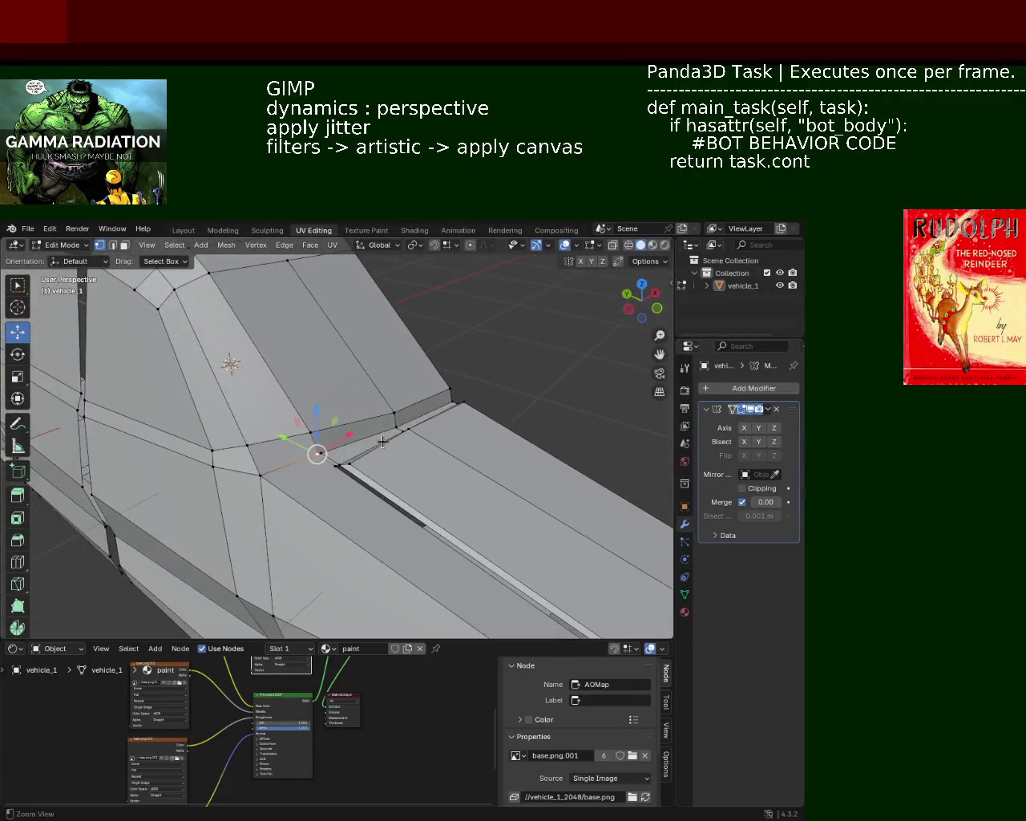
key("g")
key("y")
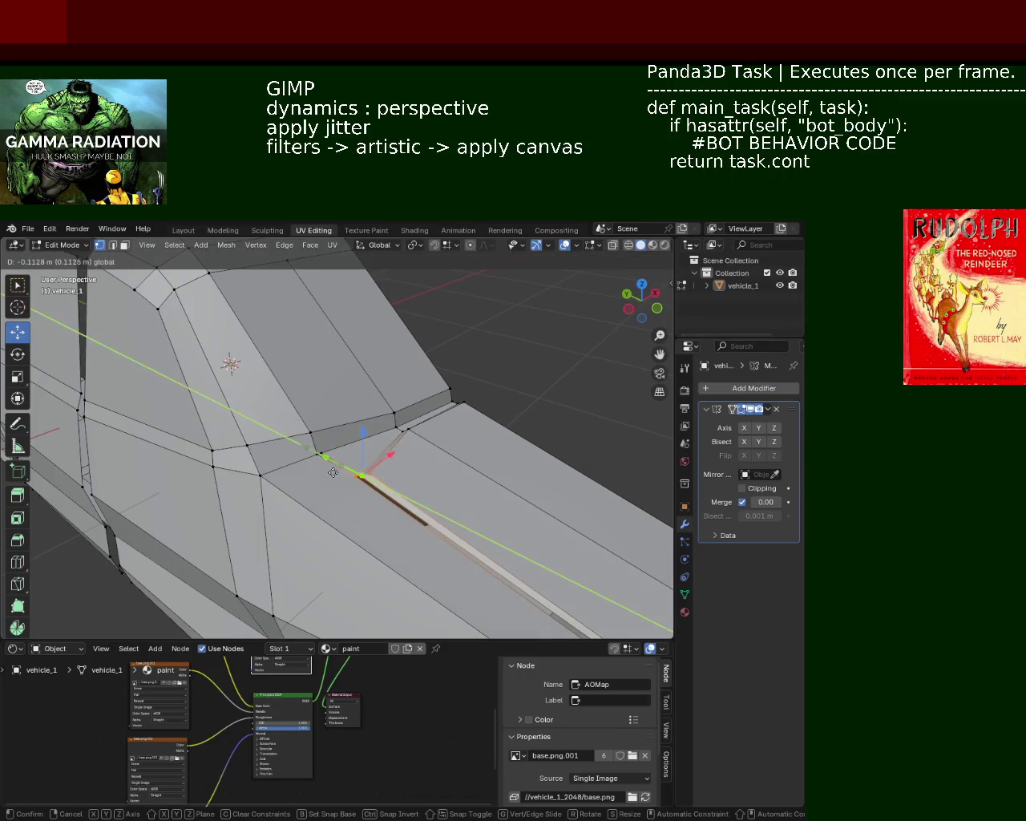
left_click(331, 470)
middle_click_drag(330, 470, 445, 387)
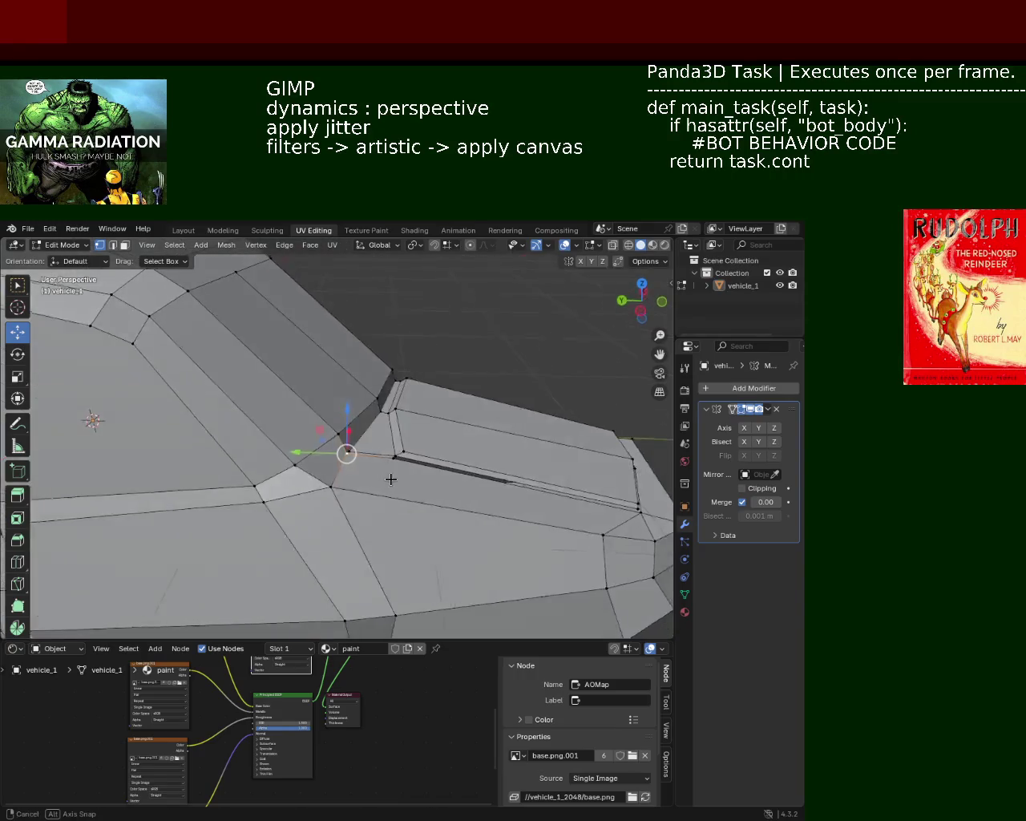
middle_click_drag(407, 491, 394, 424)
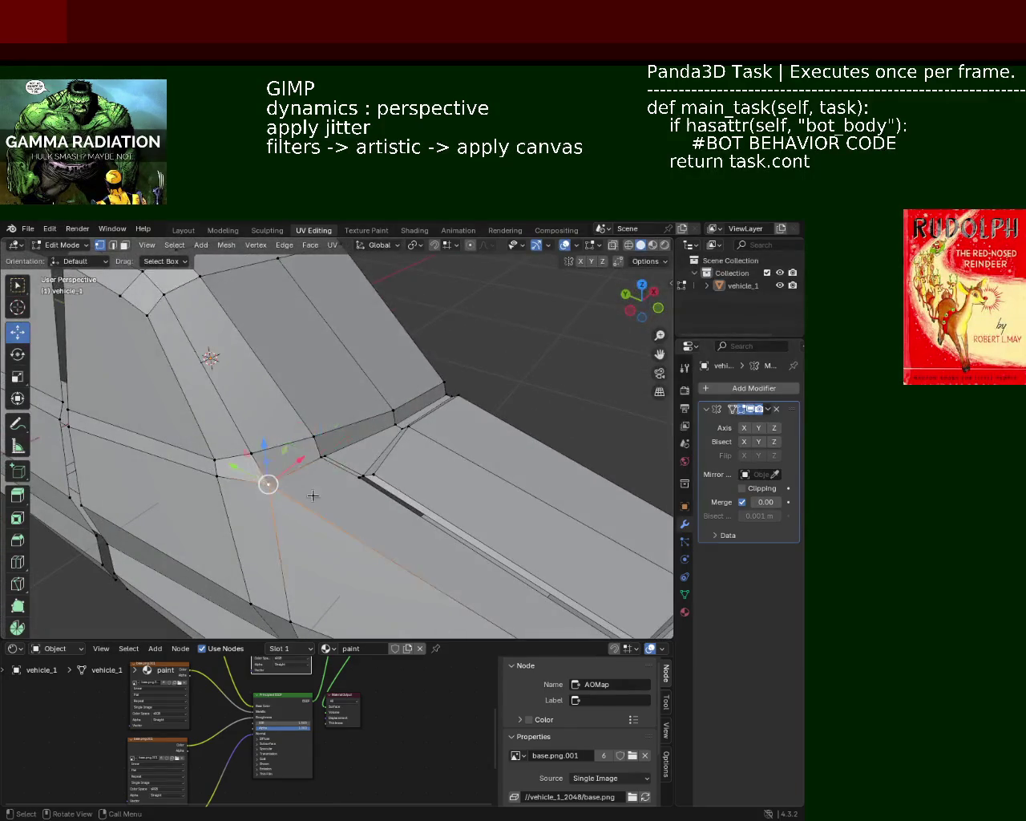
middle_click_drag(313, 495, 305, 481)
key("g")
key("y")
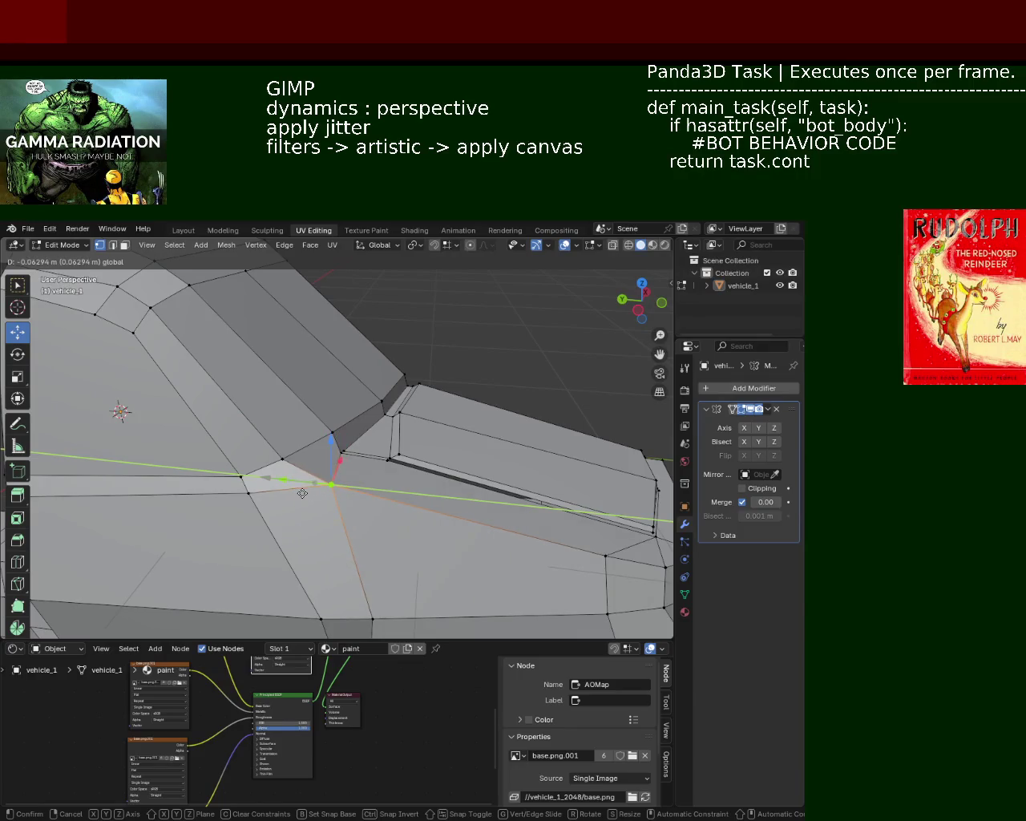
left_click(302, 493)
Step: Slide the vertex near the pillar further along Y and save vehicle_1.blend
mouse_move(396, 492)
middle_mouse_down()
mouse_move(285, 465)
mouse_move(342, 483)
mouse_move(119, 394)
mouse_move(310, 398)
mouse_move(300, 420)
mouse_move(148, 467)
middle_mouse_up()
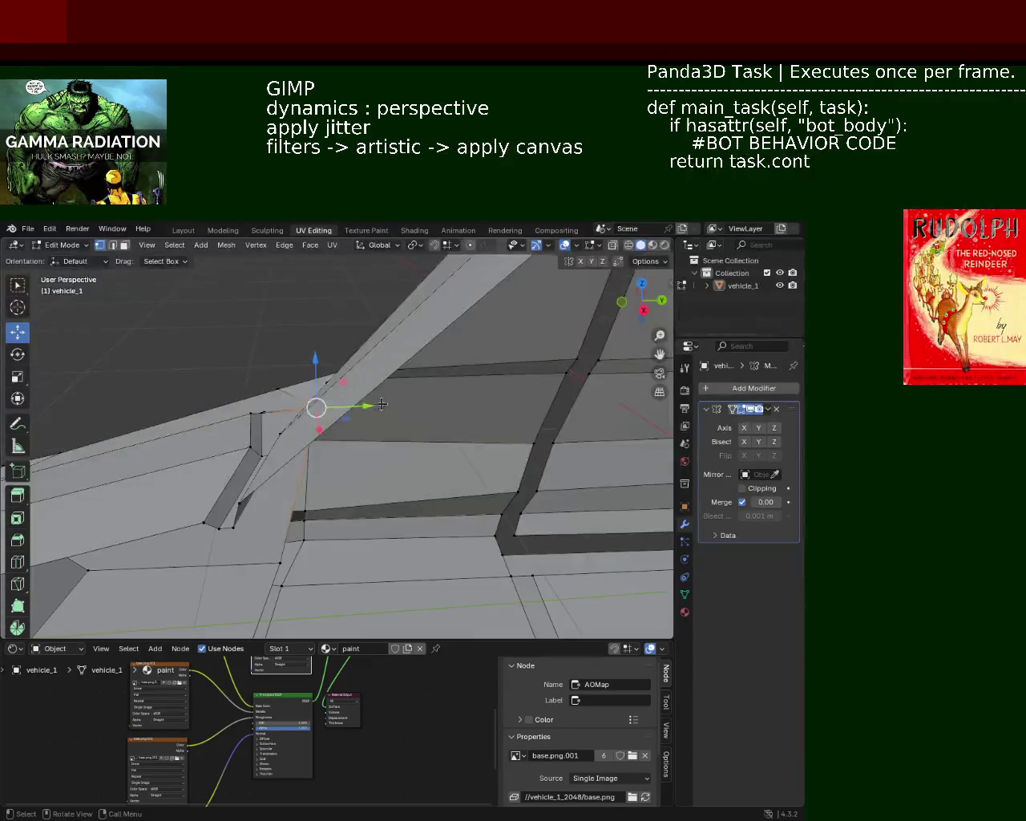
left_click_drag(382, 404, 321, 407)
mouse_move(320, 407)
middle_mouse_down()
mouse_move(309, 429)
mouse_move(305, 396)
middle_mouse_up()
mouse_move(304, 396)
left_mouse_down()
mouse_move(293, 398)
mouse_move(305, 398)
left_mouse_up()
middle_click_drag(305, 397, 396, 440)
key("ctrl+s")
Step: Lower the front-tip nose vertex vertically, then nudge it slightly back up
mouse_move(342, 497)
middle_mouse_down()
mouse_move(457, 488)
mouse_move(473, 433)
mouse_move(536, 483)
middle_mouse_up()
mouse_move(632, 538)
middle_mouse_down()
mouse_move(498, 465)
mouse_move(480, 421)
middle_mouse_up()
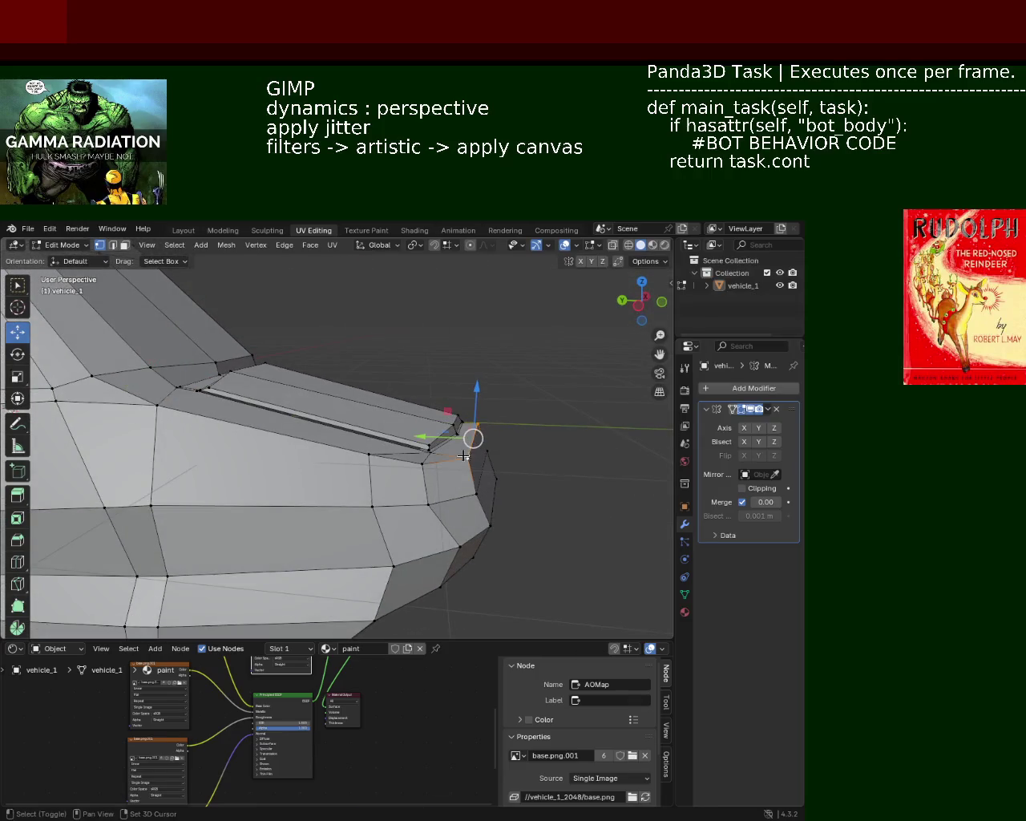
left_click_drag(476, 396, 481, 425)
mouse_move(534, 467)
middle_mouse_down()
mouse_move(516, 430)
mouse_move(485, 435)
middle_mouse_up()
left_click_drag(469, 411, 467, 437)
mouse_move(466, 439)
middle_mouse_down()
mouse_move(254, 525)
mouse_move(267, 419)
mouse_move(282, 405)
middle_mouse_up()
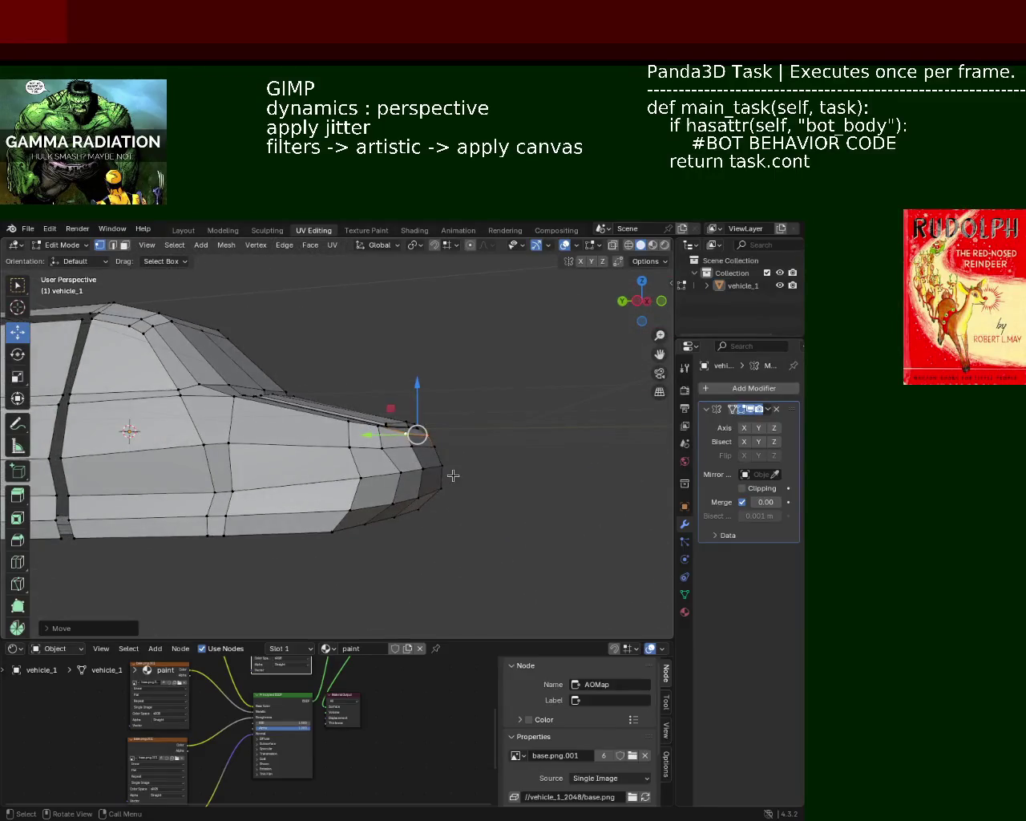
middle_click_drag(282, 405, 395, 486)
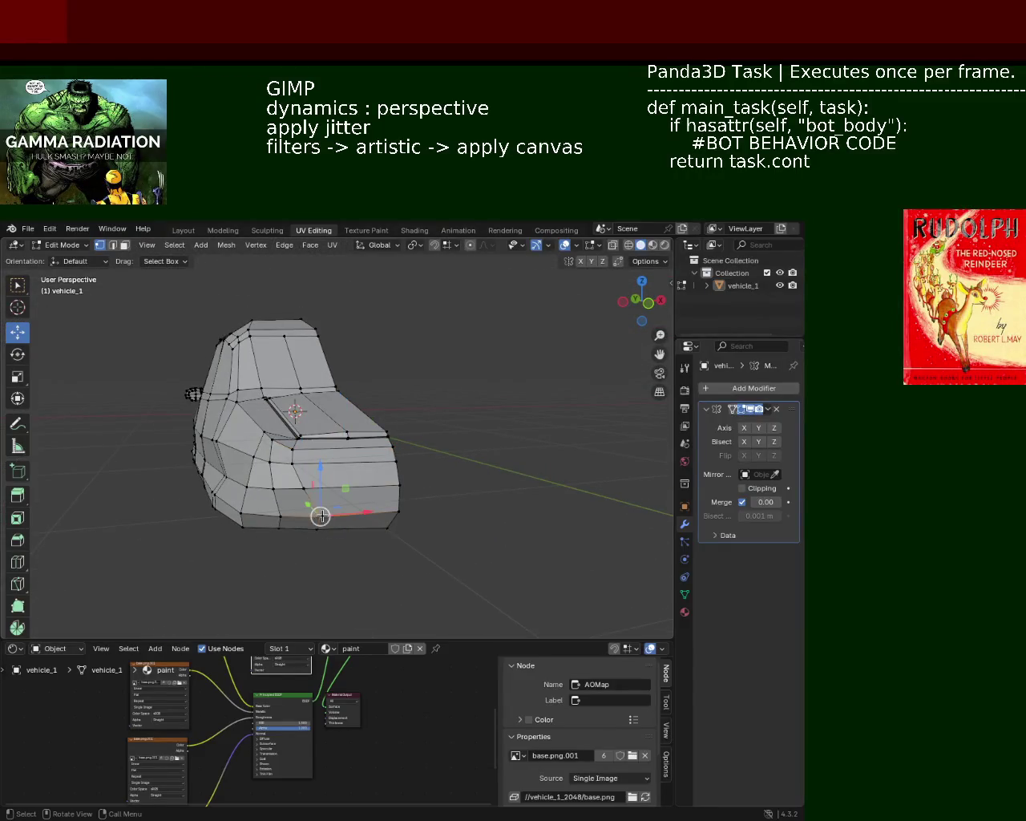
Step: Slide the selected body vertices along X, then zoom in on the windshield pillar
left_click_drag(335, 491, 351, 463)
mouse_move(259, 450)
middle_mouse_down()
mouse_move(300, 414)
mouse_move(365, 480)
mouse_move(446, 434)
mouse_move(437, 432)
middle_mouse_up()
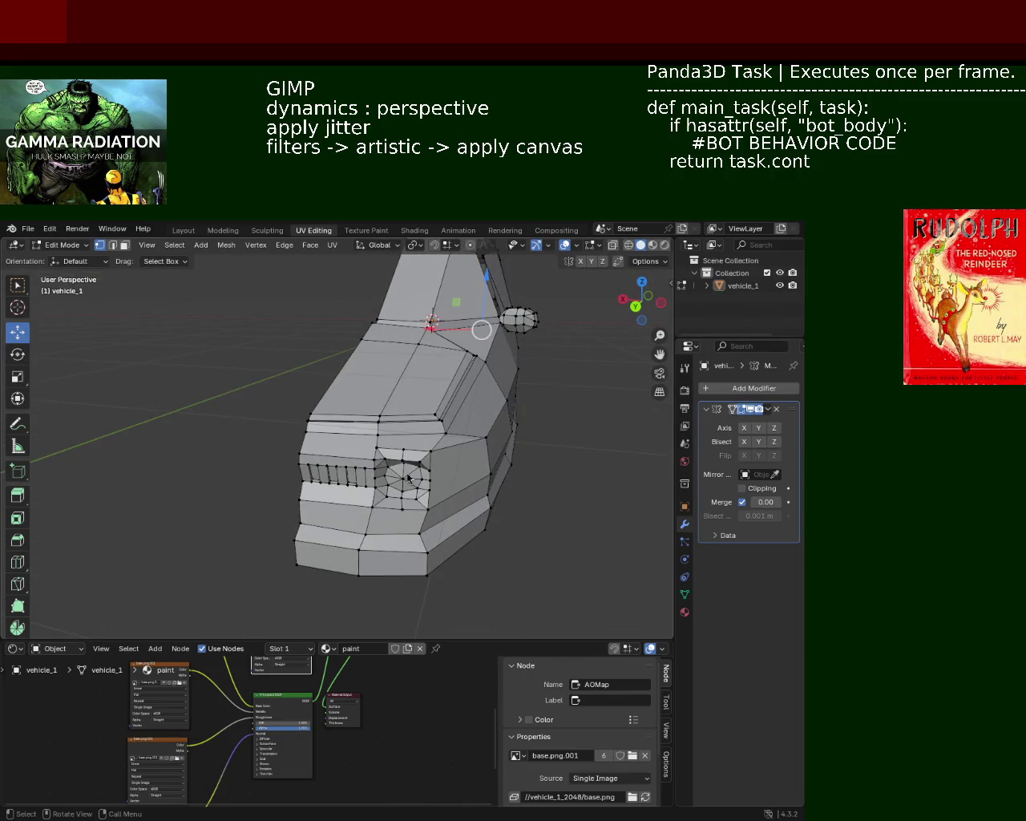
mouse_move(315, 449)
middle_mouse_down()
mouse_move(389, 428)
mouse_move(358, 460)
mouse_move(239, 455)
mouse_move(399, 462)
mouse_move(383, 433)
middle_mouse_up()
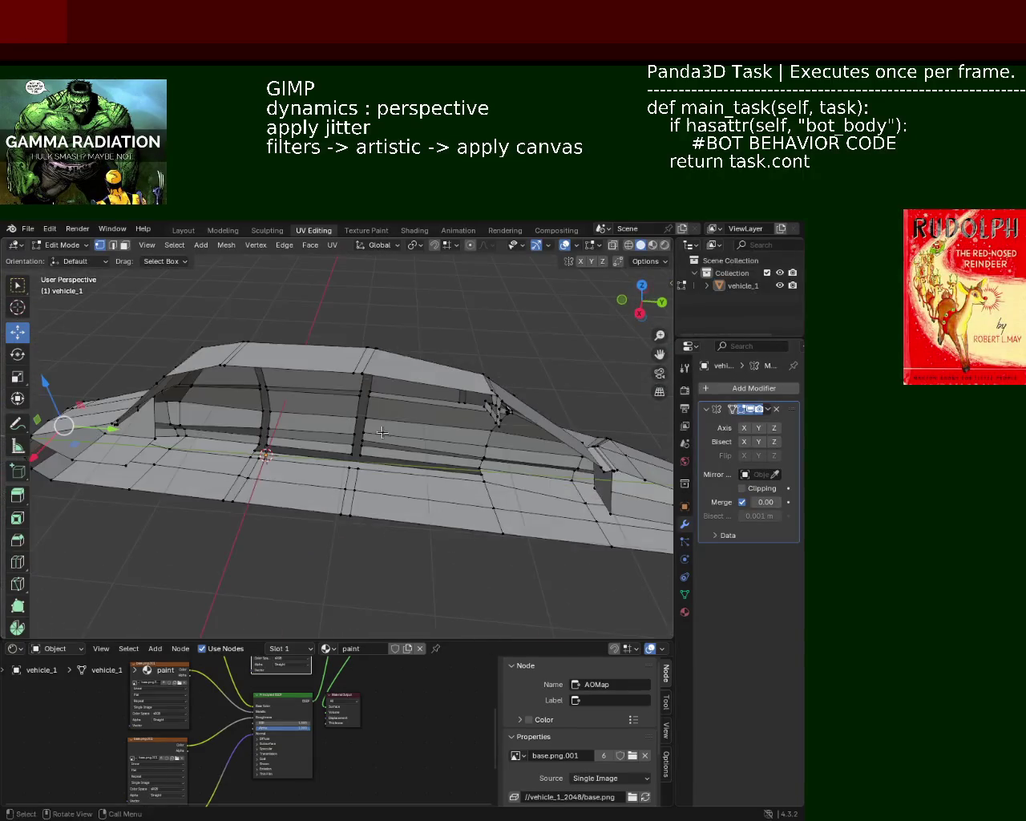
mouse_move(475, 422)
middle_mouse_down()
mouse_move(314, 460)
mouse_move(444, 526)
mouse_move(460, 455)
middle_mouse_up()
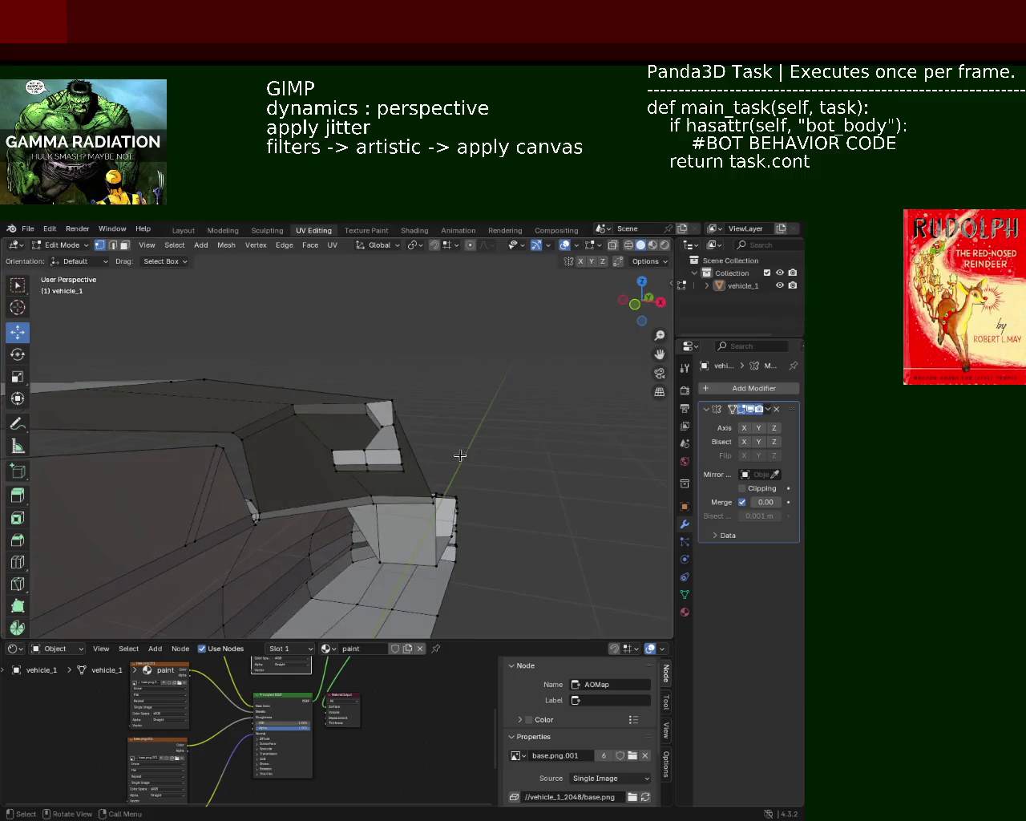
Step: Enable the Y mirror axis in the Mirror modifier and shift the selected vertices along X
left_click(758, 427)
middle_click_drag(470, 457, 472, 472)
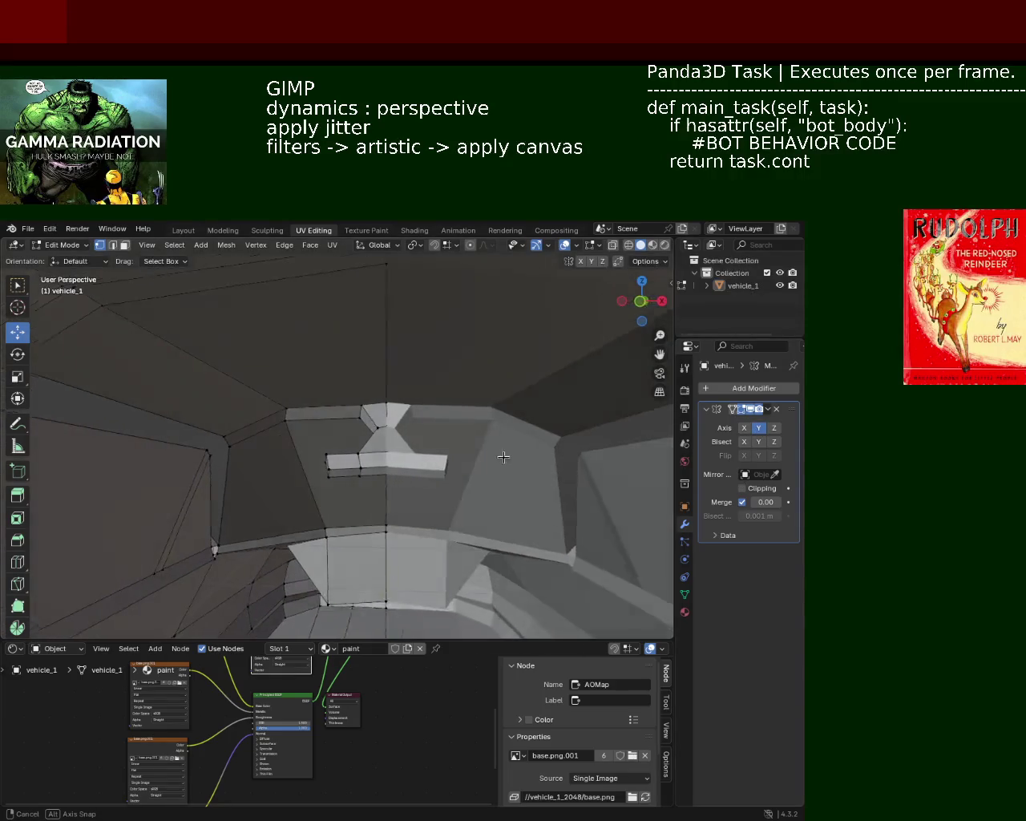
mouse_move(343, 474)
middle_mouse_down()
mouse_move(388, 445)
mouse_move(393, 392)
middle_mouse_up()
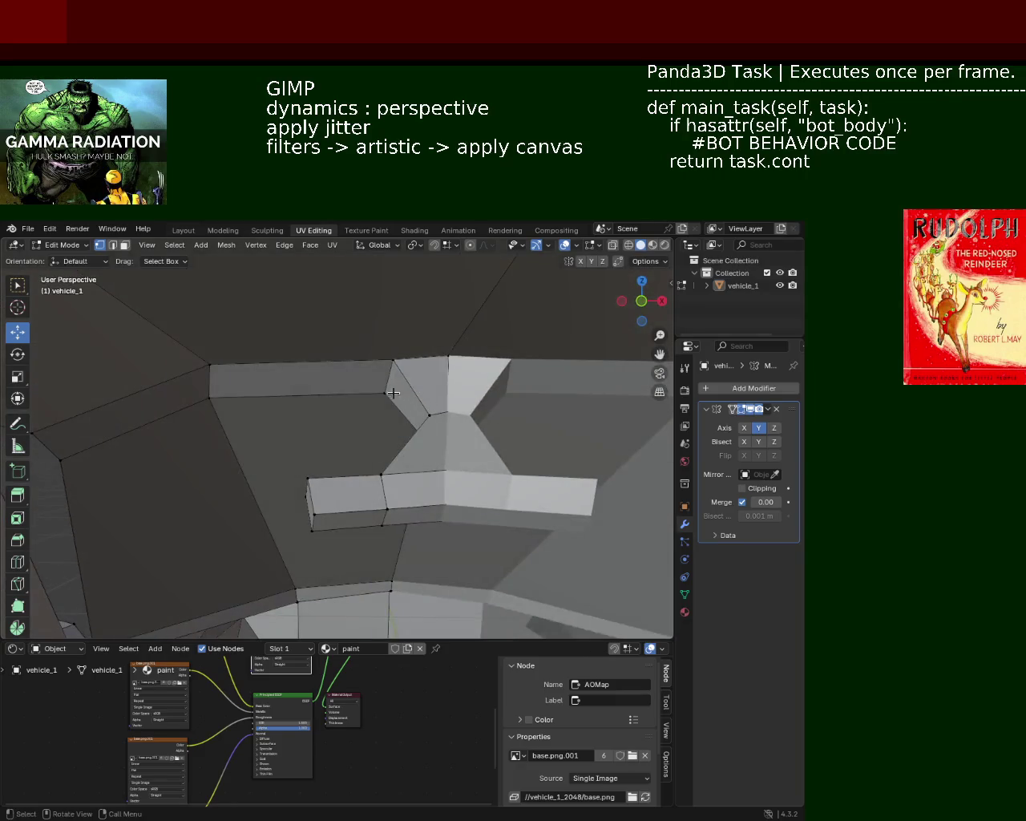
left_click_drag(410, 362, 452, 384)
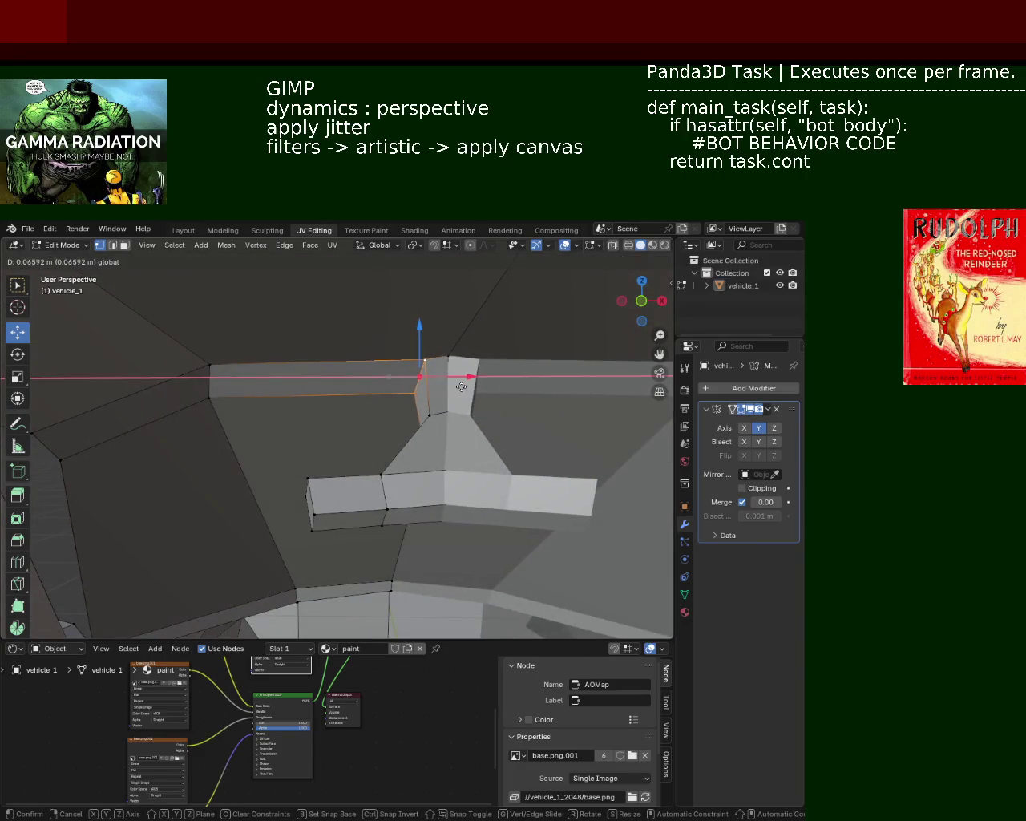
left_click(470, 388)
Step: Move the pillar geometry along Z and raise it slightly
mouse_move(360, 487)
middle_mouse_down()
mouse_move(335, 466)
mouse_move(239, 472)
mouse_move(218, 355)
middle_mouse_up()
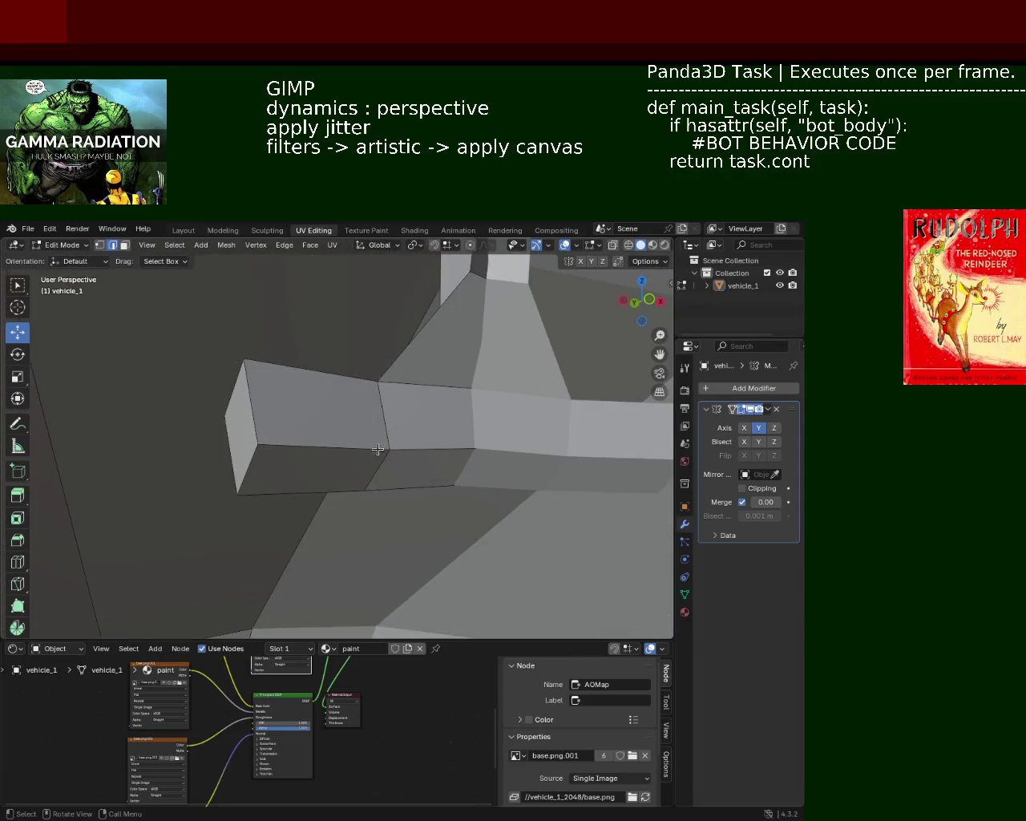
key("g")
key("z")
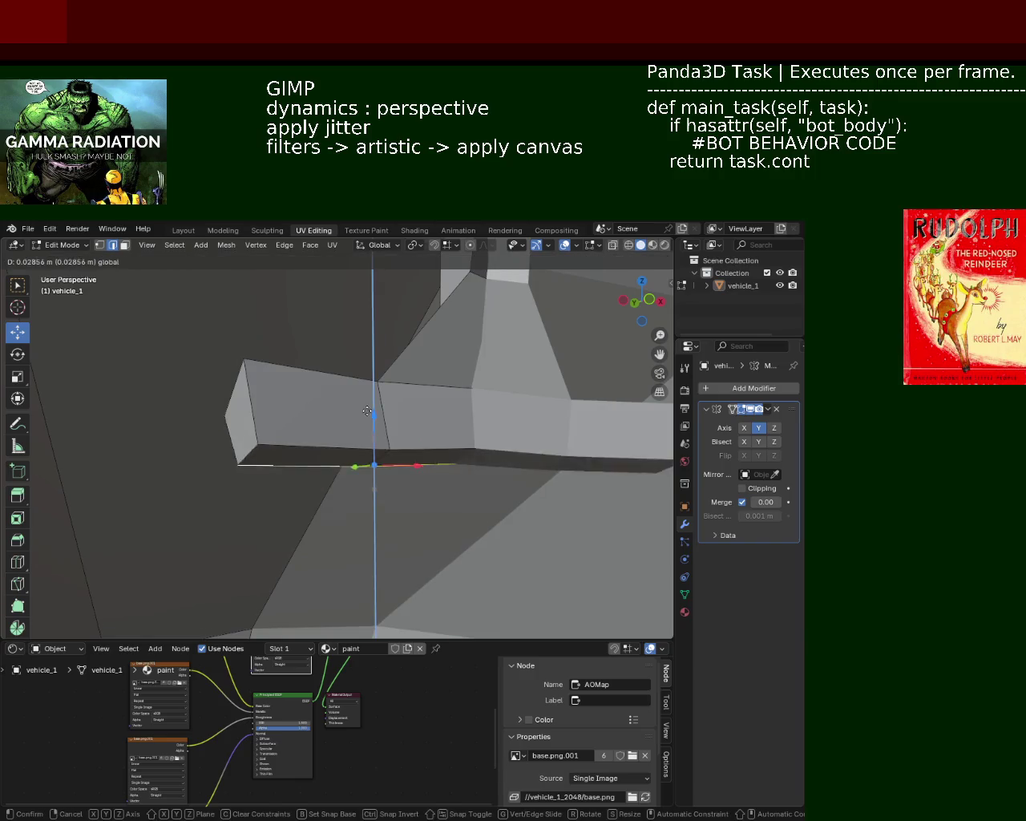
left_click(371, 432)
mouse_move(372, 433)
middle_mouse_down()
mouse_move(431, 422)
mouse_move(223, 405)
middle_mouse_up()
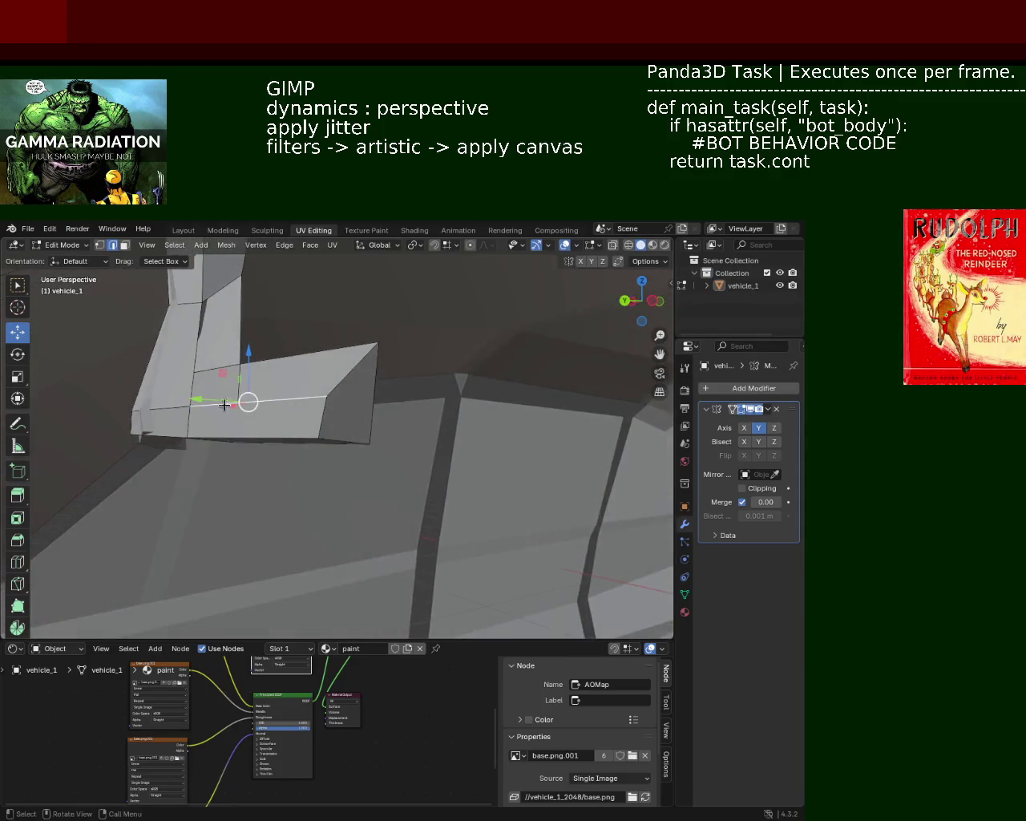
left_click_drag(202, 363, 194, 315)
mouse_move(195, 315)
middle_mouse_down()
mouse_move(263, 360)
mouse_move(297, 339)
mouse_move(276, 323)
middle_mouse_up()
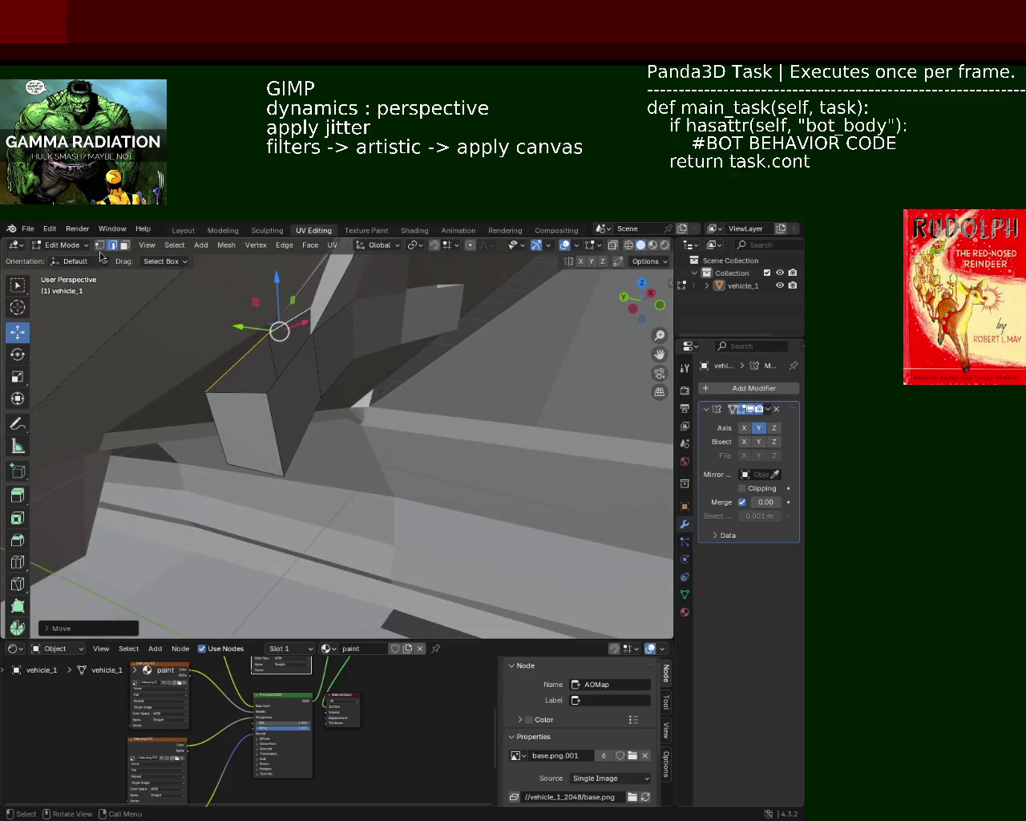
Step: Adjust the pillar-base vertices along X and Z, then raise the pillar corner vertex
middle_click_drag(321, 377, 339, 382)
left_click_drag(356, 385, 279, 378)
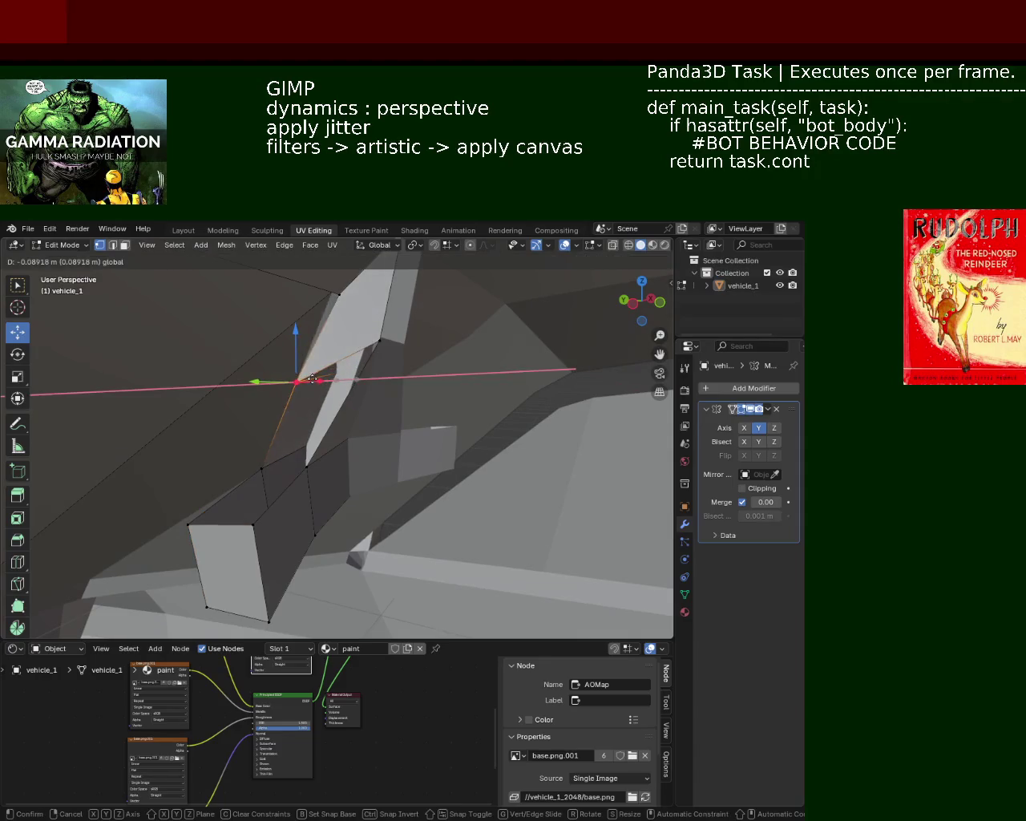
mouse_move(280, 378)
middle_mouse_down()
mouse_move(257, 364)
mouse_move(346, 391)
mouse_move(294, 398)
middle_mouse_up()
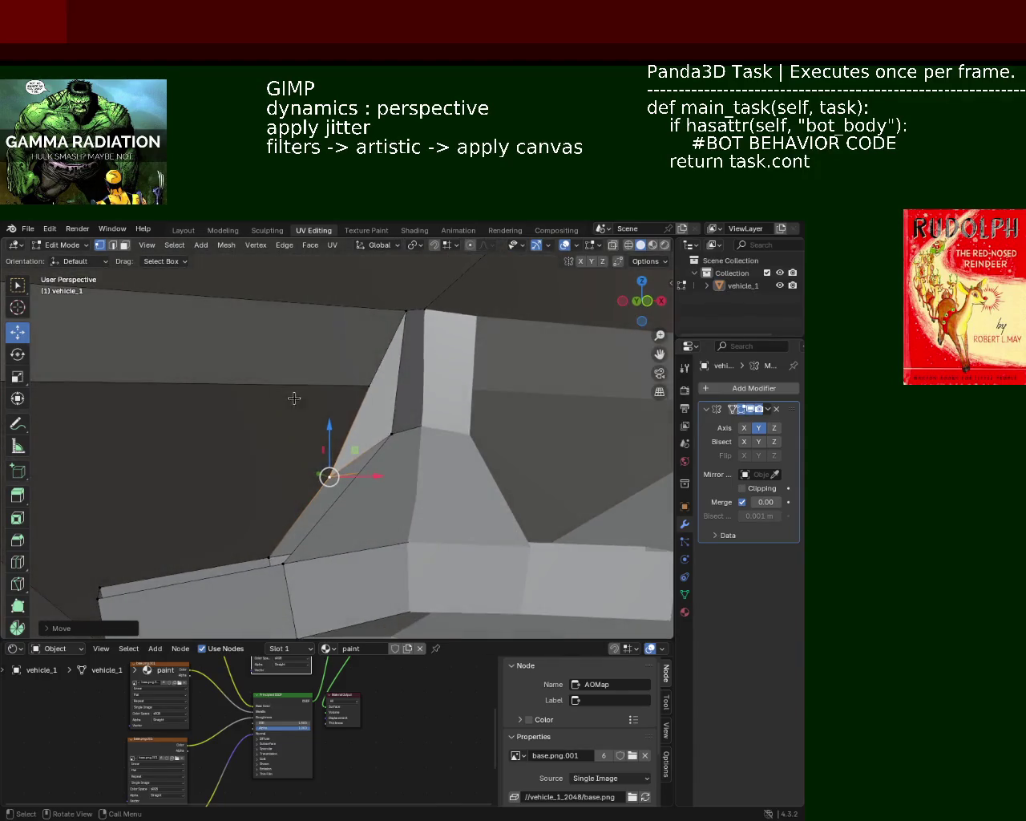
left_click_drag(388, 436, 366, 430)
middle_click_drag(366, 430, 339, 430)
mouse_move(340, 393)
left_mouse_down()
mouse_move(329, 413)
mouse_move(378, 433)
mouse_move(356, 437)
mouse_move(357, 449)
left_mouse_up()
middle_click_drag(357, 449, 269, 430)
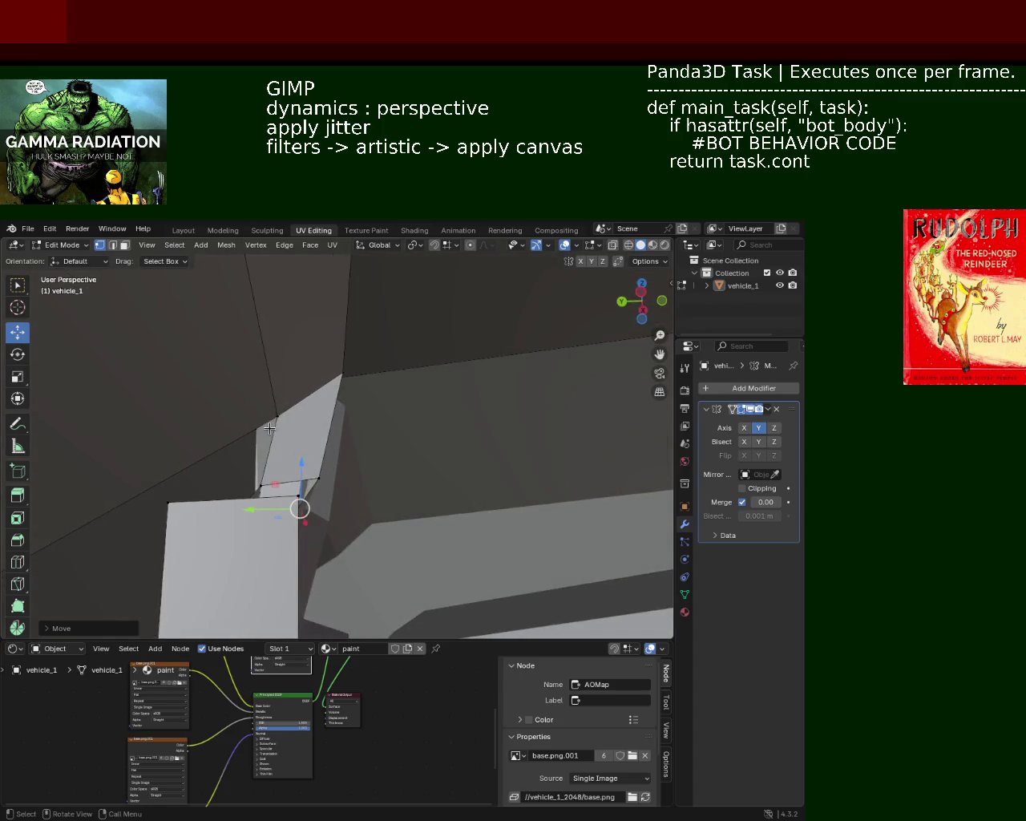
left_click(275, 398)
left_click_drag(277, 367, 275, 353)
middle_click_drag(275, 353, 201, 392)
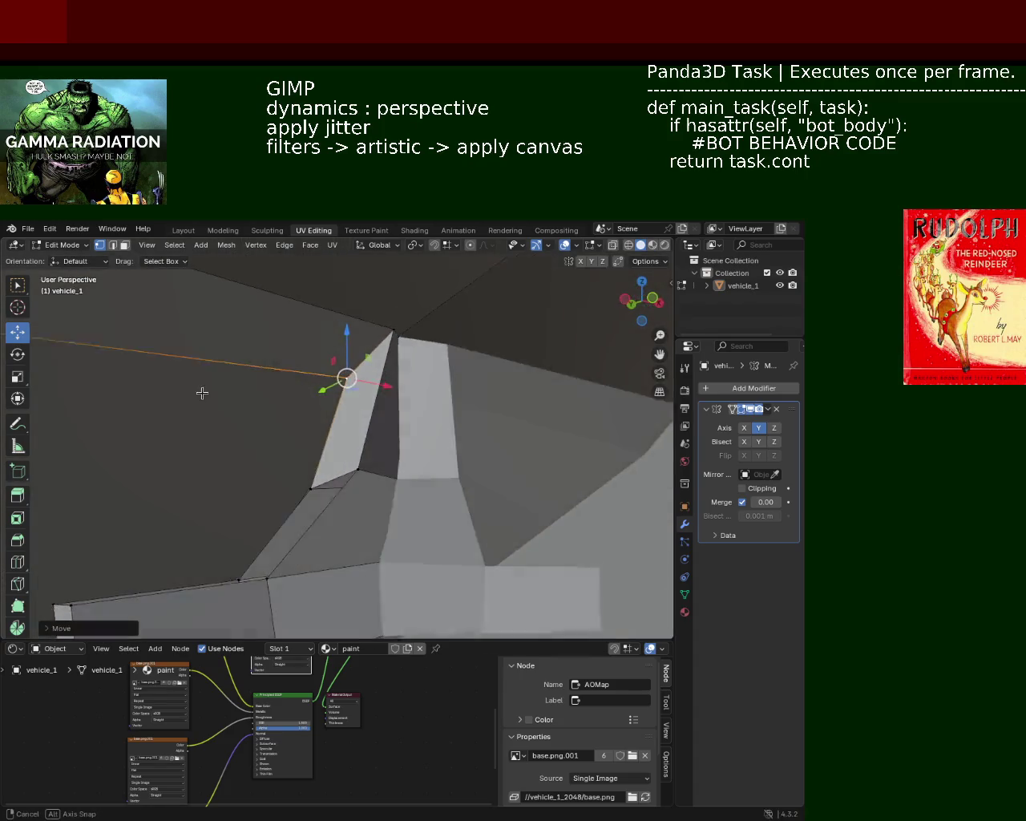
Step: Delete the three stray faces around the windshield pillar
key("x")
left_click(377, 429)
key("x")
left_click(378, 436)
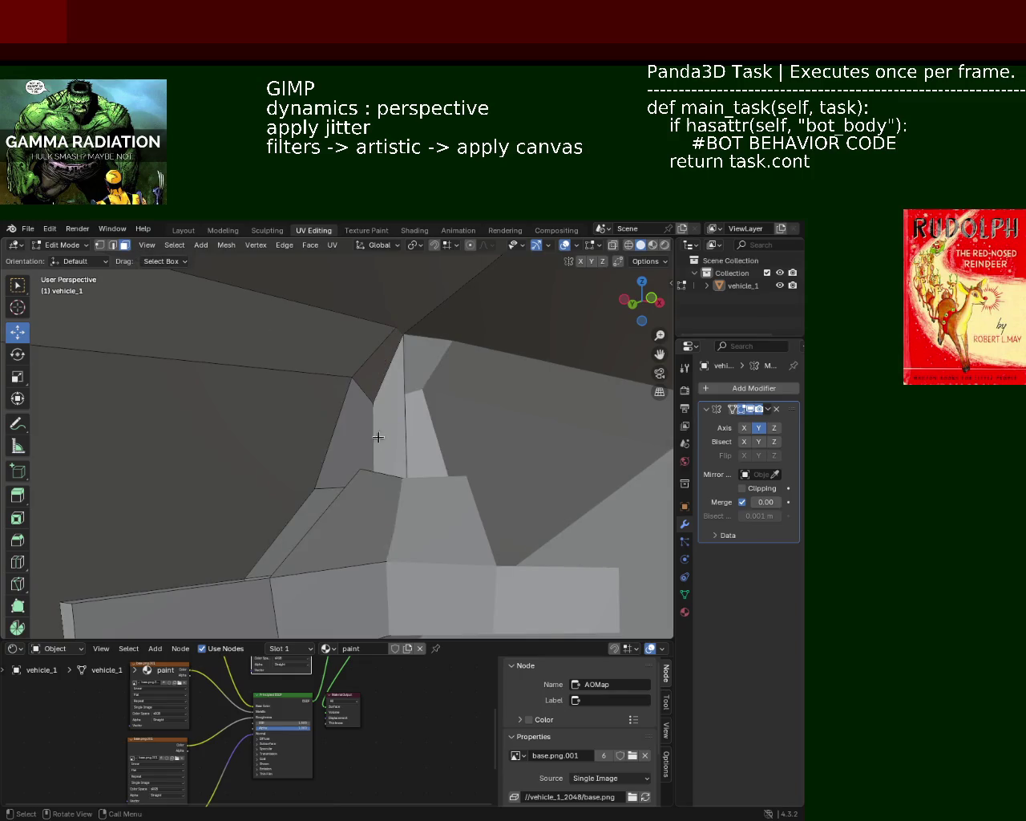
key("x")
left_click(362, 440)
key("x")
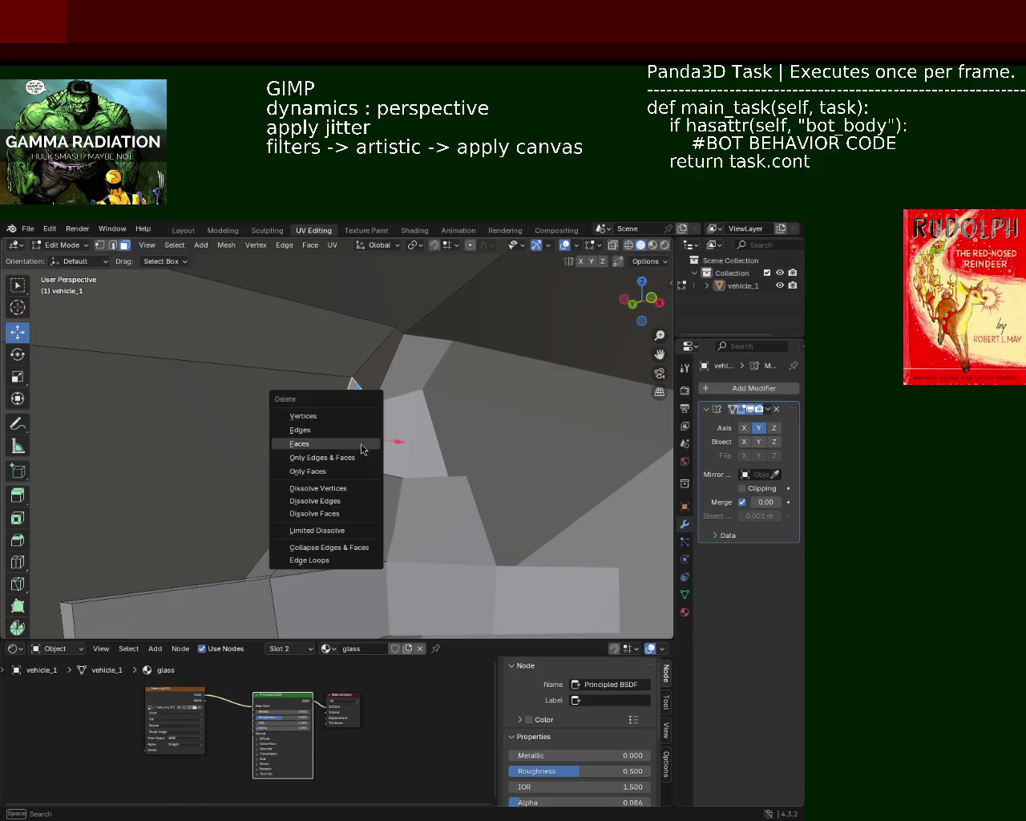
left_click(362, 446)
Step: Move a neighbouring pillar vertex along the X axis
mouse_move(309, 479)
middle_mouse_down("shift")
mouse_move(409, 409)
mouse_move(462, 424)
middle_mouse_up("shift")
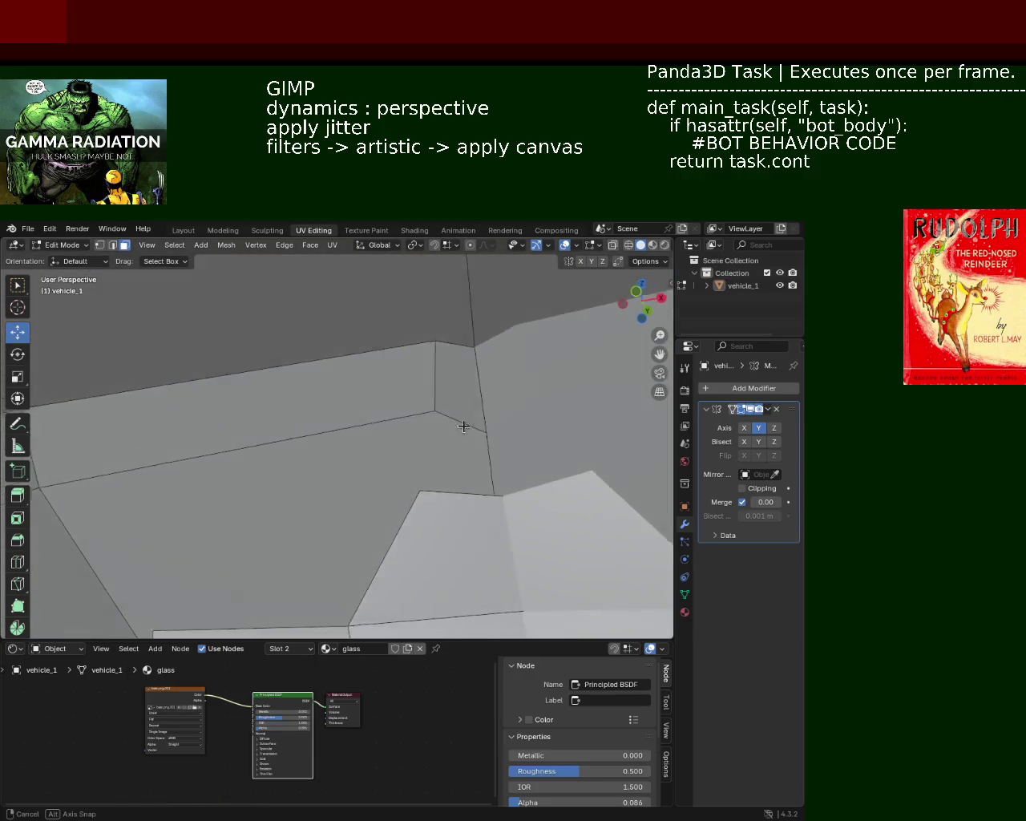
mouse_move(311, 364)
middle_mouse_down()
mouse_move(456, 388)
mouse_move(352, 403)
middle_mouse_up()
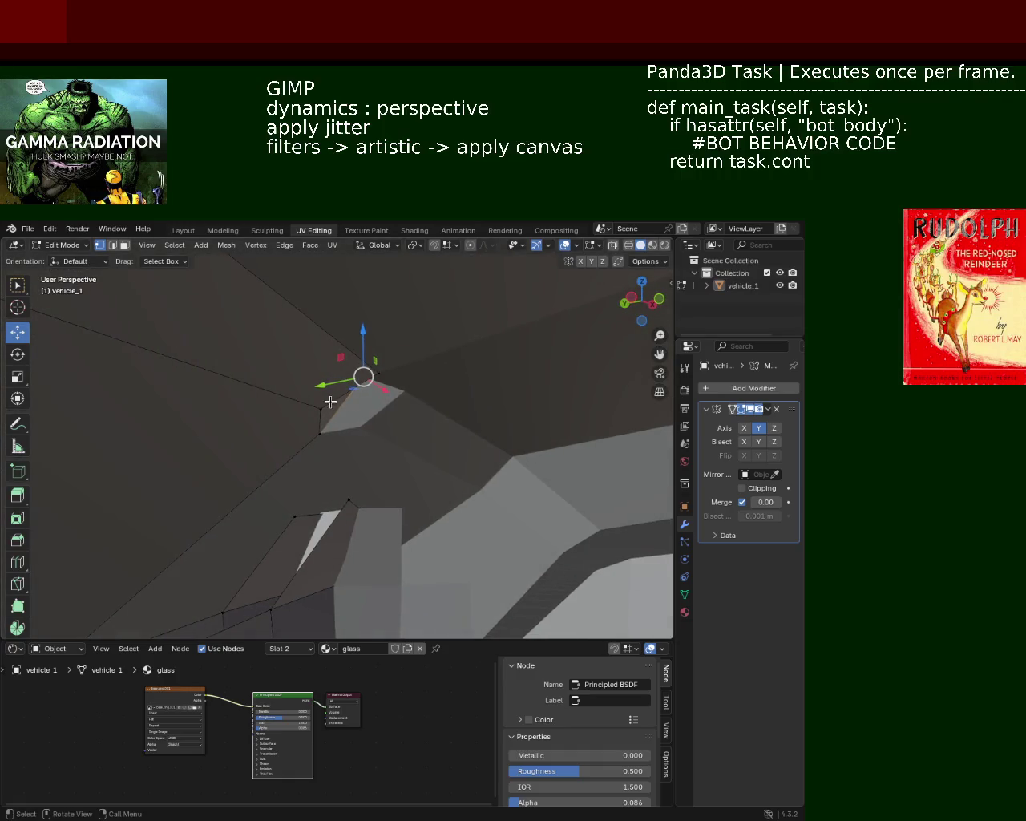
left_click_drag(344, 382, 336, 388)
mouse_move(339, 387)
middle_mouse_down()
mouse_move(412, 433)
mouse_move(389, 344)
middle_mouse_up()
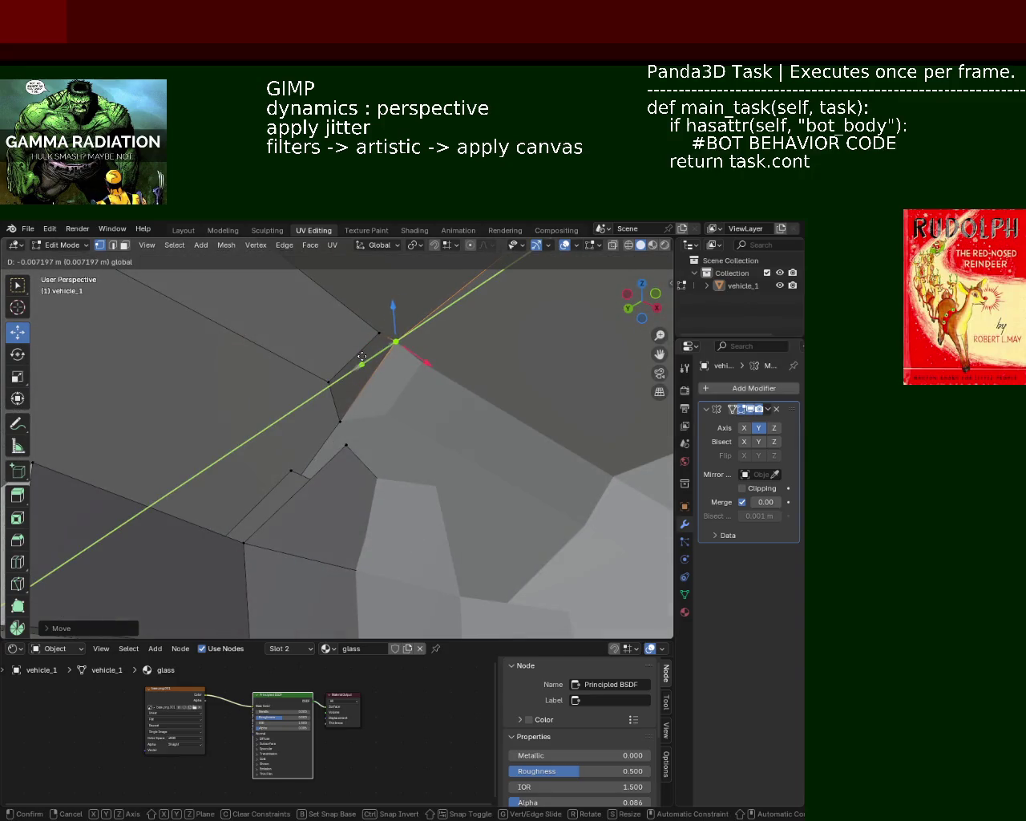
left_click(362, 356)
Step: Shift another vertex along Y, lower it slightly, and open the Snapping settings
left_click_drag(308, 438, 365, 407)
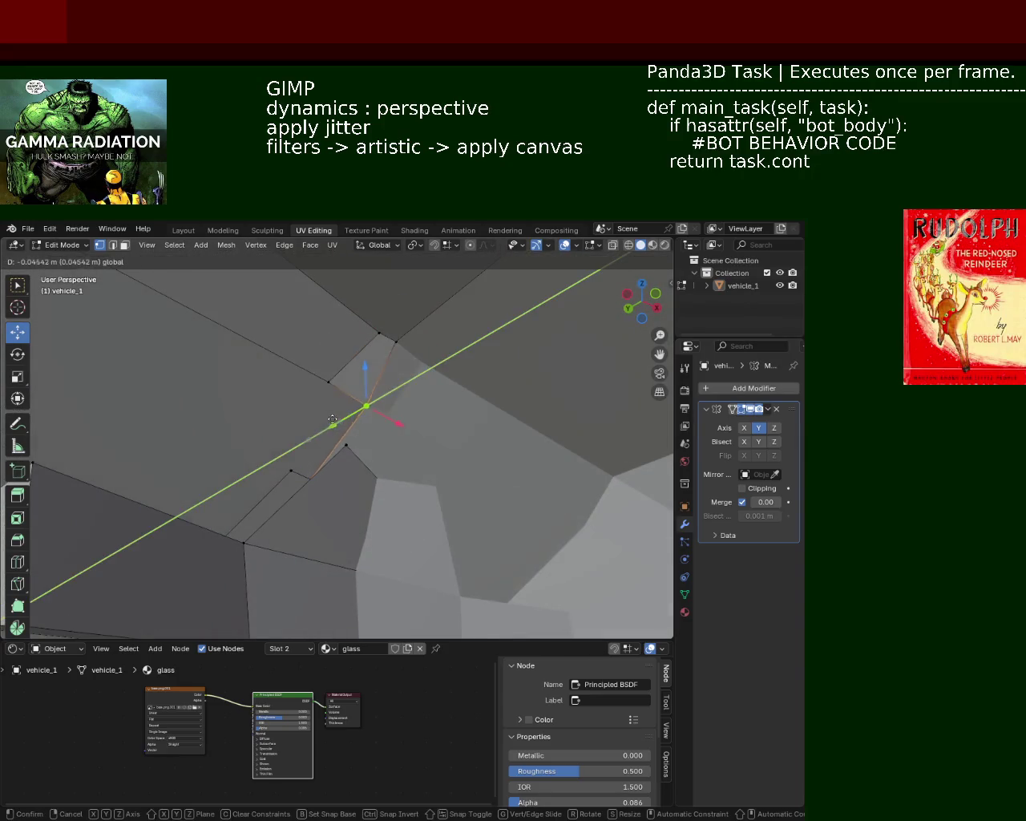
mouse_move(361, 408)
middle_mouse_down()
mouse_move(353, 418)
mouse_move(400, 348)
mouse_move(447, 381)
mouse_move(377, 362)
mouse_move(355, 424)
mouse_move(328, 449)
mouse_move(396, 451)
mouse_move(357, 382)
mouse_move(413, 381)
middle_mouse_up()
left_click_drag(408, 301, 415, 341)
mouse_move(405, 386)
middle_mouse_down()
mouse_move(348, 447)
mouse_move(269, 440)
mouse_move(271, 427)
mouse_move(394, 408)
mouse_move(343, 408)
mouse_move(330, 396)
middle_mouse_up()
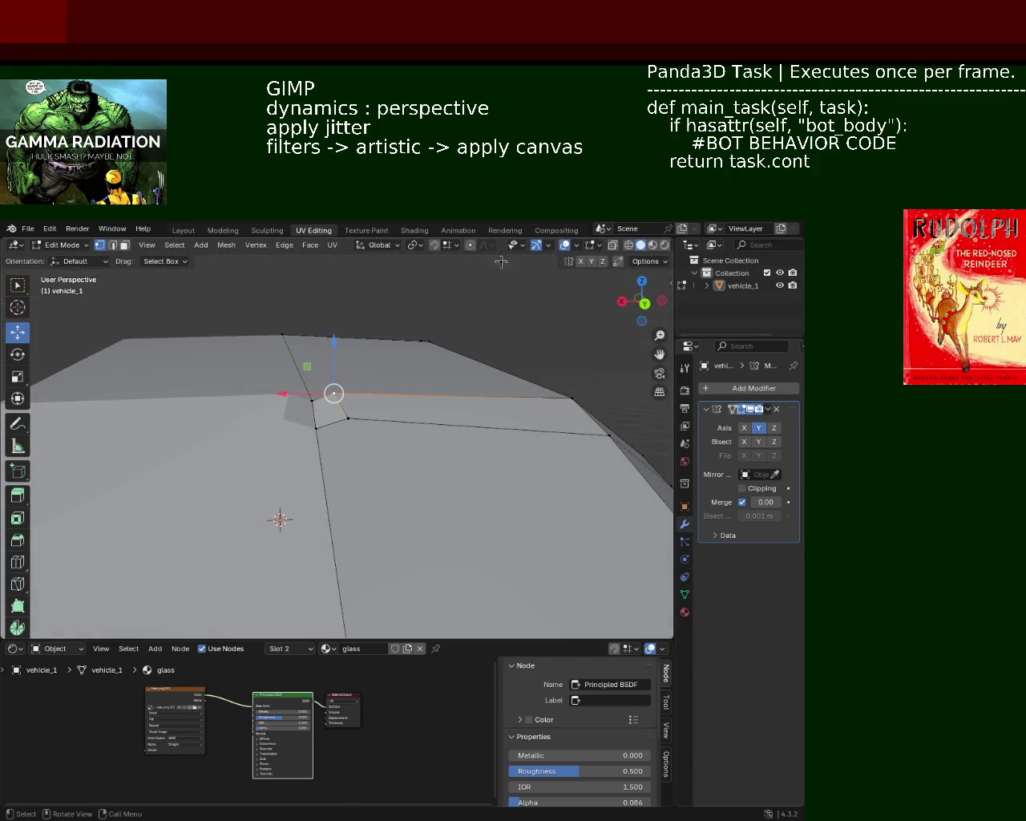
left_click(445, 248)
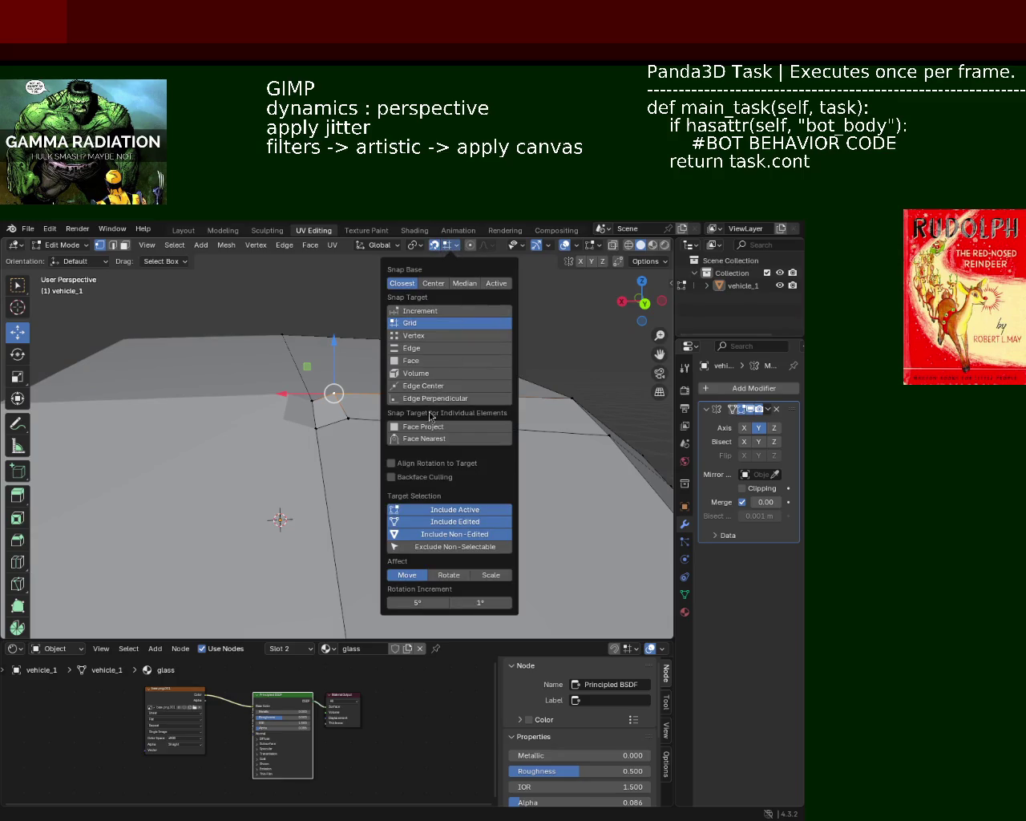
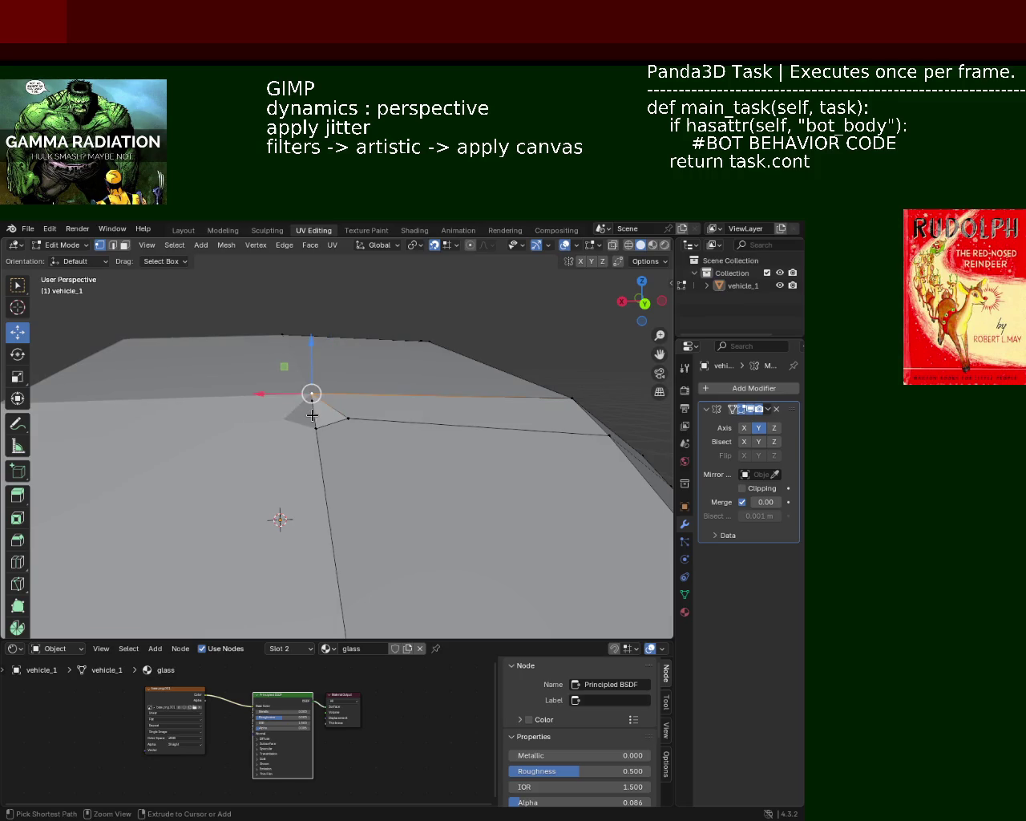
Step: Move the roof-edge vertex vertically along Z to a new height, then inspect the roof edge
key("g")
key("z")
left_click(315, 394)
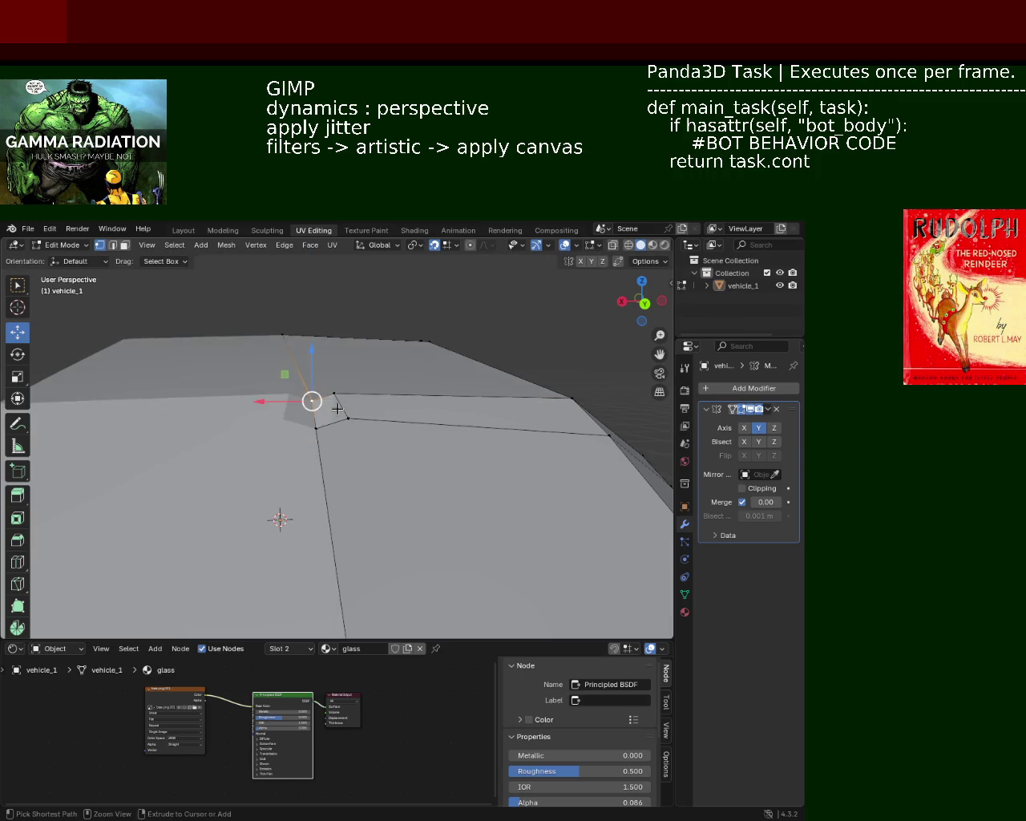
key("g")
key("z")
key("Escape")
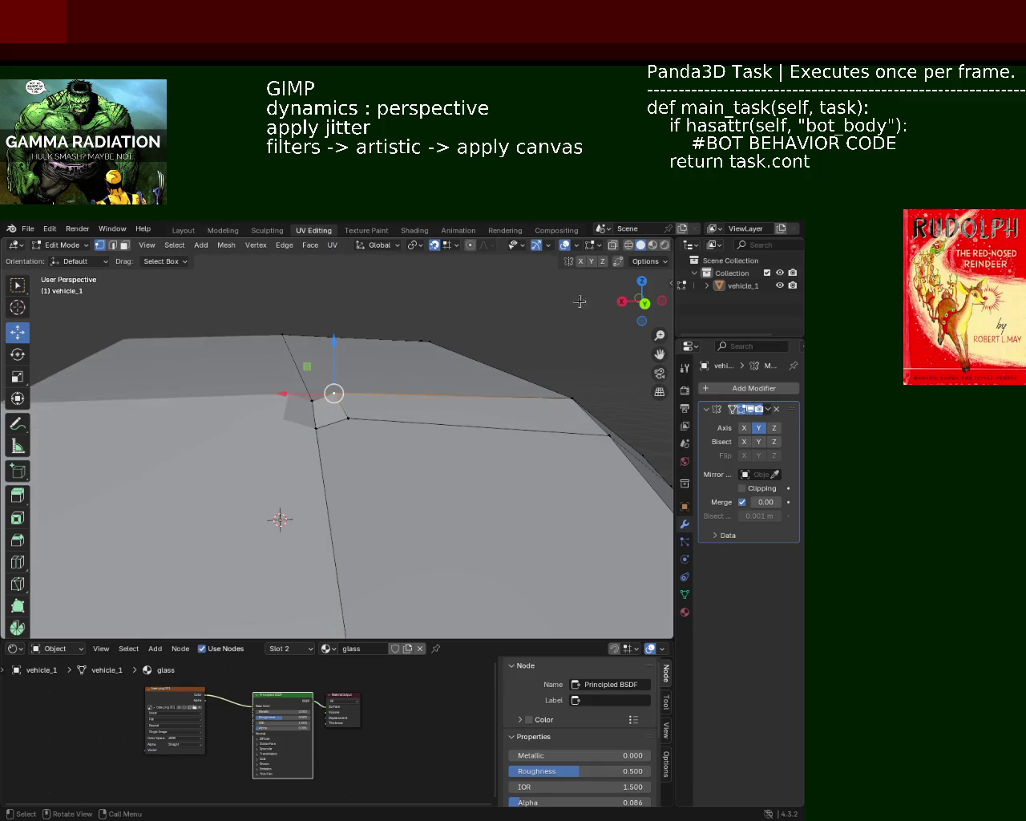
mouse_move(499, 314)
middle_mouse_down()
mouse_move(457, 343)
mouse_move(459, 374)
mouse_move(426, 388)
middle_mouse_up()
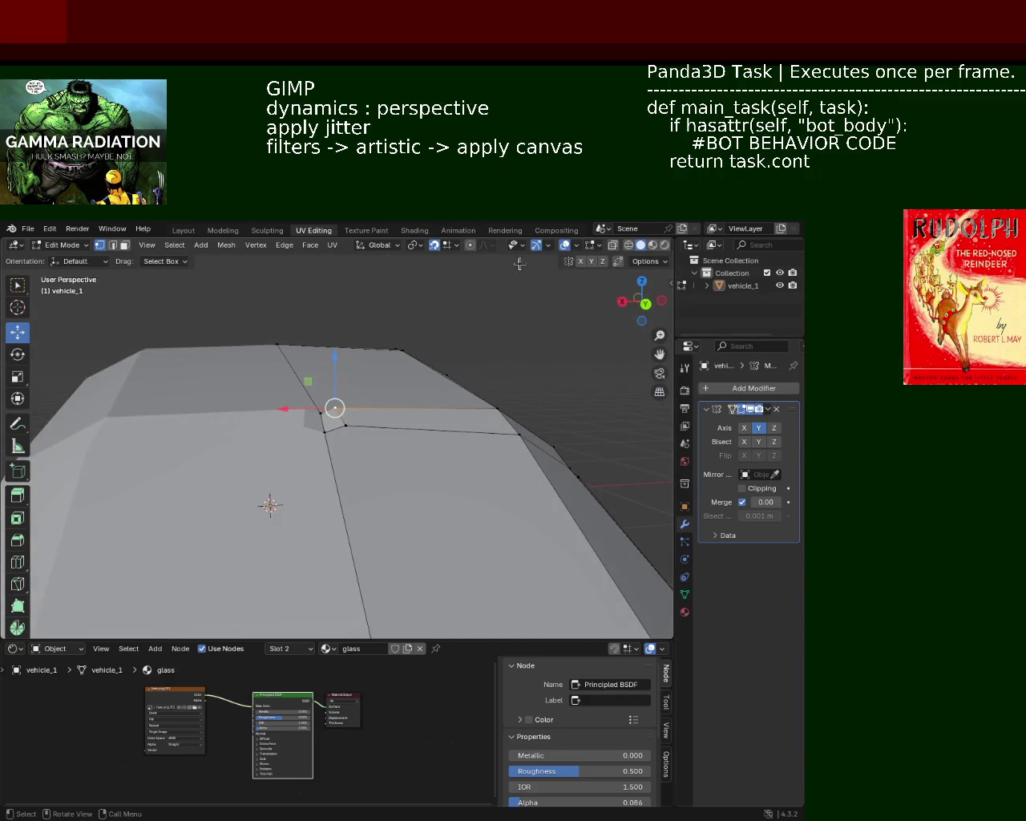
Step: Fine-tune the roof vertex's Z height, finally lowering it slightly to settle the roof line
left_click_drag(320, 380, 324, 377)
middle_click_drag(324, 376, 345, 448)
left_click_drag(323, 387, 328, 388)
mouse_move(328, 423)
middle_mouse_down()
mouse_move(317, 426)
mouse_move(374, 412)
mouse_move(384, 391)
middle_mouse_up()
mouse_move(353, 446)
middle_mouse_down()
mouse_move(325, 449)
mouse_move(420, 365)
middle_mouse_up()
left_click_drag(421, 357, 424, 360)
mouse_move(424, 361)
middle_mouse_down()
mouse_move(367, 365)
mouse_move(385, 421)
mouse_move(415, 369)
mouse_move(391, 372)
mouse_move(381, 355)
middle_mouse_up()
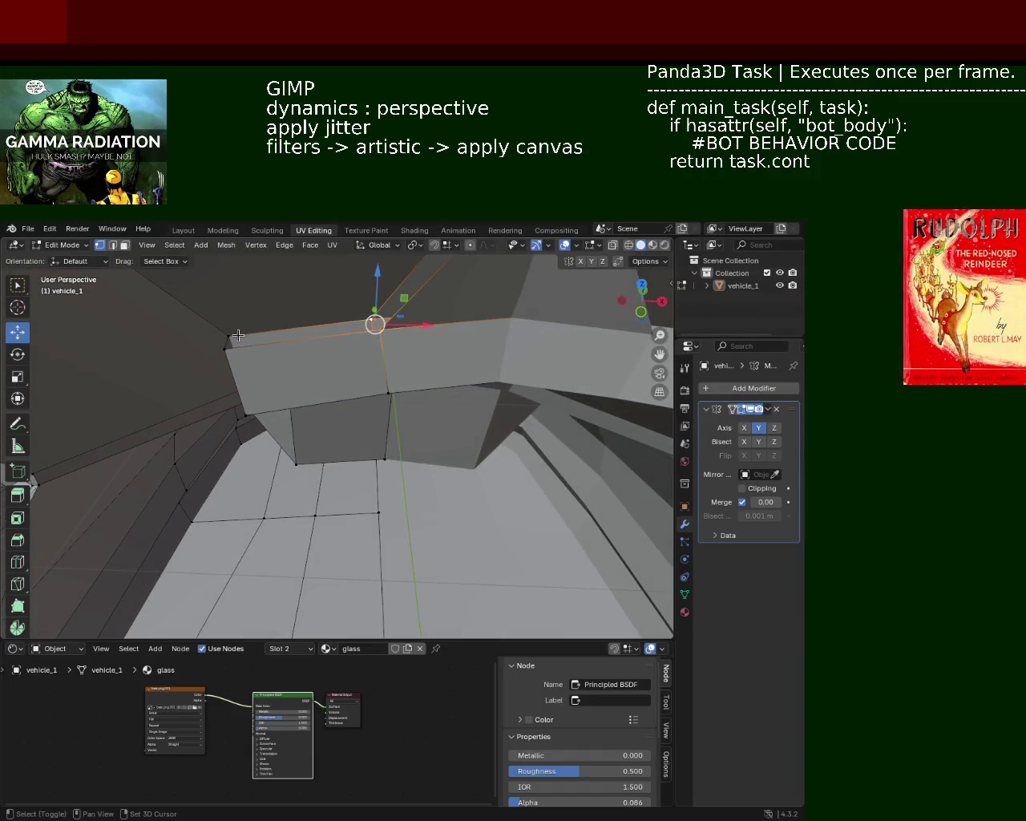
Step: Shift the selected vertices and the triangular pillar-top face along X
mouse_move(292, 346)
middle_mouse_down()
mouse_move(338, 360)
mouse_move(352, 586)
middle_mouse_up()
middle_click_drag(337, 513, 391, 398)
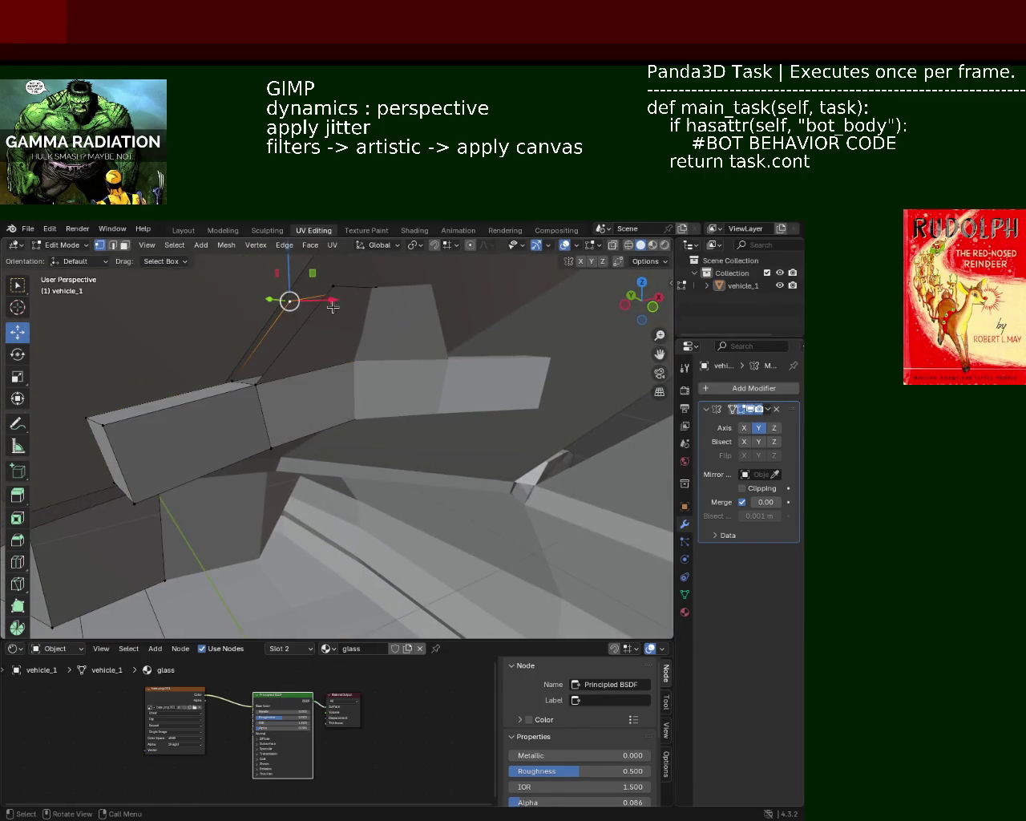
left_click_drag(347, 292, 267, 342)
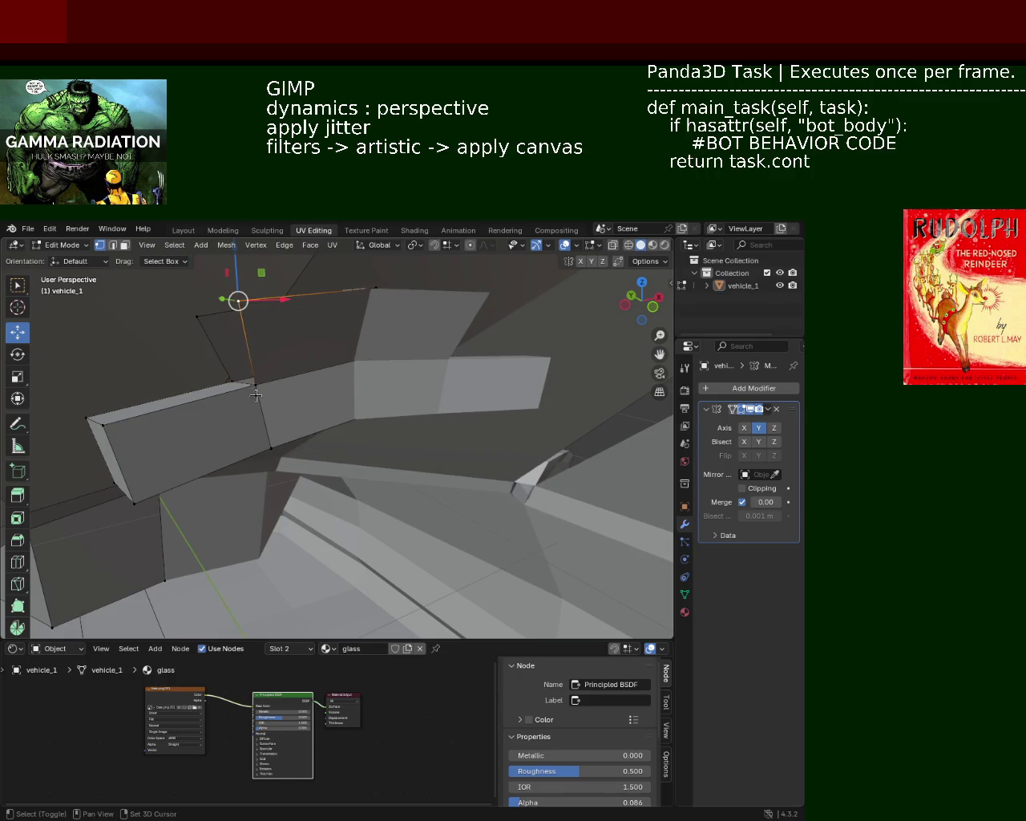
left_click(205, 320, "shift")
middle_click_drag(205, 321, 282, 375)
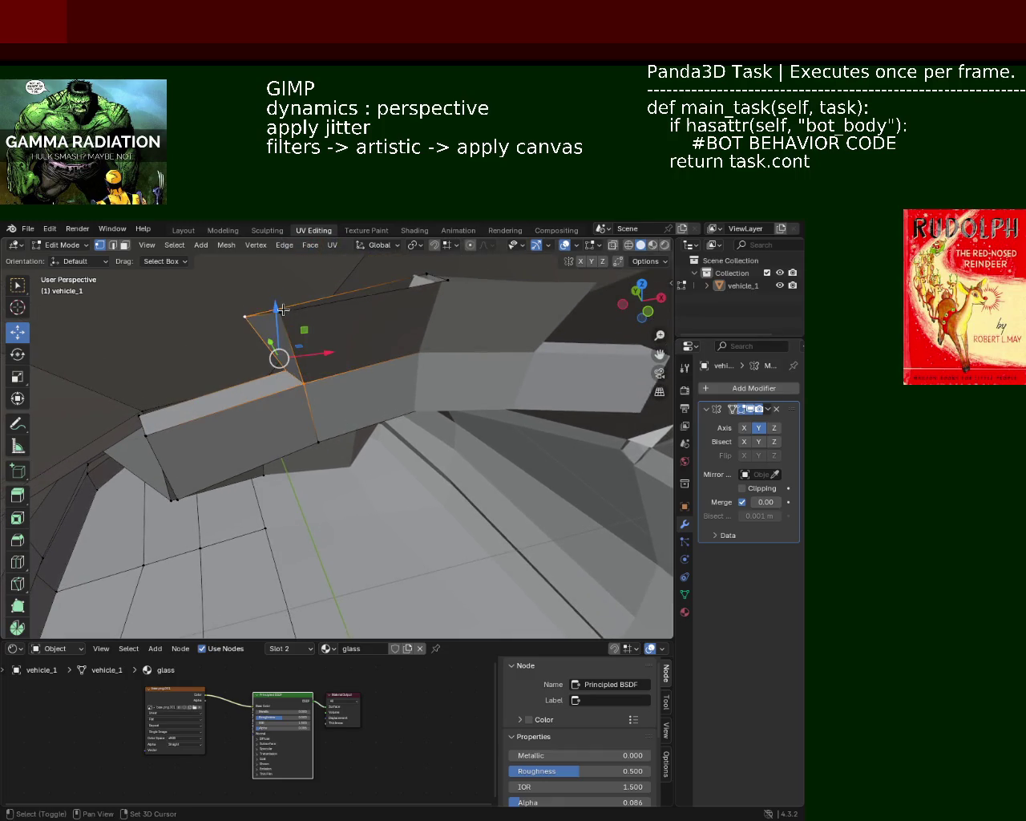
left_click_drag(308, 344, 383, 323)
left_click(396, 318)
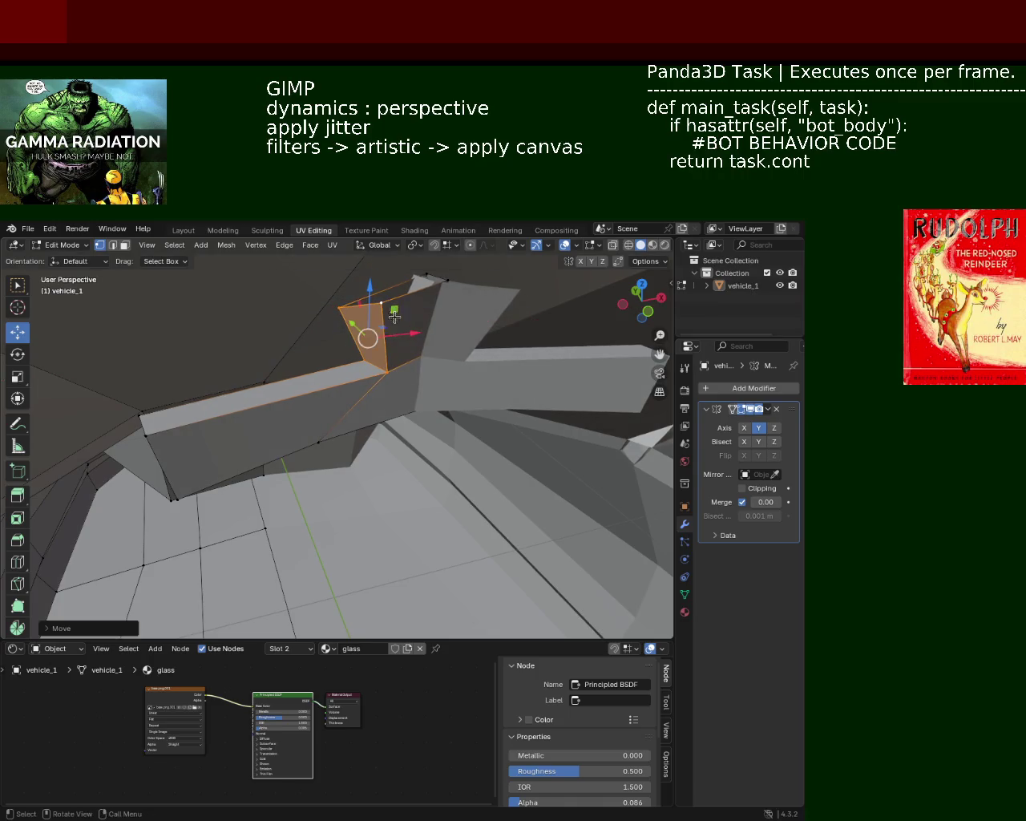
middle_click_drag(222, 403, 248, 431)
key("g")
key("x")
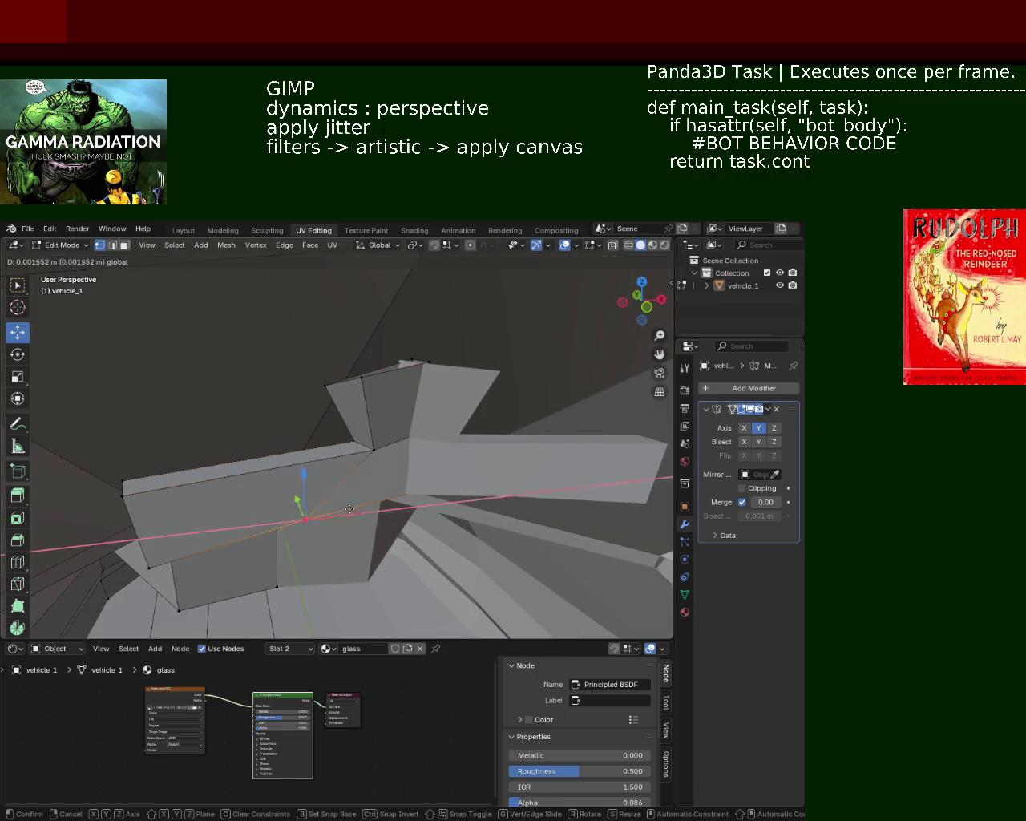
left_click(355, 497)
Step: Slide the pillar-top corner vertex and the two vertices below it along X
mouse_move(355, 497)
middle_mouse_down()
mouse_move(366, 412)
mouse_move(415, 417)
middle_mouse_up()
left_click(424, 401)
left_click_drag(468, 410, 437, 405)
left_click(426, 484)
left_click_drag(445, 485, 416, 495)
left_click(412, 563)
left_click_drag(446, 553, 405, 585)
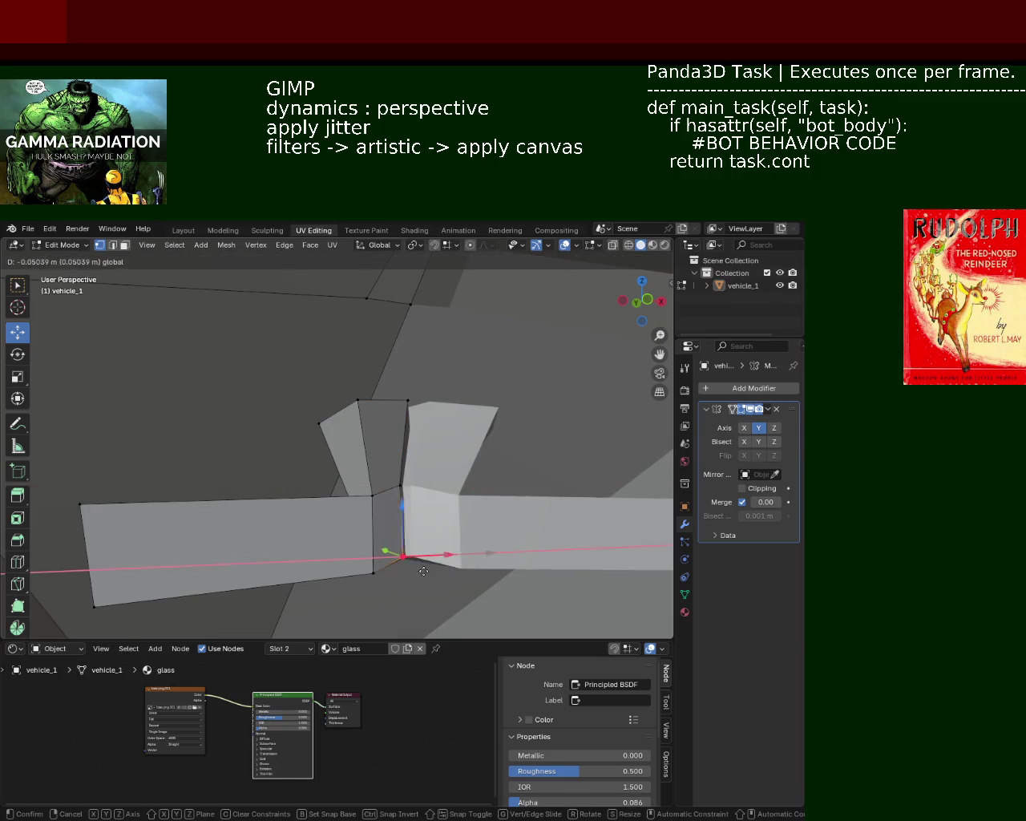
left_click(406, 585)
Step: Nudge the top and lower vertices of the pillar joint right along X
scroll(385, 553, "up", 5)
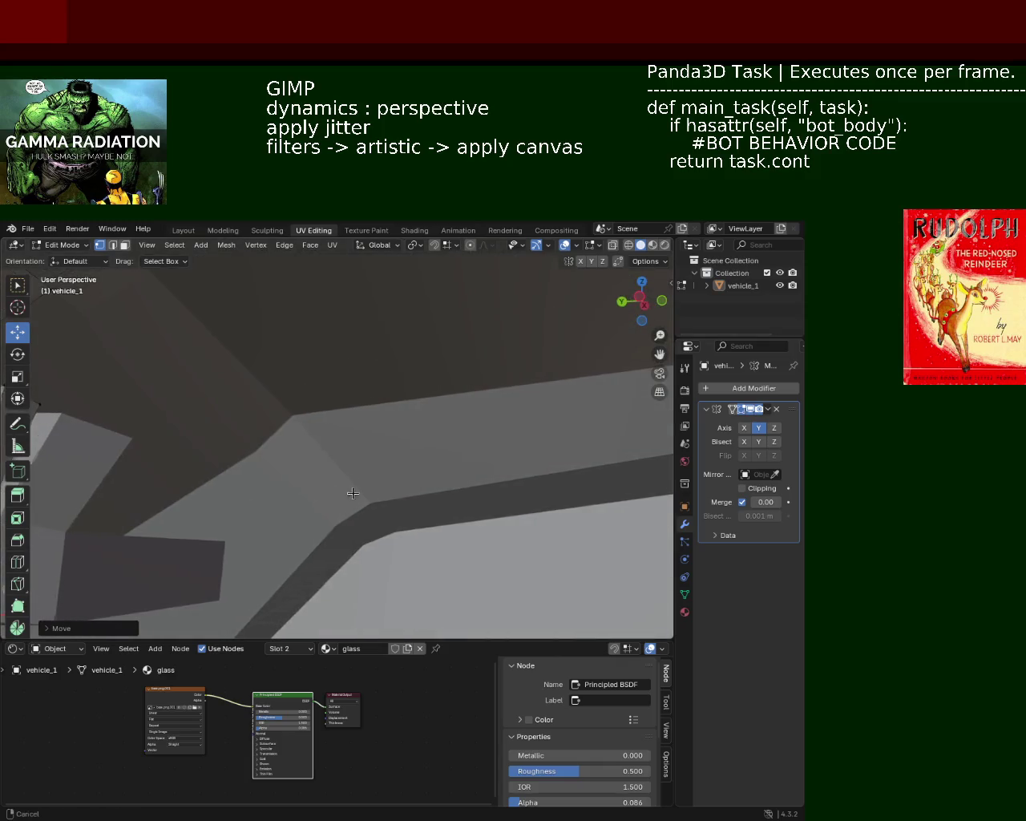
middle_click_drag(350, 490, 291, 460)
scroll(460, 414, "down", 5)
middle_click_drag(460, 414, 451, 405)
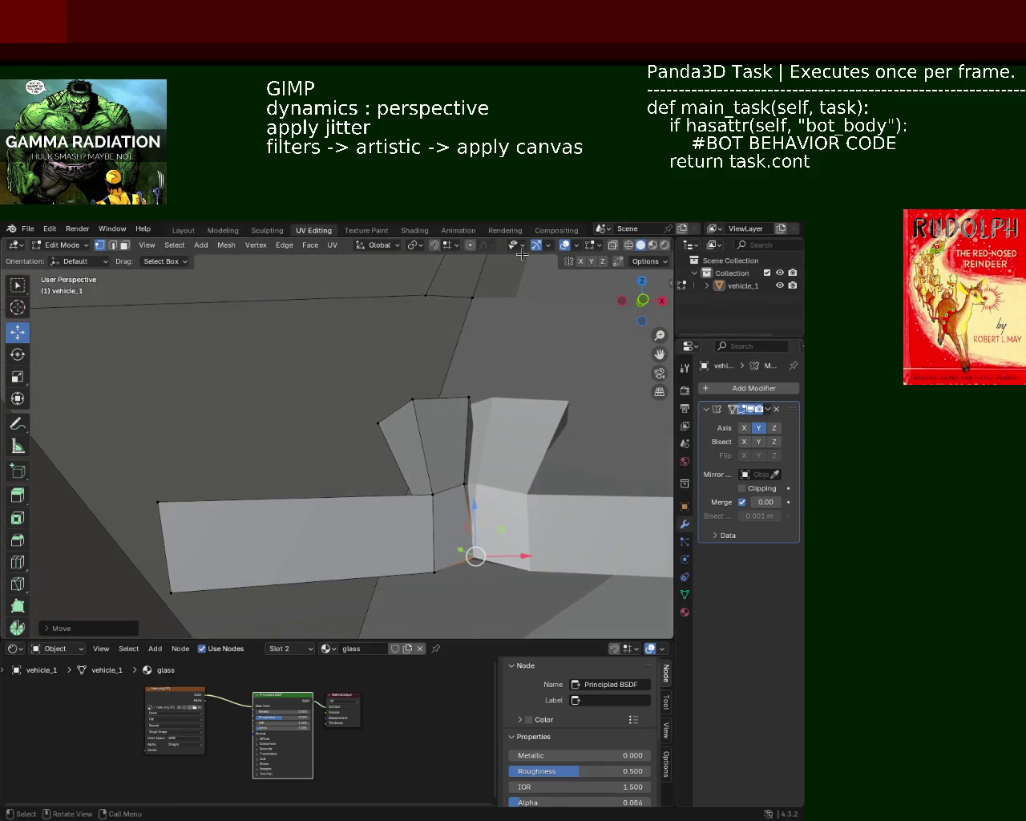
left_click(469, 397)
left_click_drag(498, 396, 509, 397)
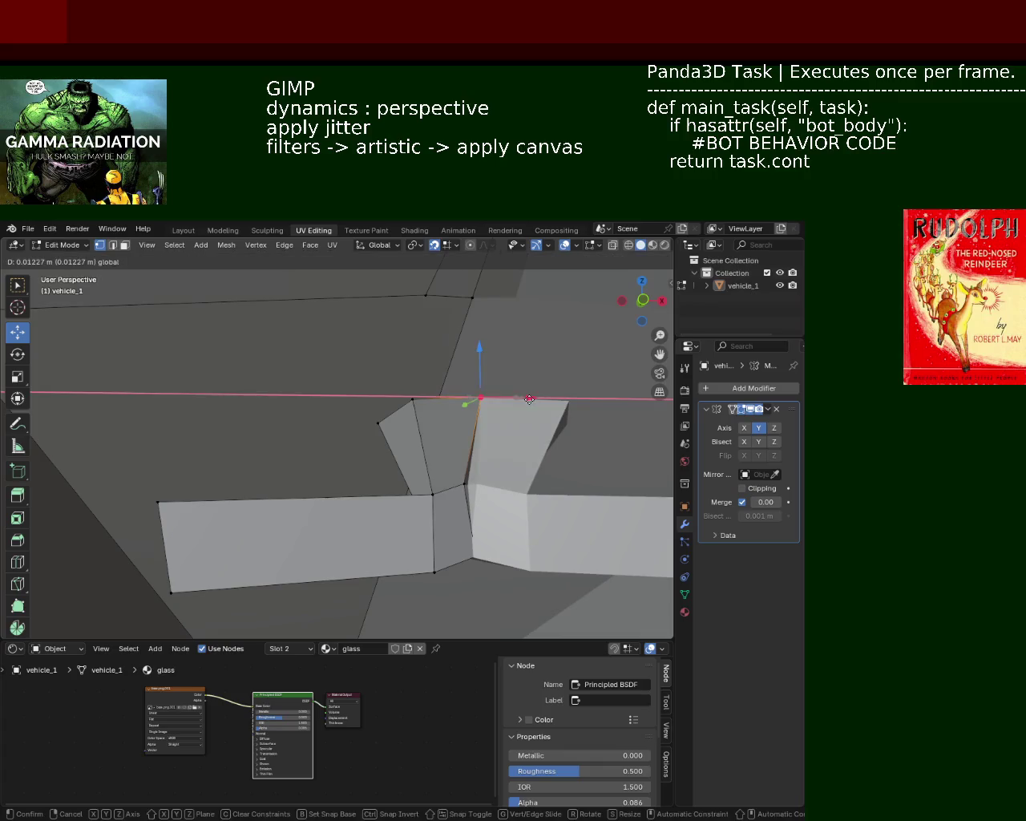
left_click(464, 483)
left_click_drag(496, 484, 502, 484)
left_click(471, 557)
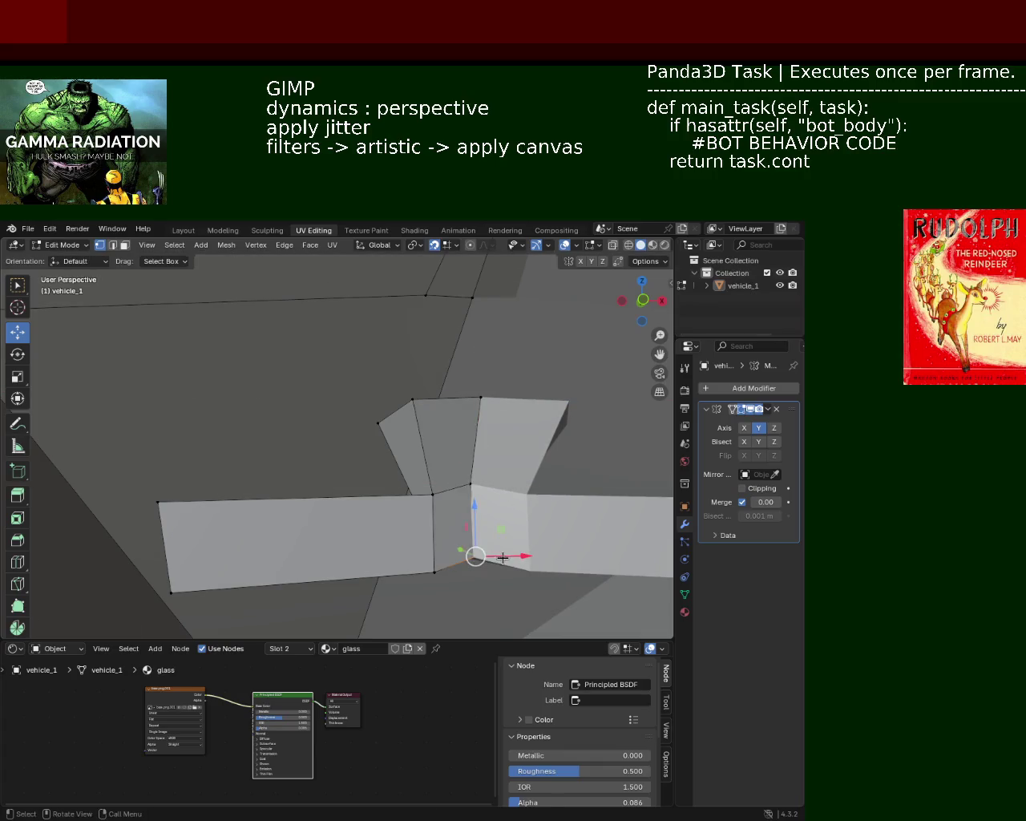
Step: Lower the pillar-joint vertex slightly along Z, undoing an accidental upward spike
left_click_drag(497, 555, 477, 569)
mouse_move(465, 573)
middle_mouse_down()
mouse_move(430, 541)
mouse_move(460, 440)
middle_mouse_up()
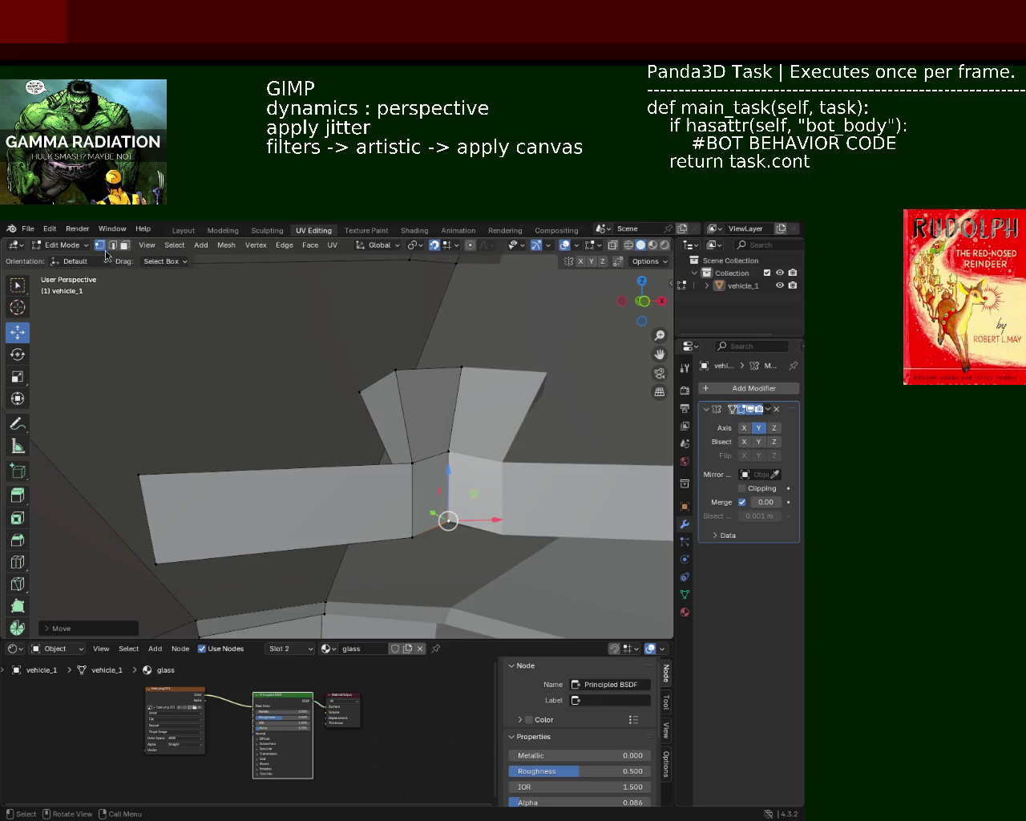
left_click(455, 449)
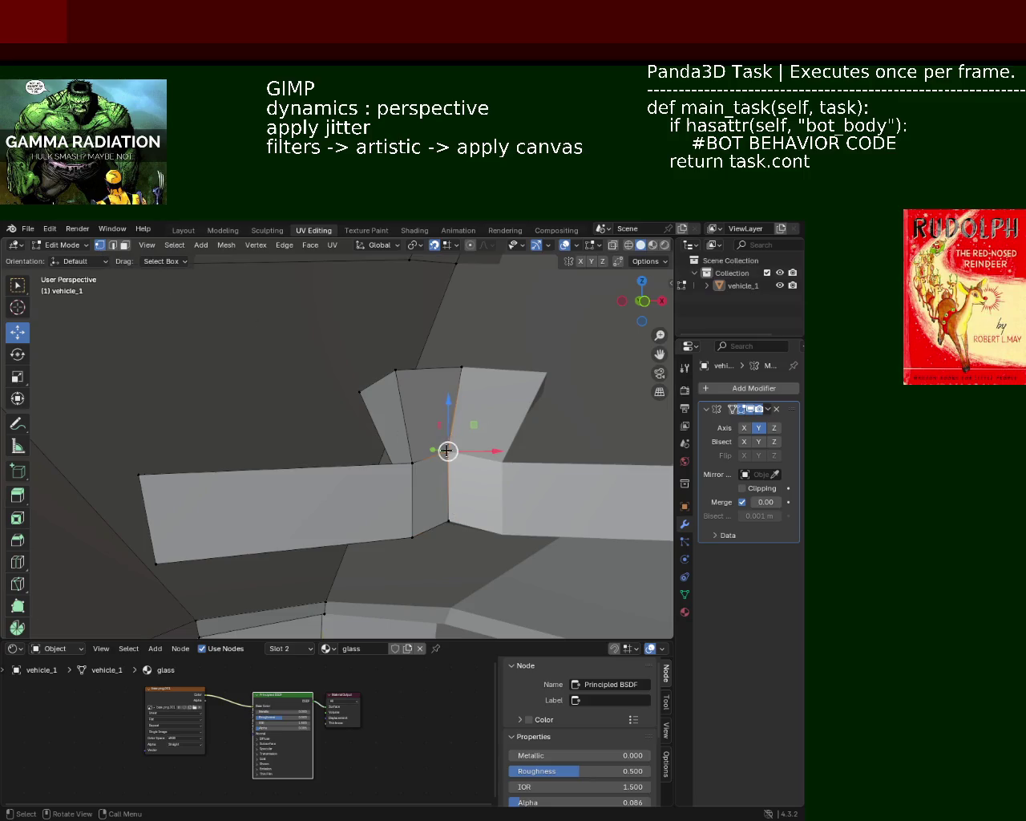
left_click_drag(448, 451, 449, 289)
key("ctrl+z")
left_click_drag(448, 419, 452, 433)
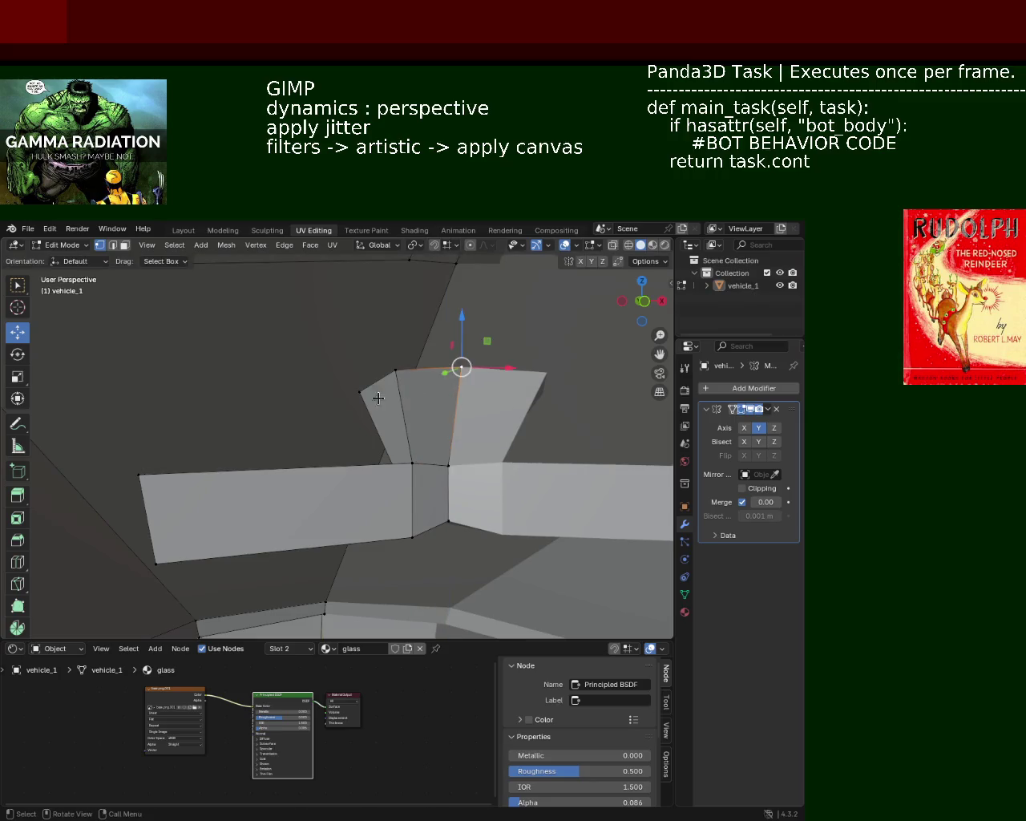
middle_click_drag(452, 433, 231, 497)
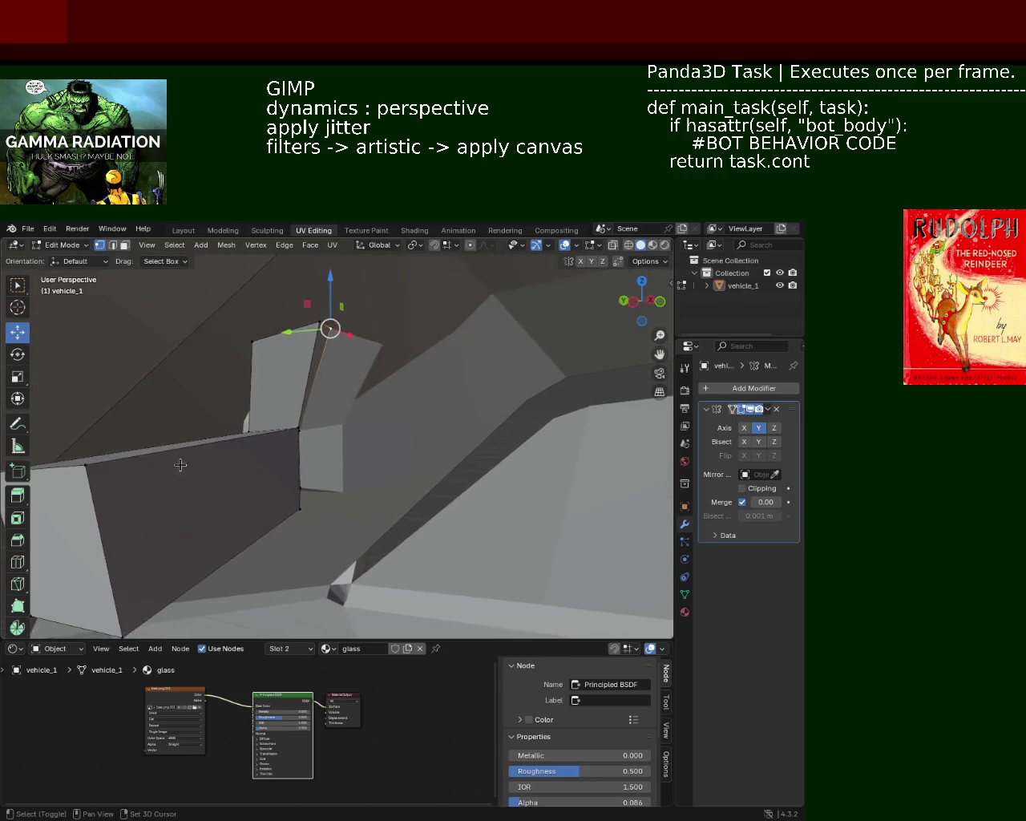
scroll(183, 465, "up", 3)
mouse_move(179, 470)
middle_mouse_down("shift")
mouse_move(308, 429)
mouse_move(256, 457)
middle_mouse_up("shift")
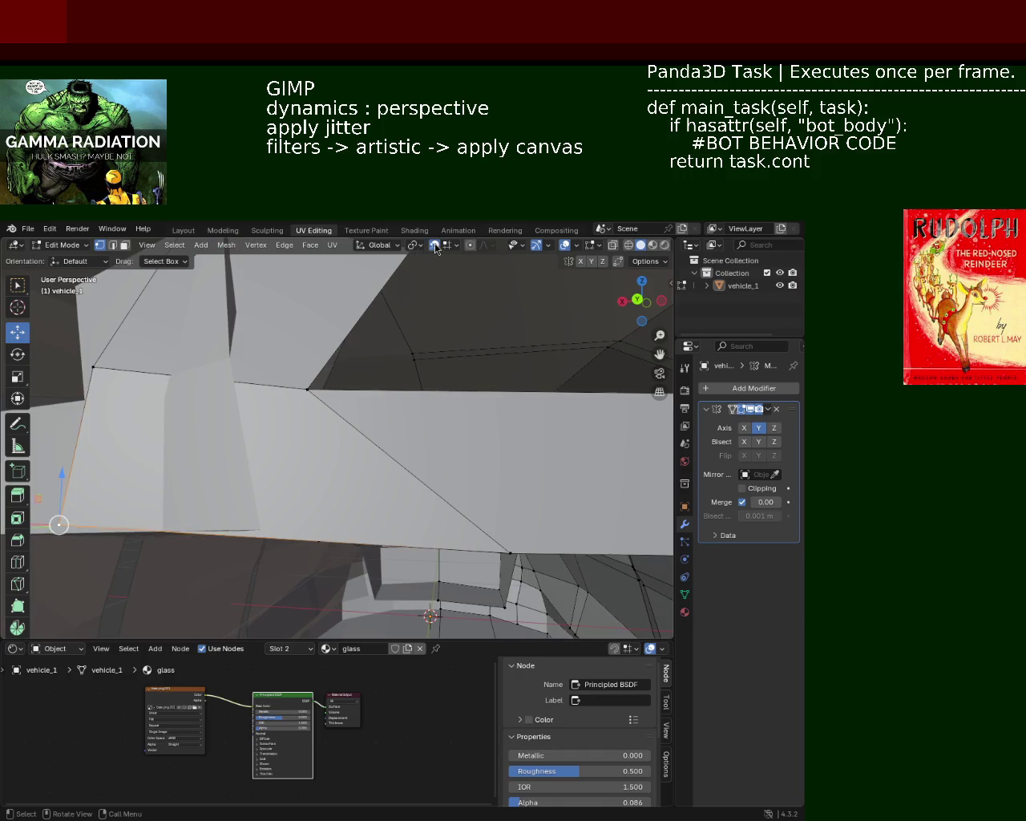
Step: Move the selected edge along X, then snap the pillar-base vertex sideways with snapping on
mouse_move(228, 484)
middle_mouse_down("shift")
mouse_move(360, 401)
mouse_move(210, 420)
middle_mouse_up("shift")
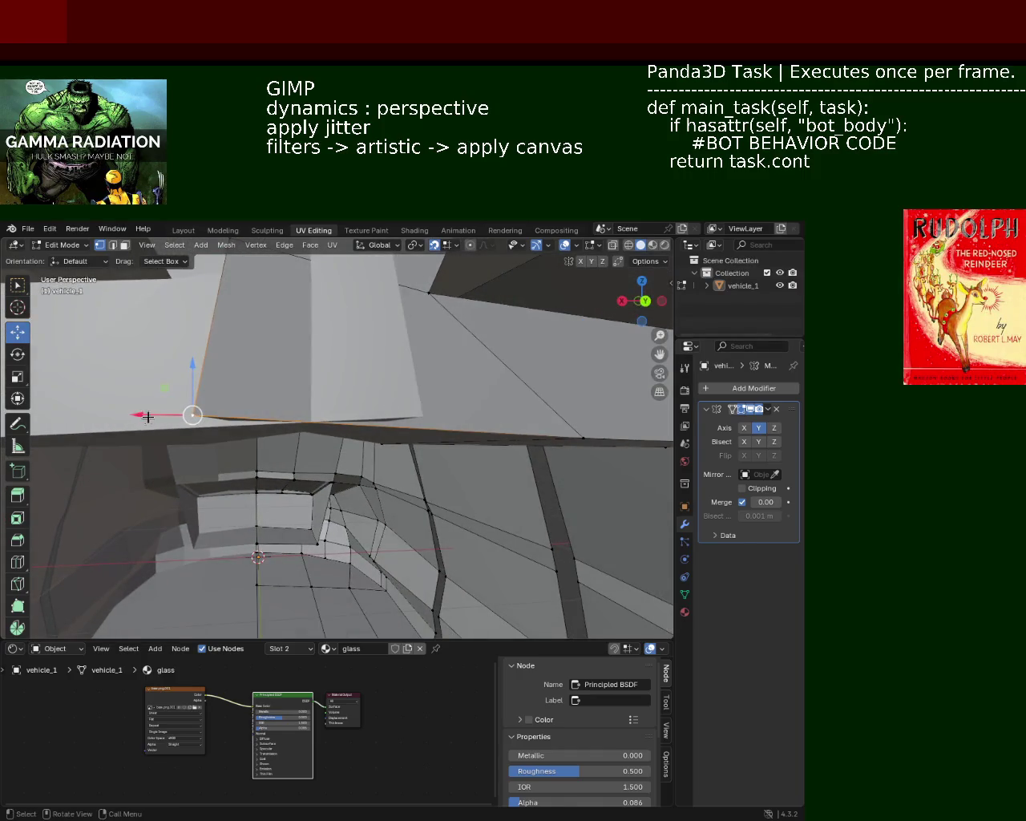
left_click_drag(148, 416, 349, 353)
mouse_move(349, 353)
middle_mouse_down()
mouse_move(317, 372)
mouse_move(282, 432)
middle_mouse_up()
left_click(209, 451)
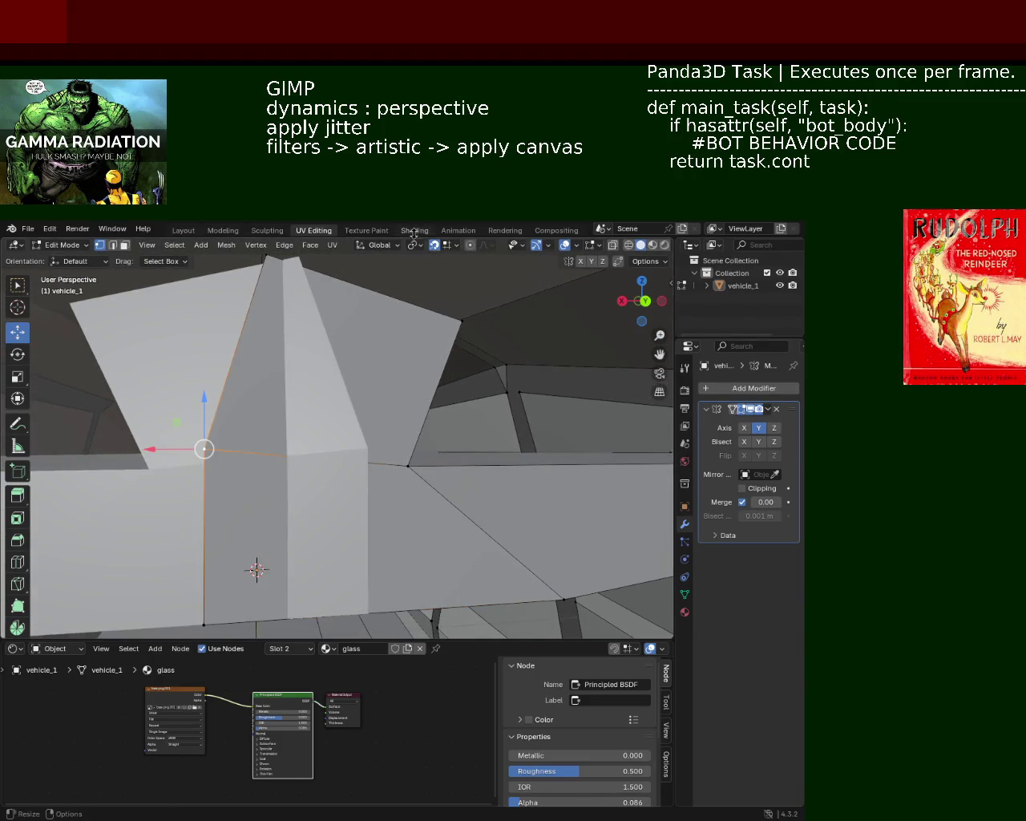
left_click(445, 246)
left_click(434, 246)
left_click_drag(168, 450, 444, 278)
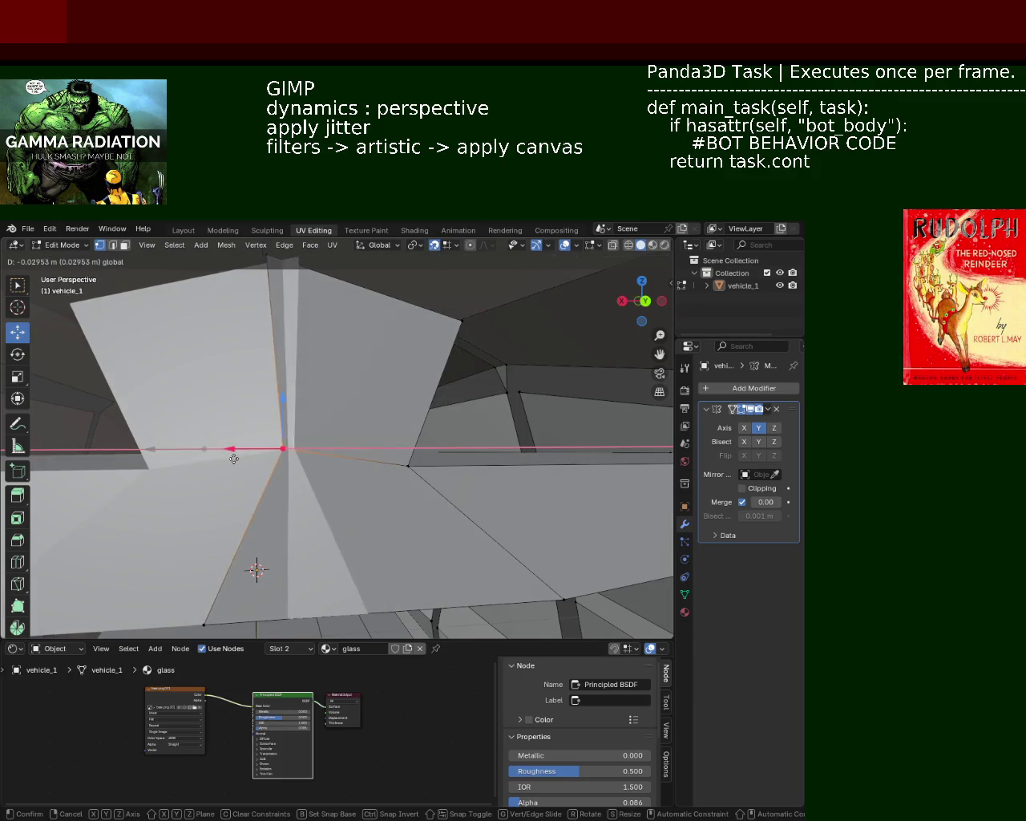
left_click(447, 246)
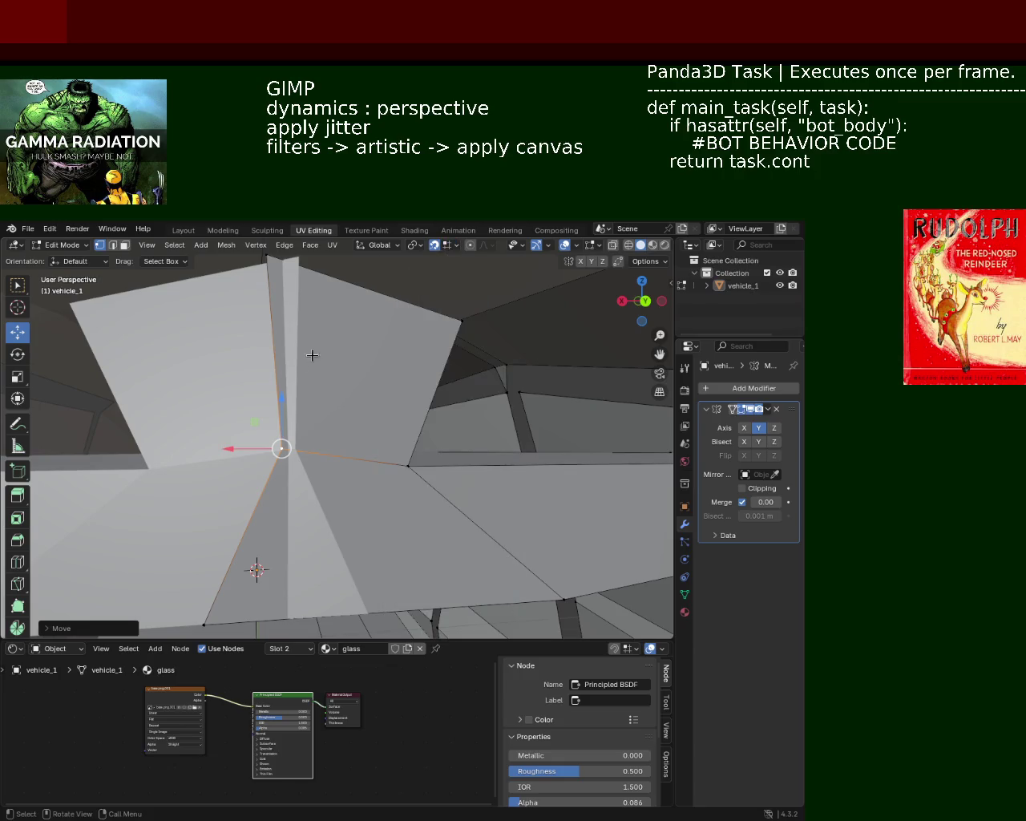
Step: Slide the pillar's top and bottom vertices along X
middle_click_drag(298, 301, 298, 373, "shift")
left_click(271, 314)
key("g")
key("x")
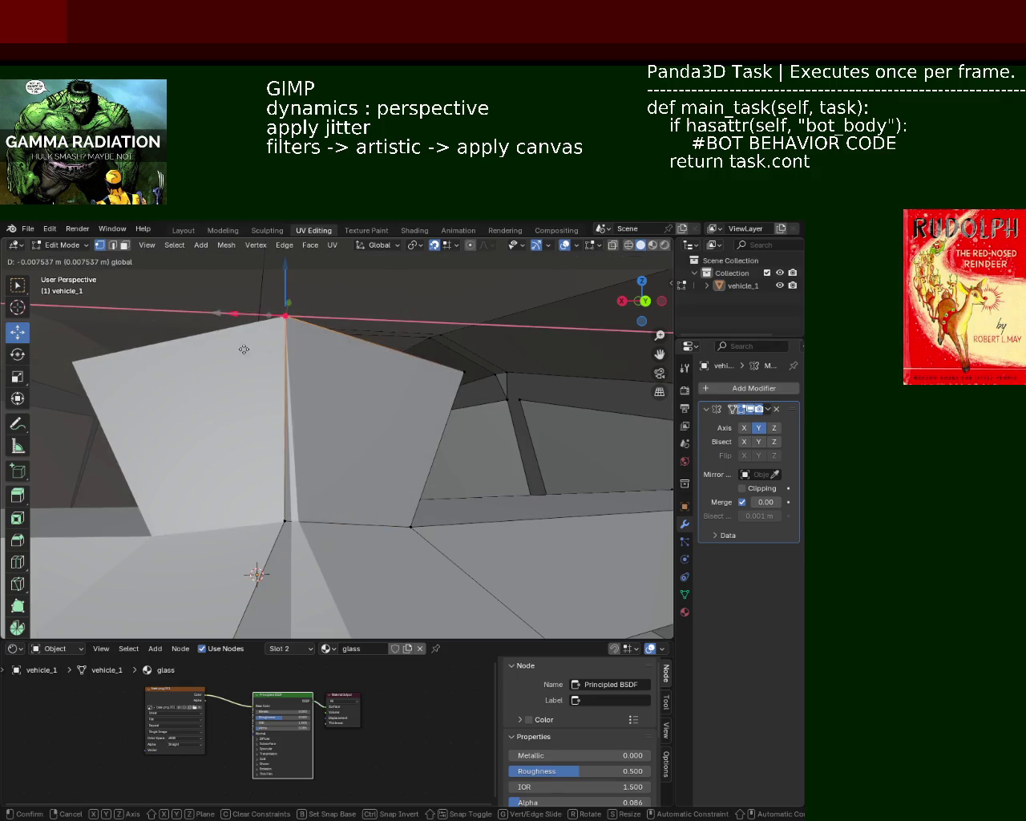
left_click(302, 386)
left_click(284, 521)
key("g")
key("x")
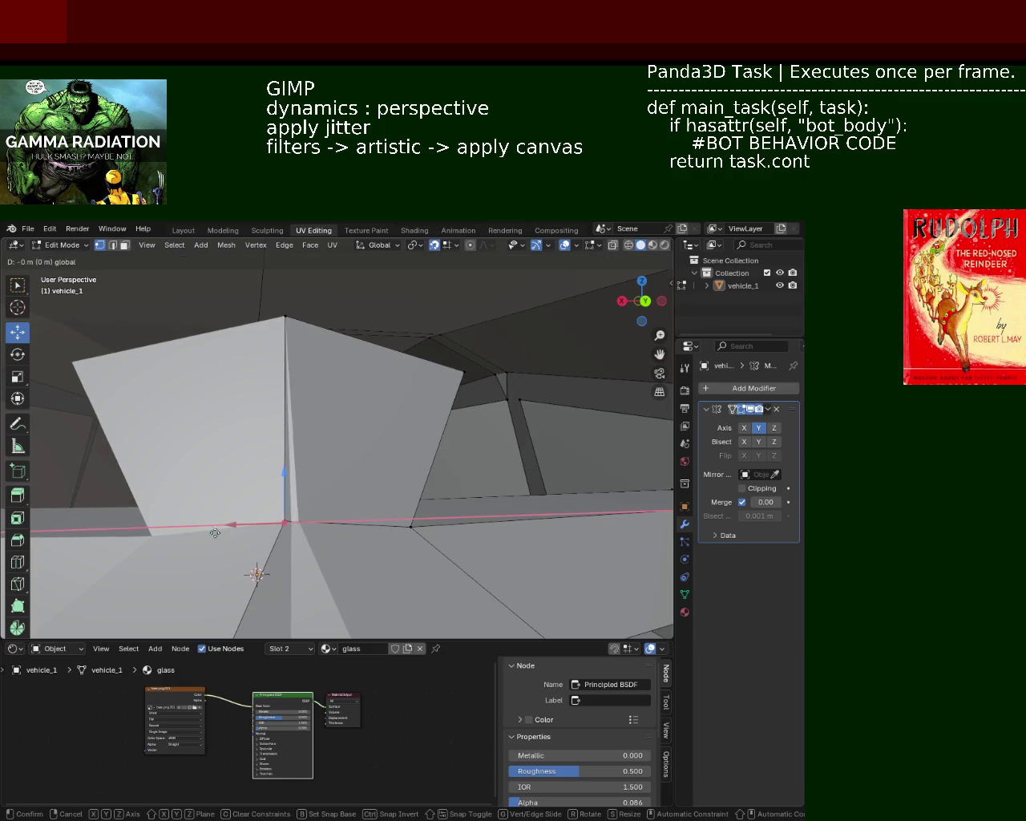
left_click(215, 532)
Step: Reposition pillar vertices in the YZ plane and along X, undoing two stray moves
mouse_move(215, 532)
middle_mouse_down()
mouse_move(359, 521)
mouse_move(323, 505)
middle_mouse_up()
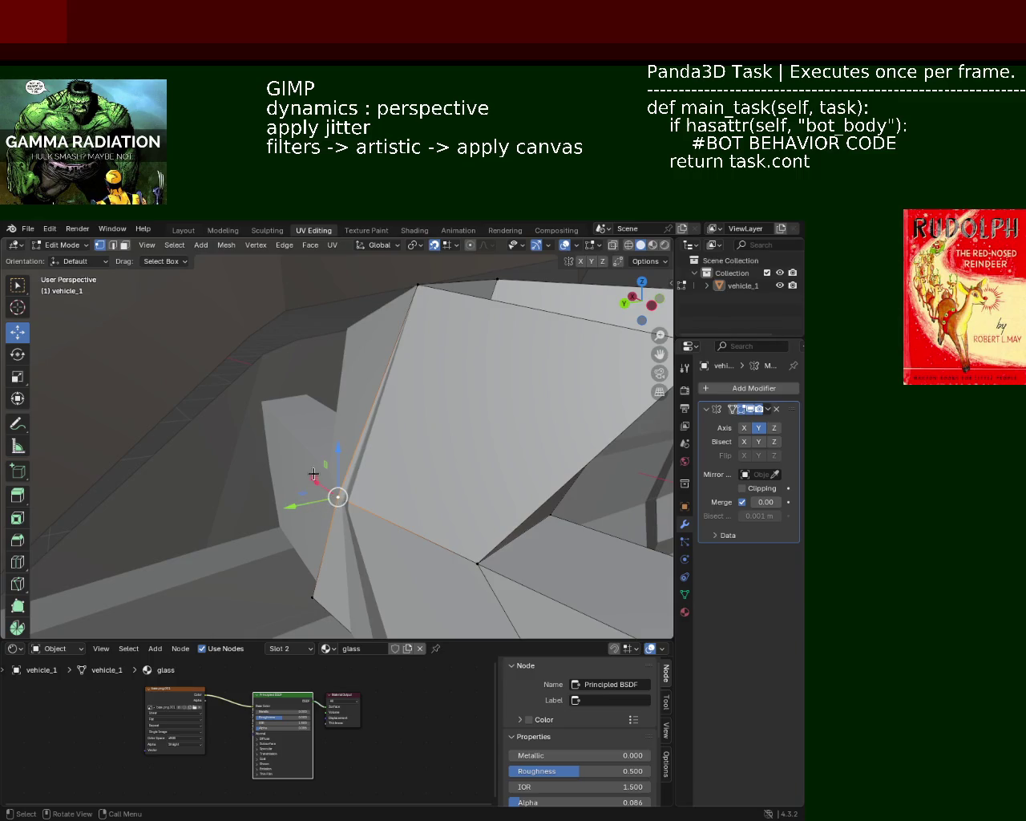
left_click_drag(314, 475, 354, 518)
mouse_move(406, 564)
left_mouse_down()
mouse_move(301, 591)
mouse_move(365, 261)
left_mouse_up()
mouse_move(441, 463)
middle_mouse_down()
mouse_move(428, 320)
mouse_move(426, 414)
mouse_move(376, 368)
mouse_move(340, 412)
mouse_move(169, 503)
middle_mouse_up()
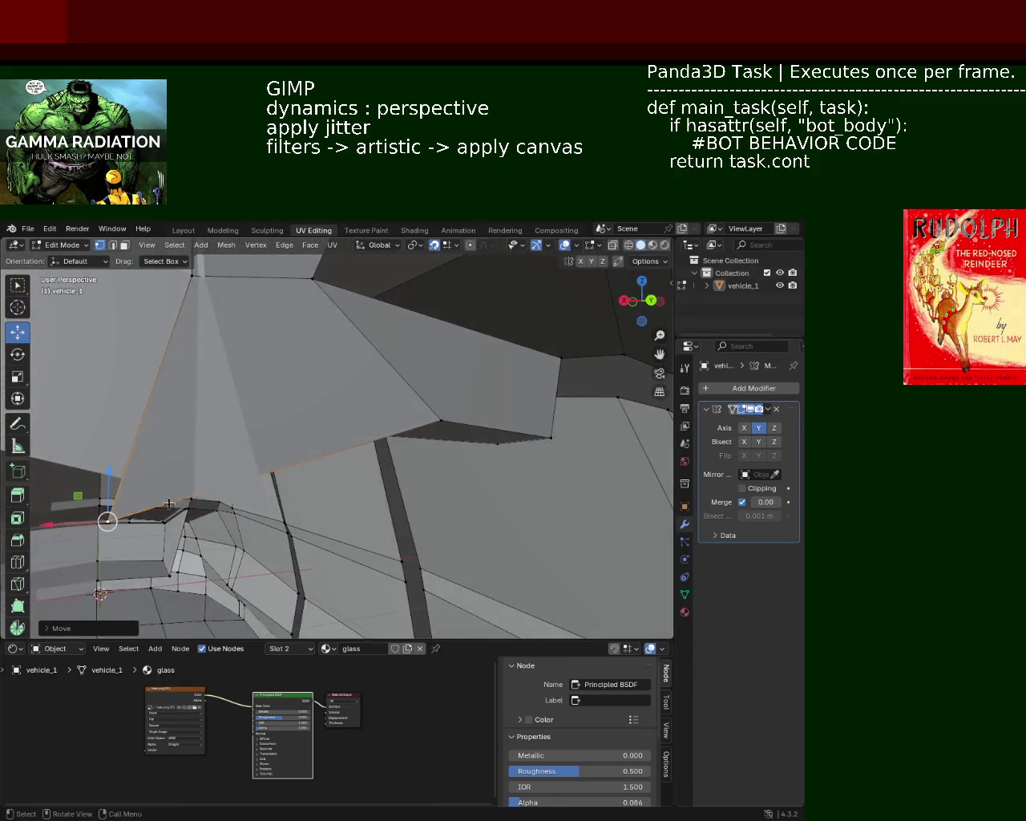
middle_click_drag(77, 523, 159, 525)
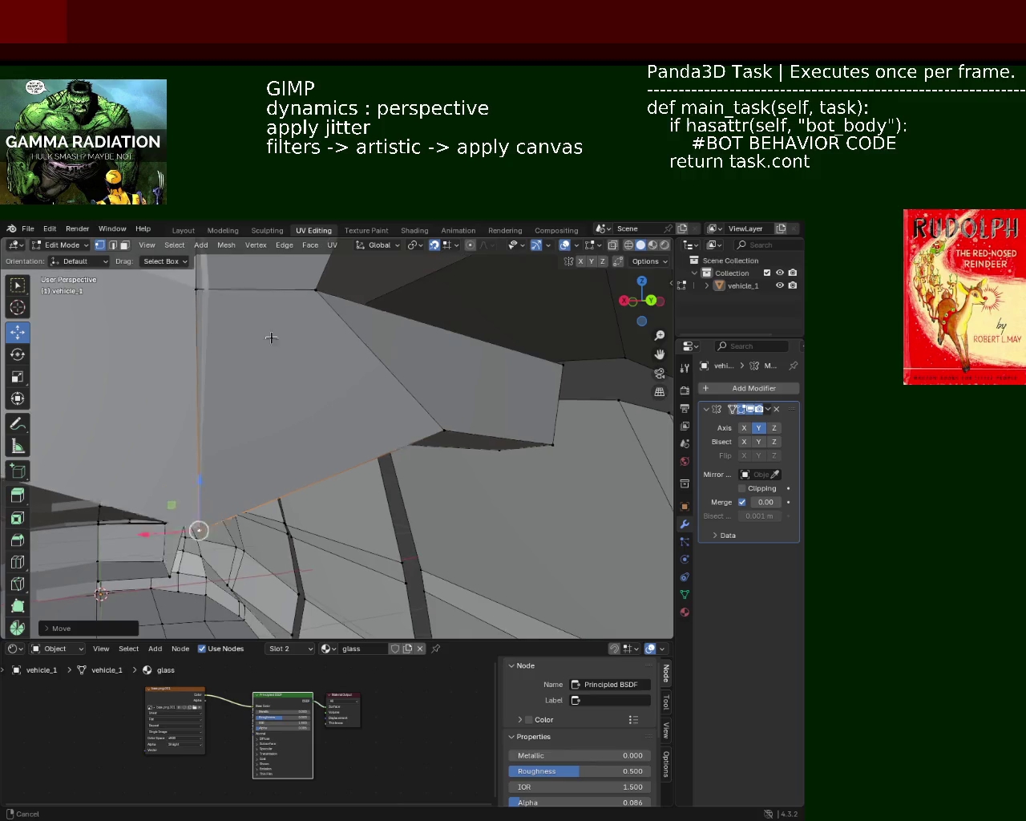
middle_click_drag(270, 353, 211, 378)
left_click(212, 378)
mouse_move(175, 367)
left_mouse_down()
mouse_move(205, 372)
mouse_move(168, 371)
left_mouse_up()
key("ctrl+z")
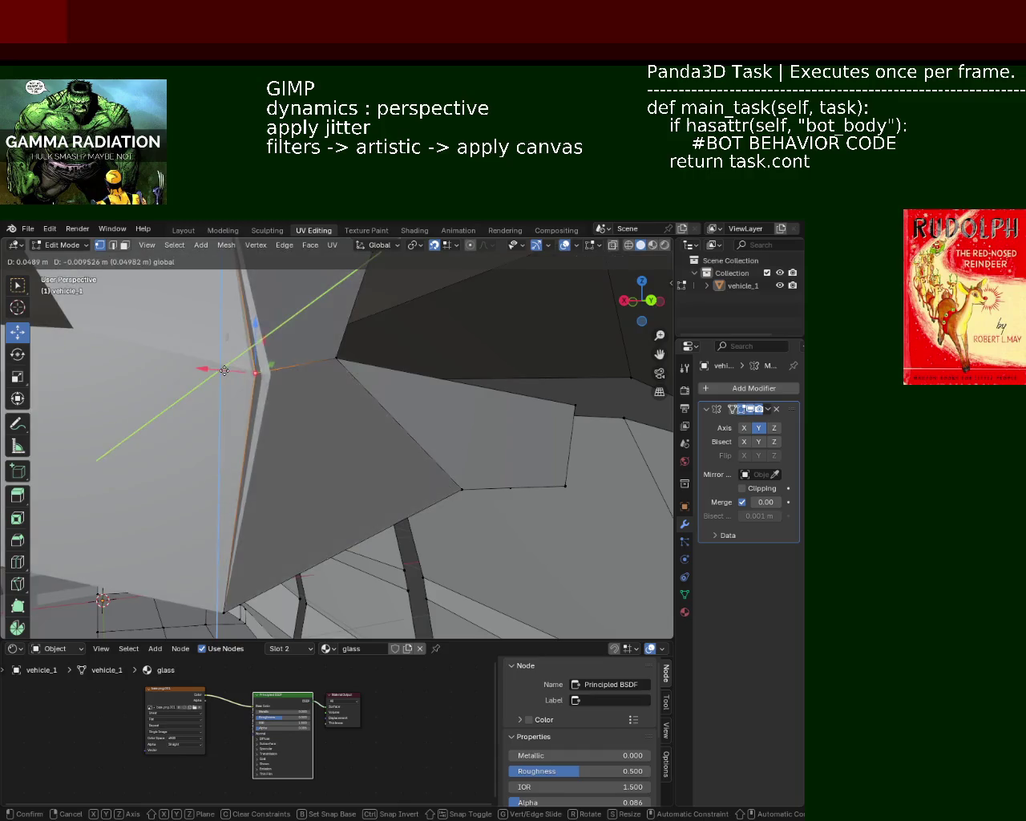
key("ctrl+z")
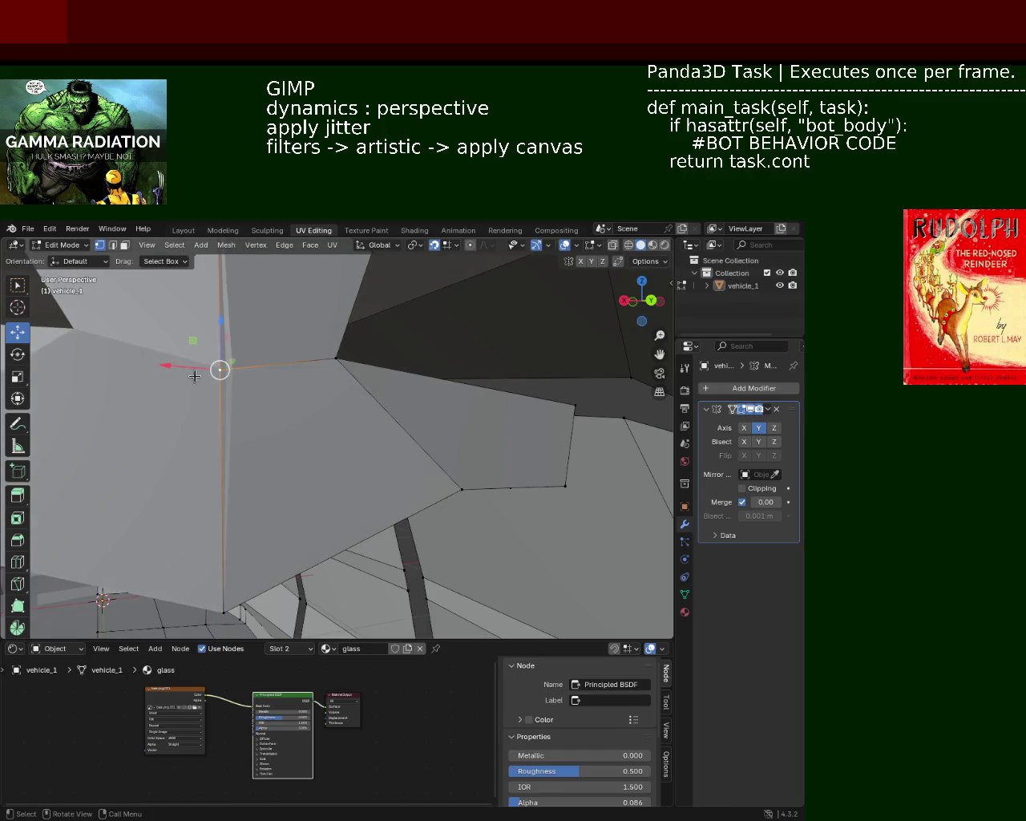
left_click_drag(194, 376, 202, 377)
mouse_move(202, 377)
middle_mouse_down()
mouse_move(248, 322)
mouse_move(358, 431)
mouse_move(370, 345)
middle_mouse_up()
Step: With snapping off, raise one vertex along Z and slide the next left along X
left_click(437, 248)
mouse_move(332, 443)
left_mouse_down()
mouse_move(338, 417)
mouse_move(334, 577)
mouse_move(346, 431)
left_mouse_up()
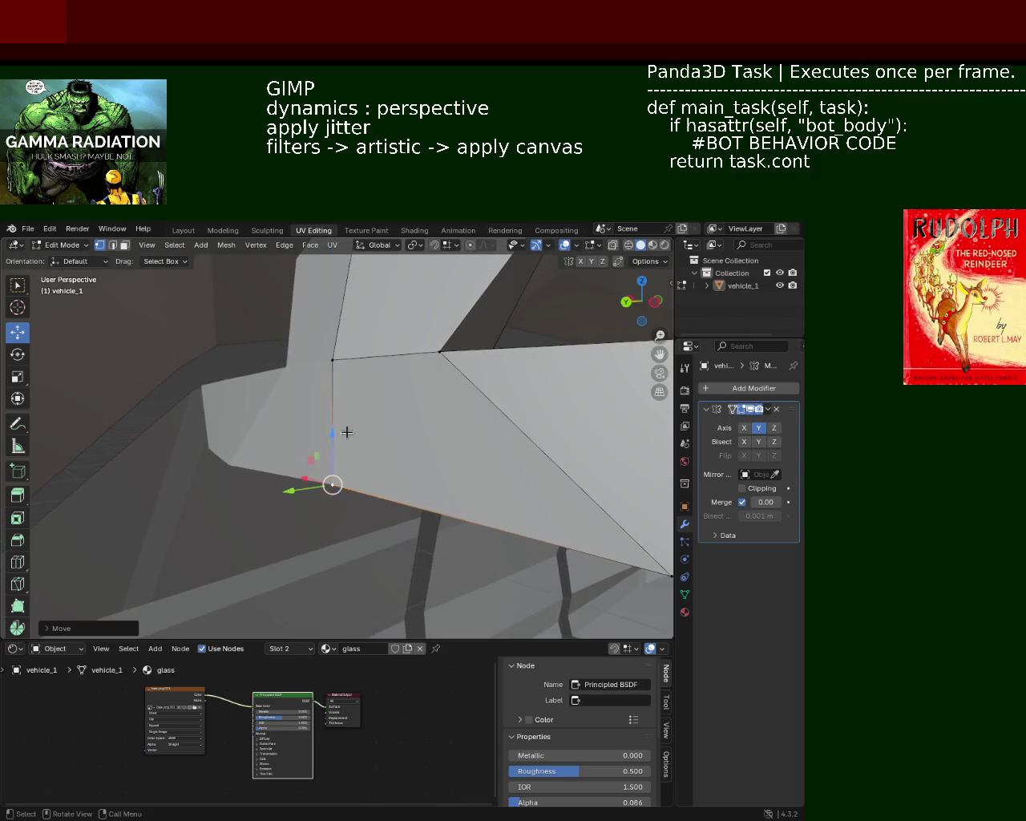
middle_click_drag(345, 431, 225, 497)
left_click(486, 498)
left_click_drag(478, 500, 337, 504)
mouse_move(336, 503)
middle_mouse_down()
mouse_move(353, 393)
mouse_move(305, 427)
middle_mouse_up()
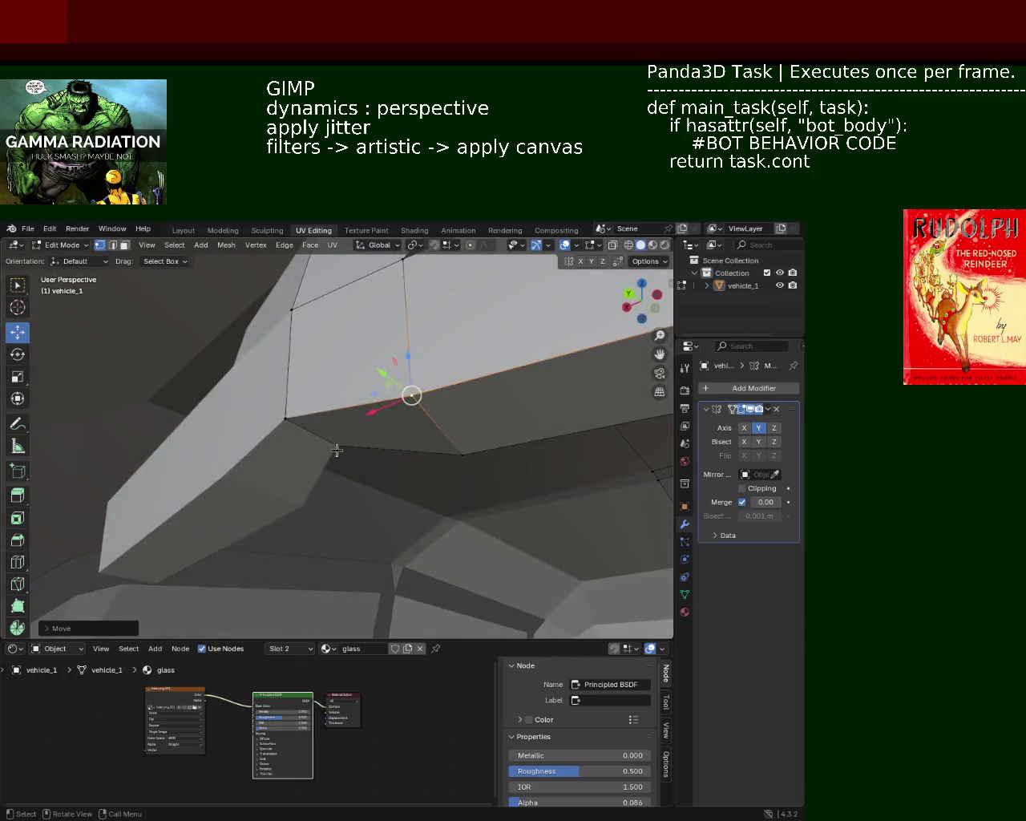
Step: Refine the pillar-top vertex with small Z and Y nudges so the pillar flares upward
left_click_drag(317, 392, 398, 395)
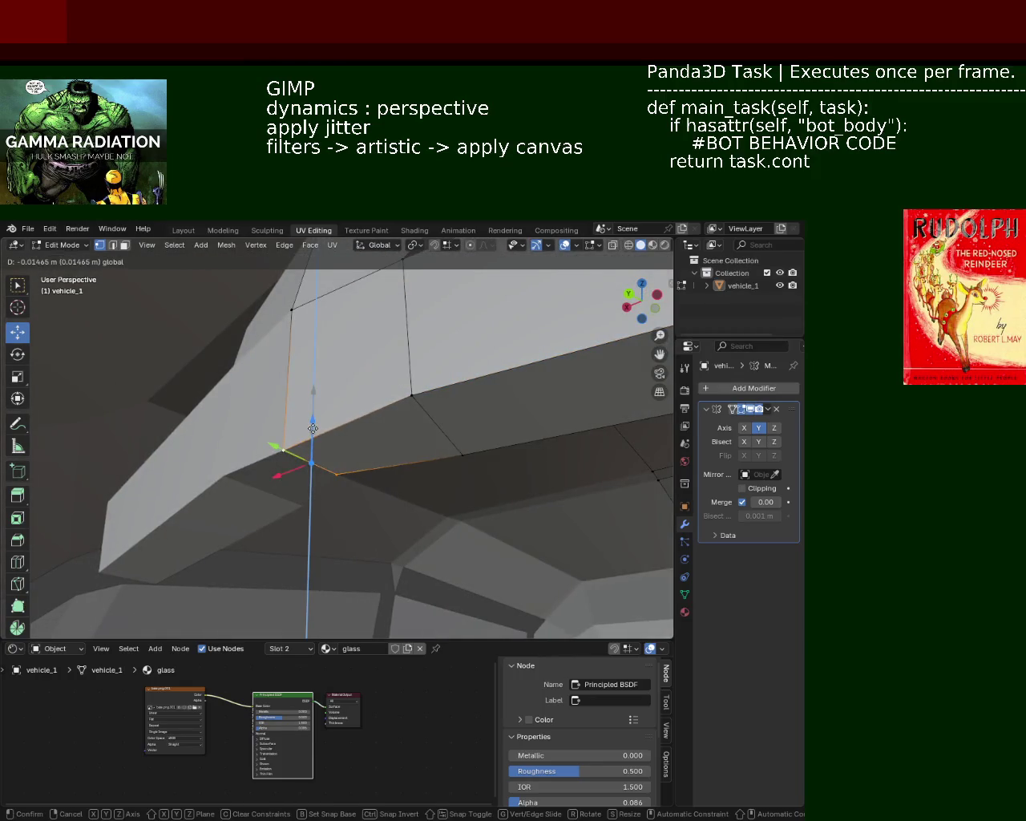
mouse_move(398, 394)
middle_mouse_down()
mouse_move(340, 385)
mouse_move(365, 403)
mouse_move(388, 473)
middle_mouse_up()
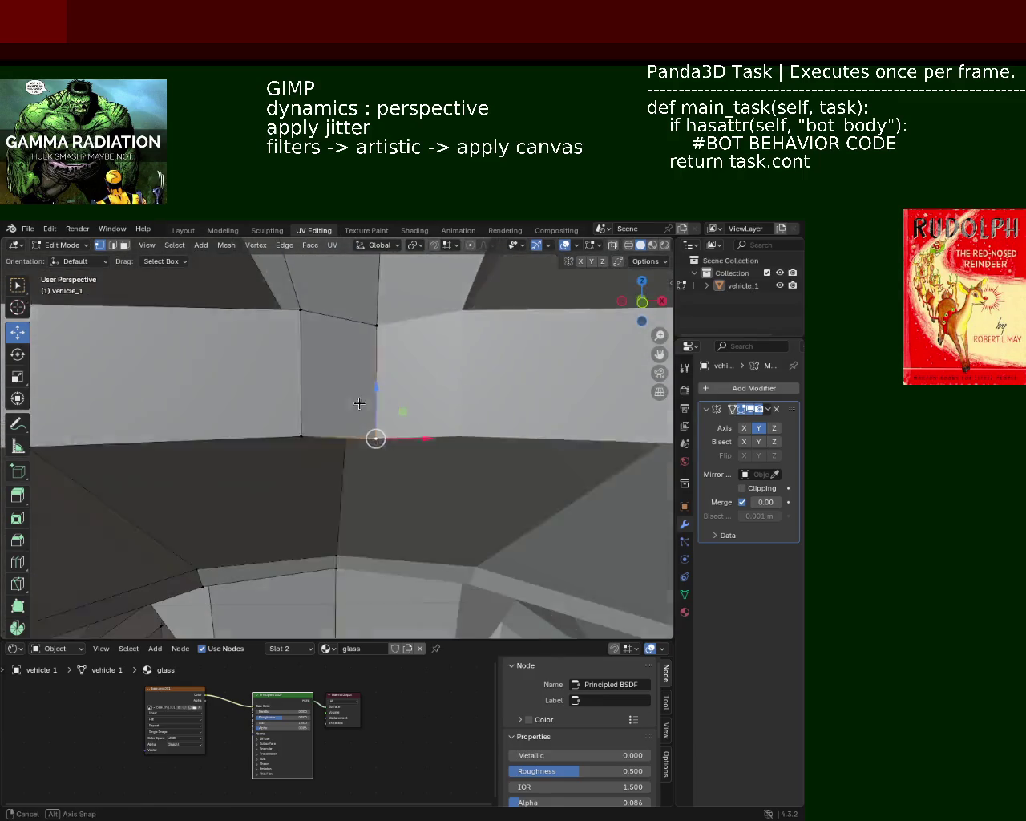
left_click_drag(389, 472, 416, 368)
middle_click_drag(416, 368, 356, 370)
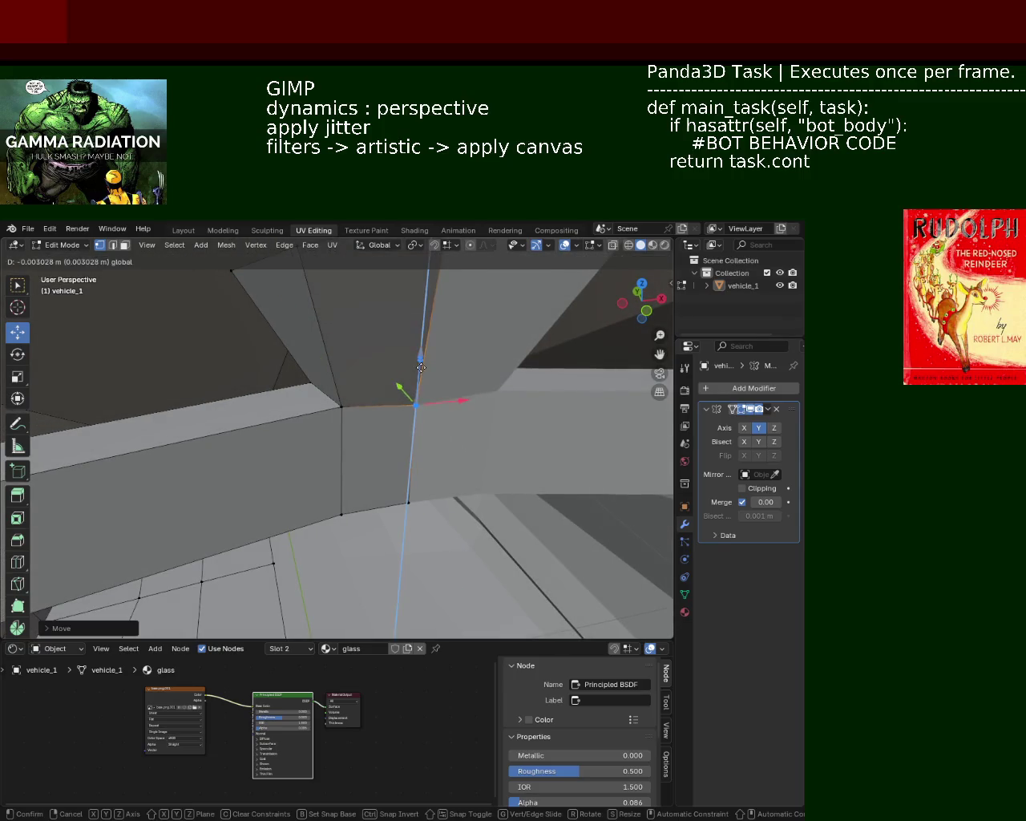
mouse_move(355, 439)
middle_mouse_down()
mouse_move(435, 426)
mouse_move(443, 447)
middle_mouse_up()
left_click_drag(270, 444, 273, 443)
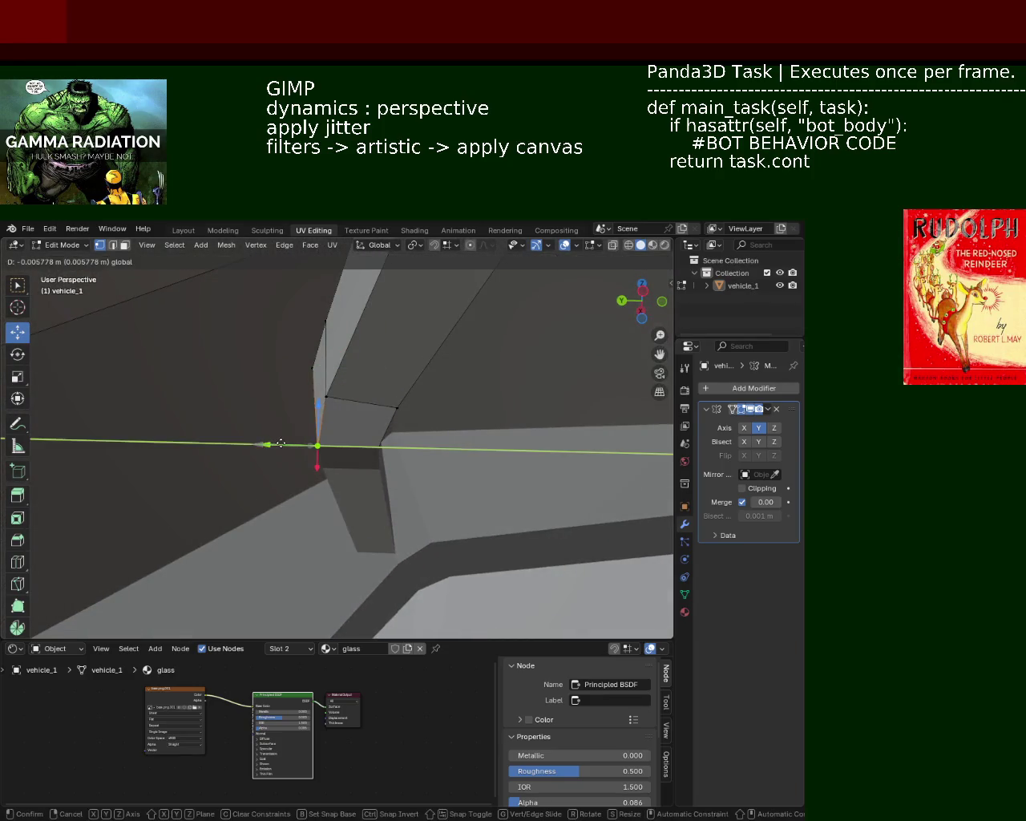
middle_click_drag(273, 442, 313, 397)
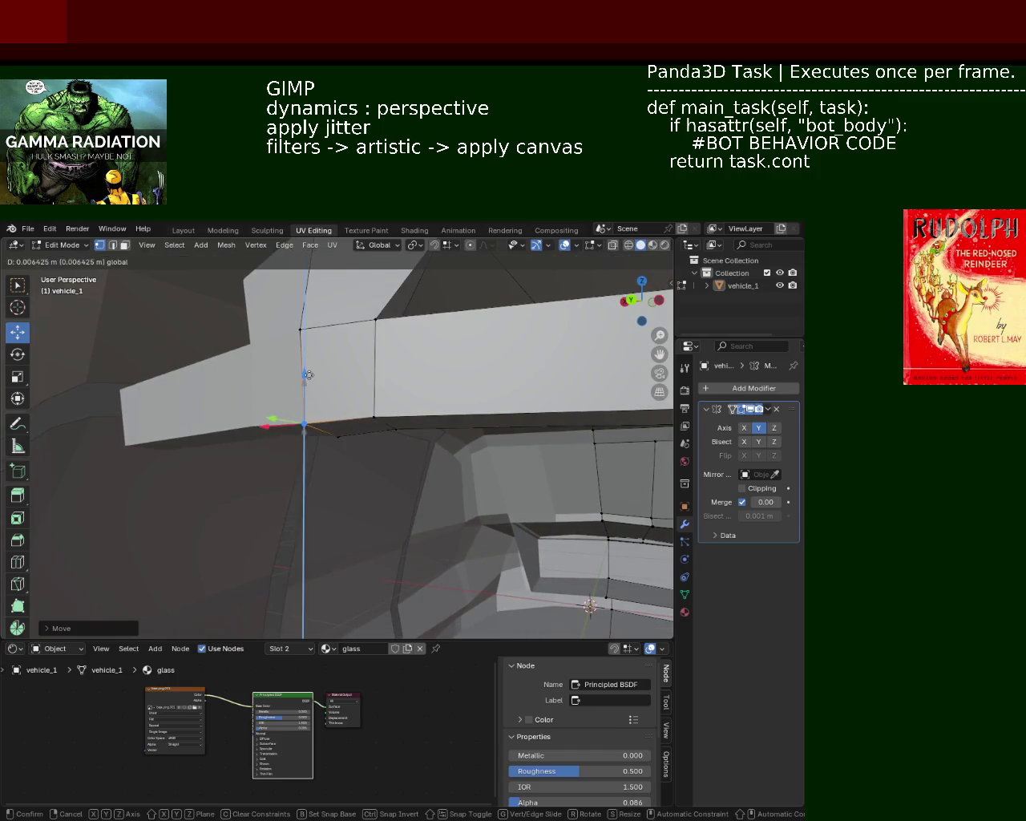
mouse_move(401, 371)
middle_mouse_down()
mouse_move(258, 375)
mouse_move(282, 405)
middle_mouse_up()
Step: Slide the selected vertex along X and fill the pillar-top gap with a new face
key("g")
key("x")
left_click(346, 364)
key("g")
key("Escape")
key("g")
key("x")
left_click(340, 372)
mouse_move(340, 372)
middle_mouse_down()
mouse_move(371, 350)
mouse_move(340, 408)
mouse_move(366, 466)
middle_mouse_up()
key("ctrl+z")
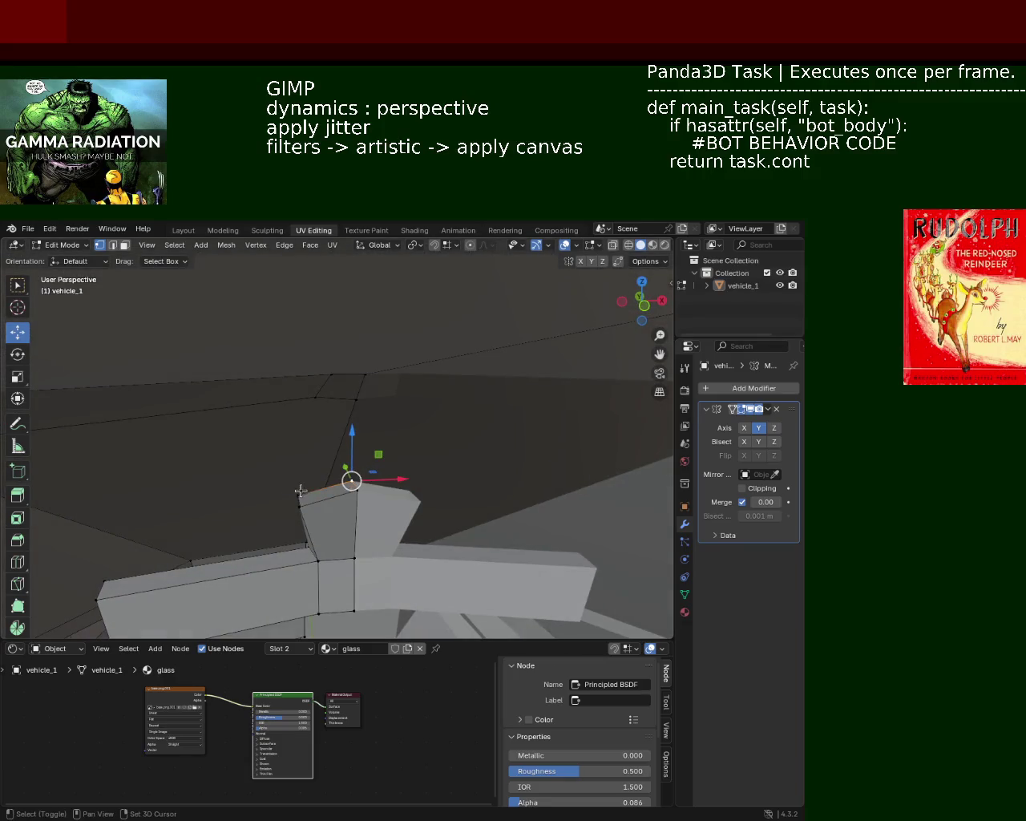
key("f")
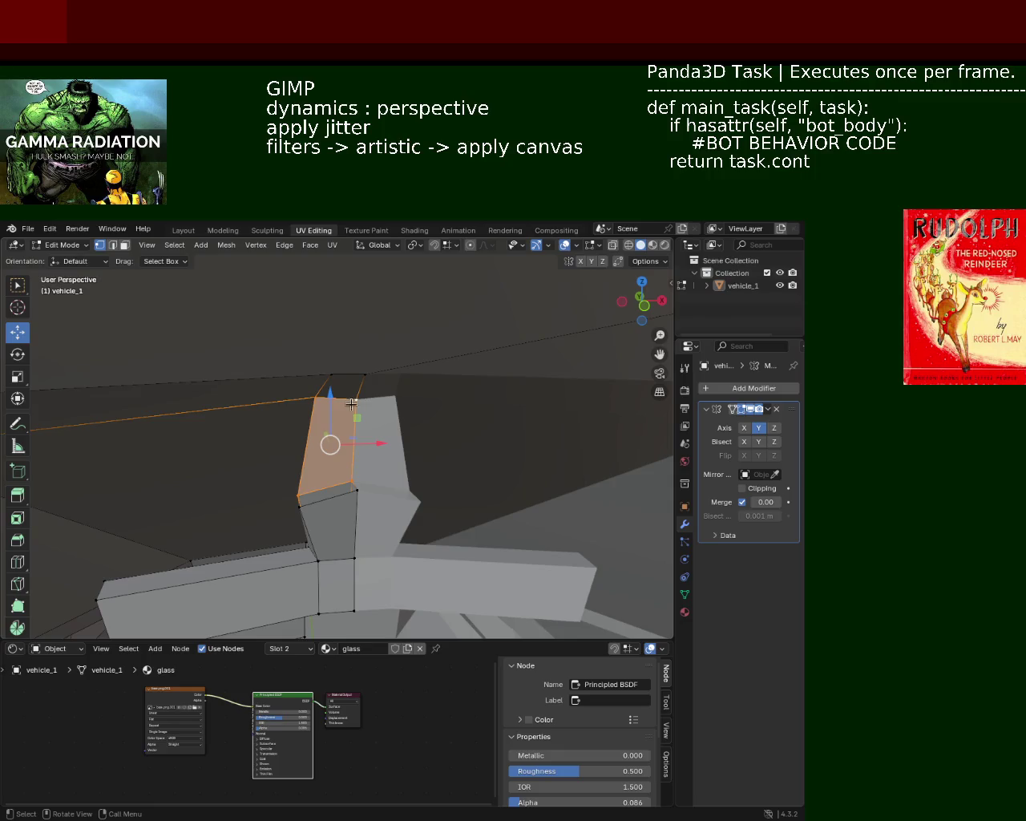
Step: Slide the pillar-edge, lower and mid-pillar vertices along X to even out the pillar
middle_click_drag(315, 499, 337, 350)
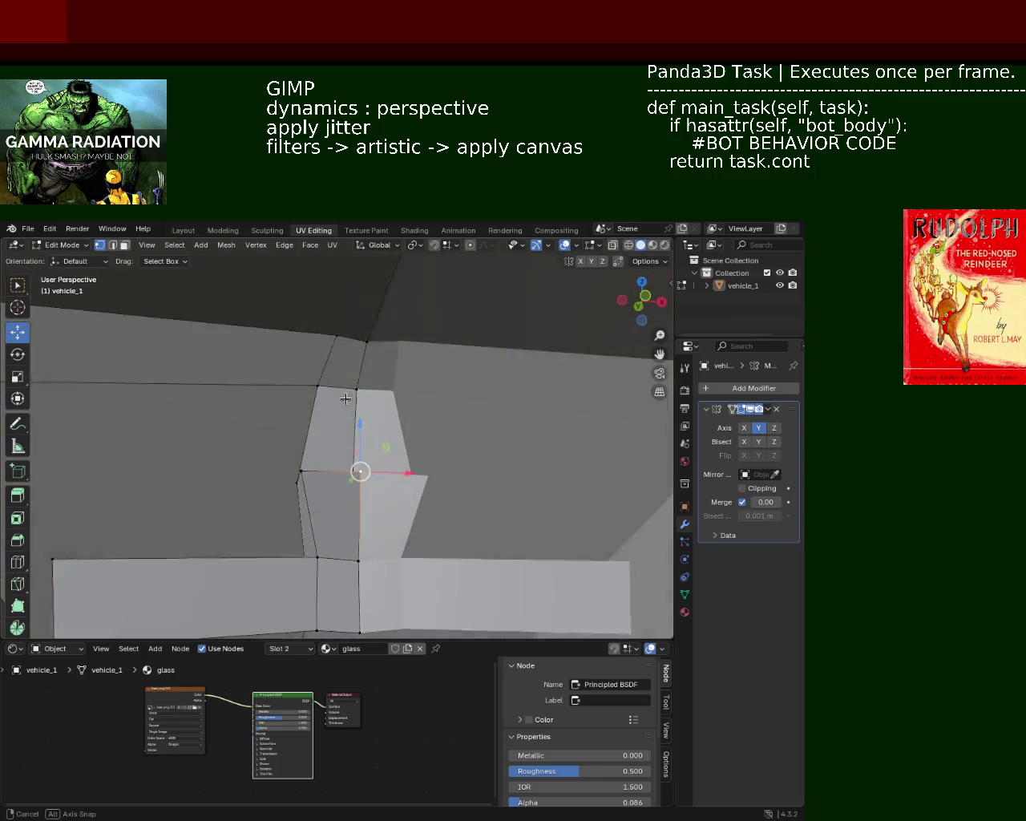
middle_click_drag(306, 476, 364, 480)
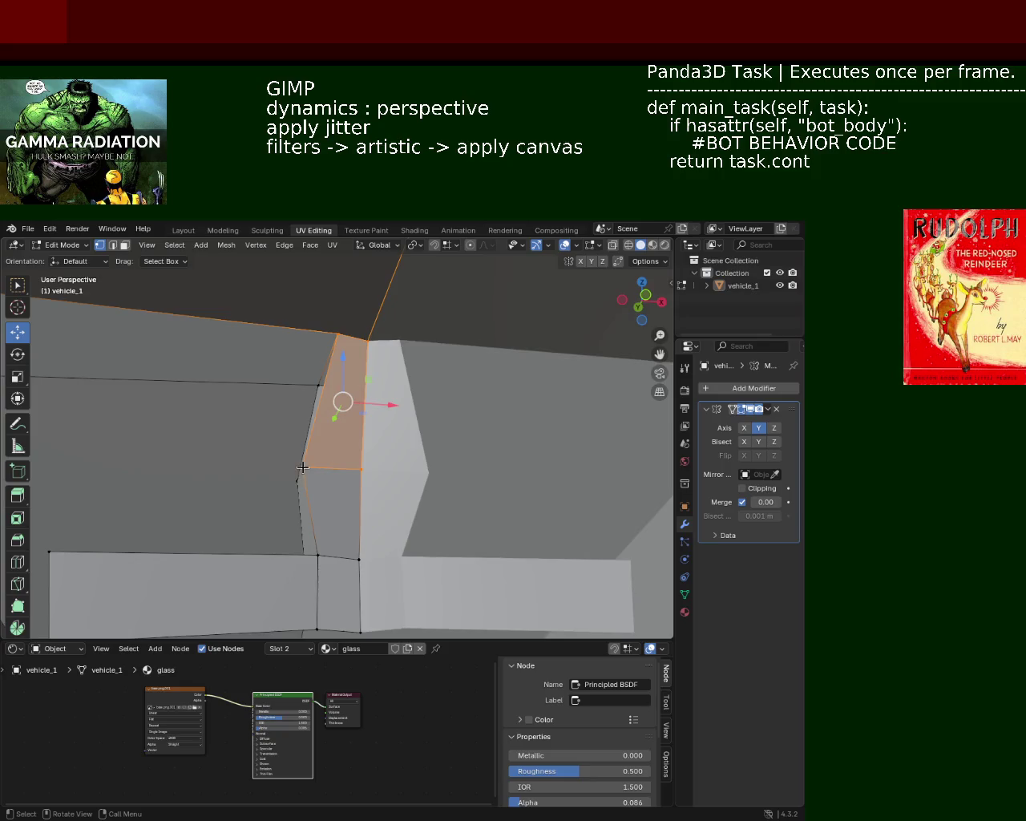
middle_click_drag(383, 354, 315, 456)
left_click(299, 489)
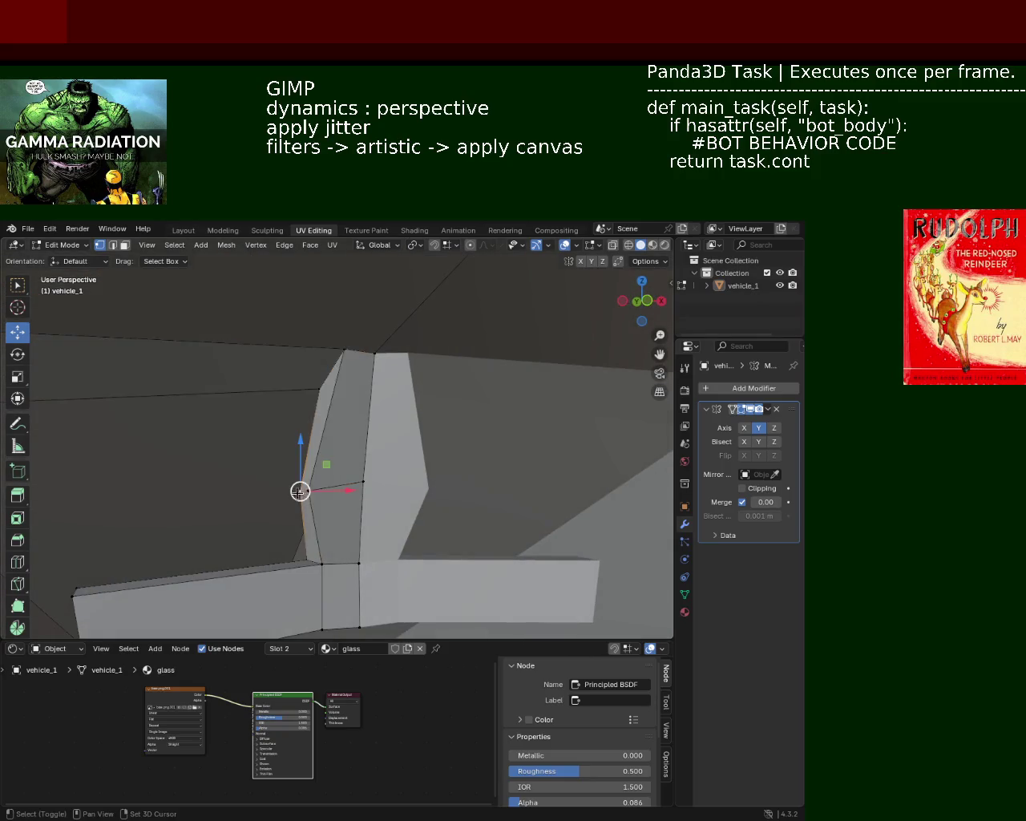
mouse_move(347, 492)
left_mouse_down()
mouse_move(365, 490)
mouse_move(321, 459)
left_mouse_up()
left_click(363, 482)
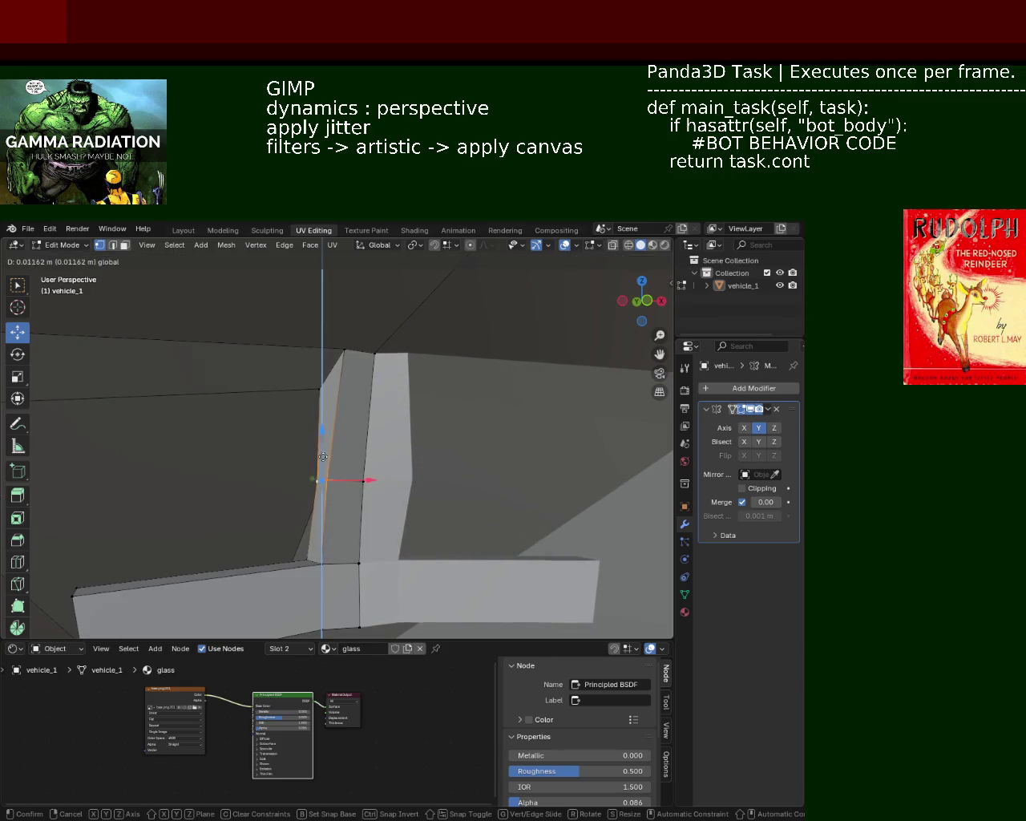
left_click(360, 482)
middle_click_drag(360, 482, 375, 483)
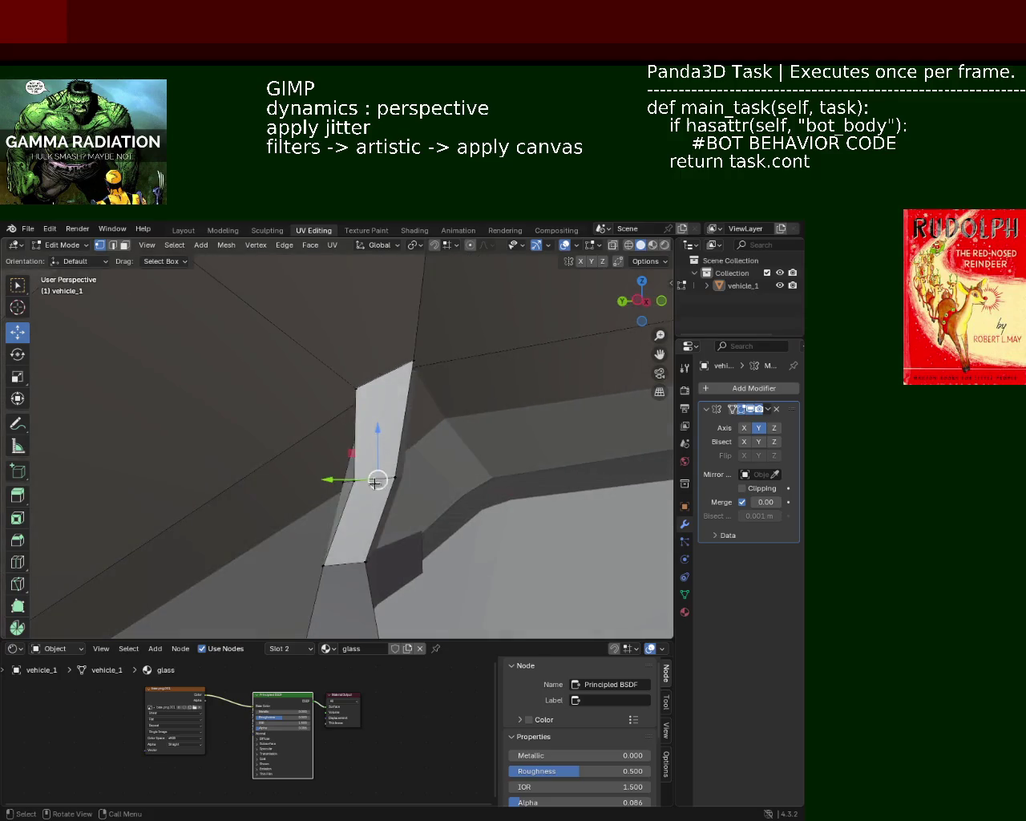
left_click_drag(339, 482, 320, 479)
left_click(394, 477)
mouse_move(394, 478)
middle_mouse_down()
mouse_move(416, 350)
mouse_move(355, 481)
middle_mouse_up()
left_click(361, 479)
left_click_drag(364, 476, 371, 478)
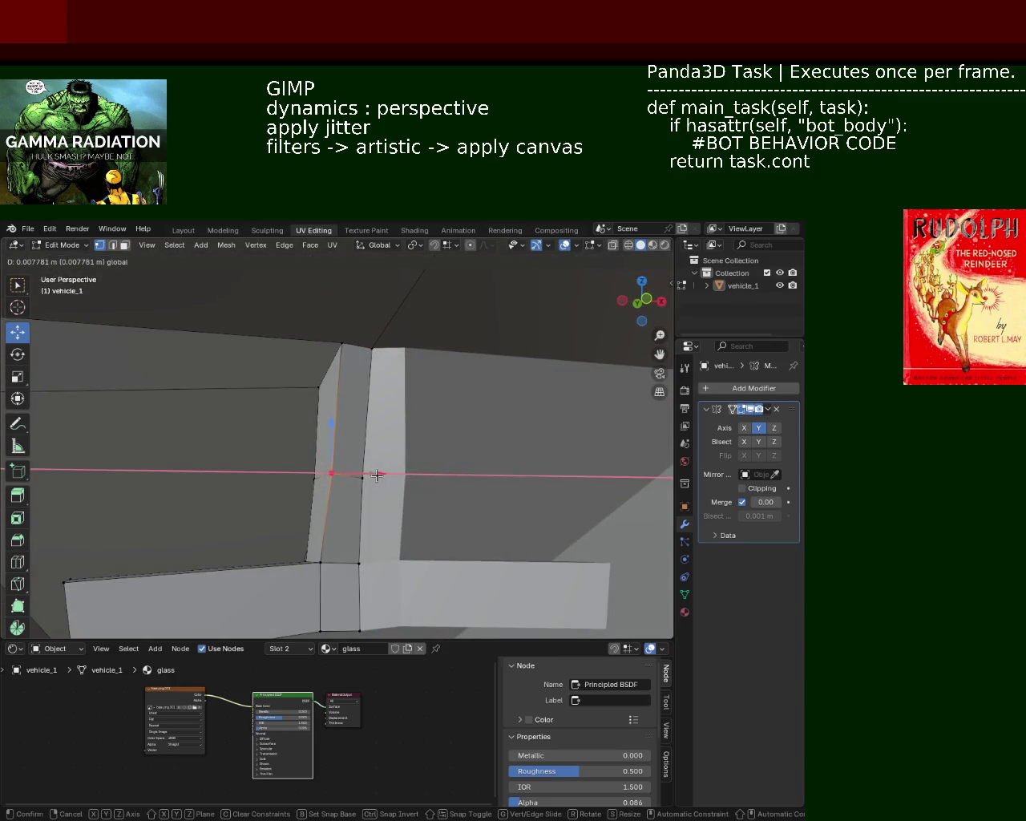
Step: Dissolve the two leftover edges on the pillar in edge select mode
left_click(112, 248)
key("x")
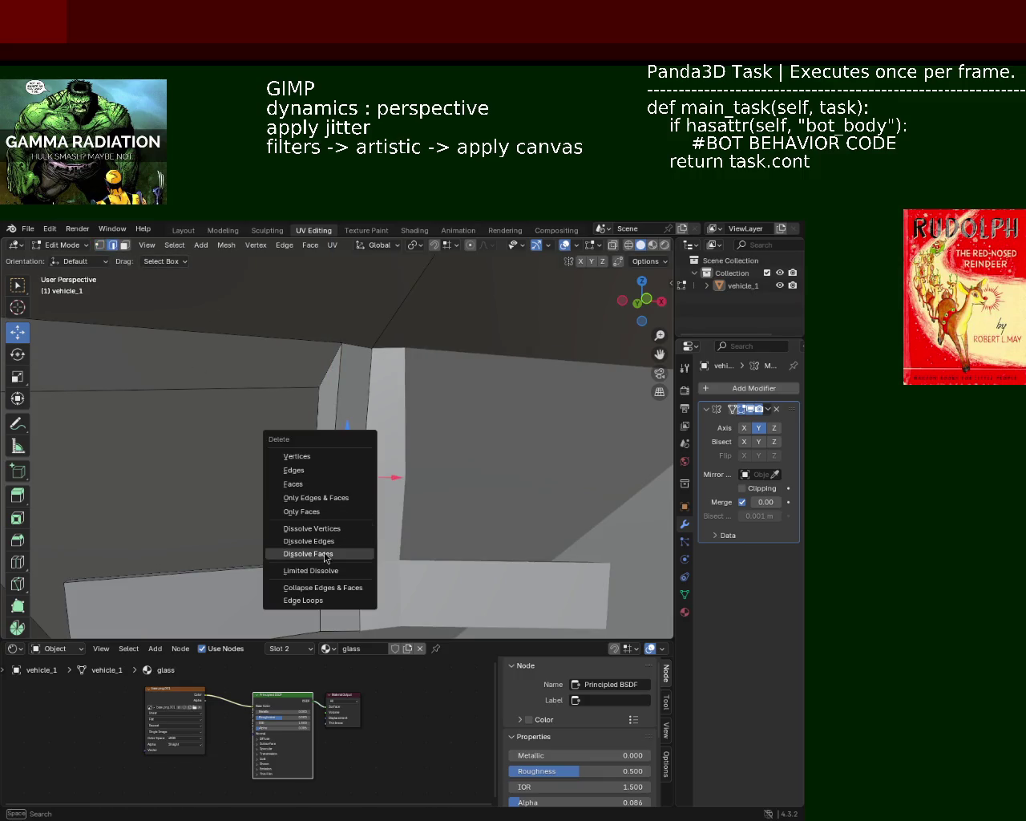
left_click(309, 541)
mouse_move(323, 536)
middle_mouse_down()
mouse_move(369, 481)
mouse_move(285, 488)
mouse_move(389, 488)
mouse_move(321, 461)
middle_mouse_up()
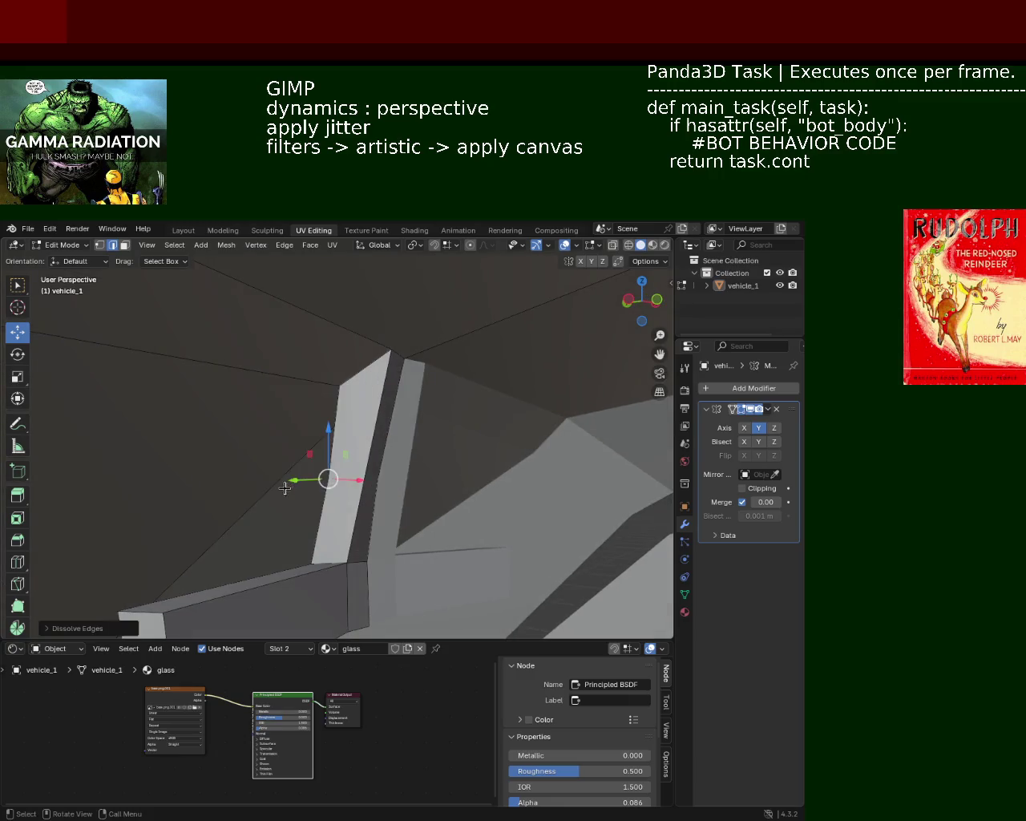
key("x")
key("Escape")
key("x")
left_click(345, 479)
middle_click_drag(344, 479, 381, 454)
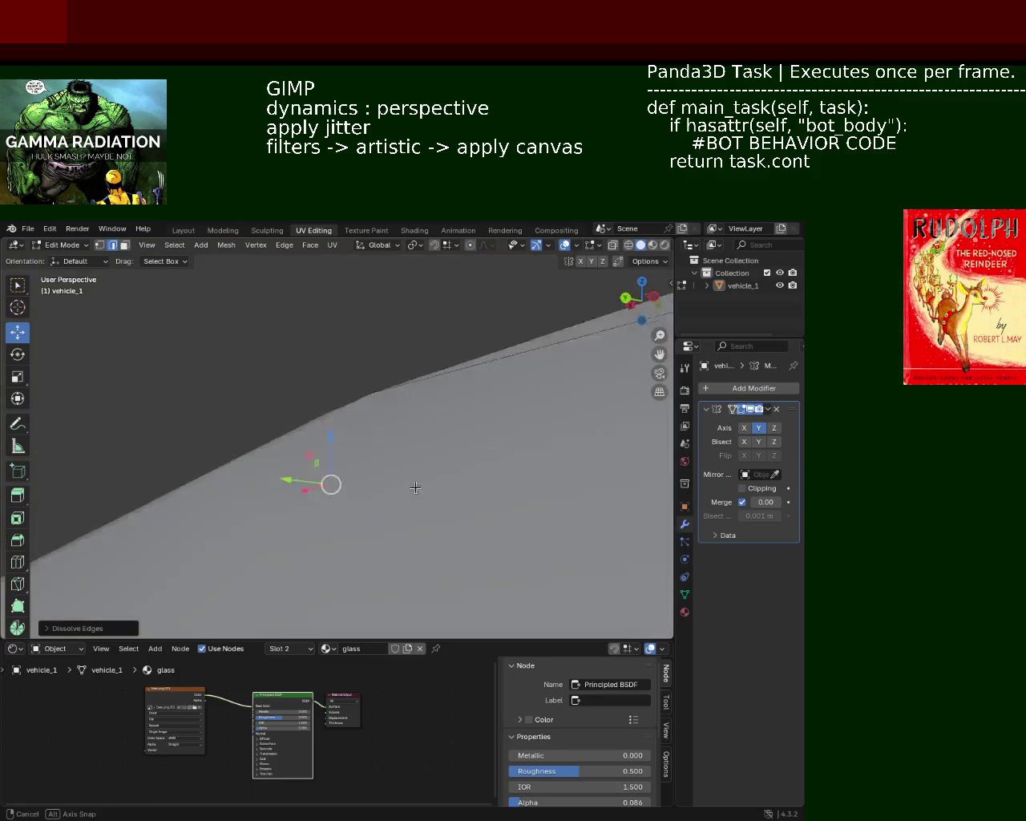
Step: Dissolve the stray pillar vertex, then select the tall pillar face to check the strip
left_click(99, 244)
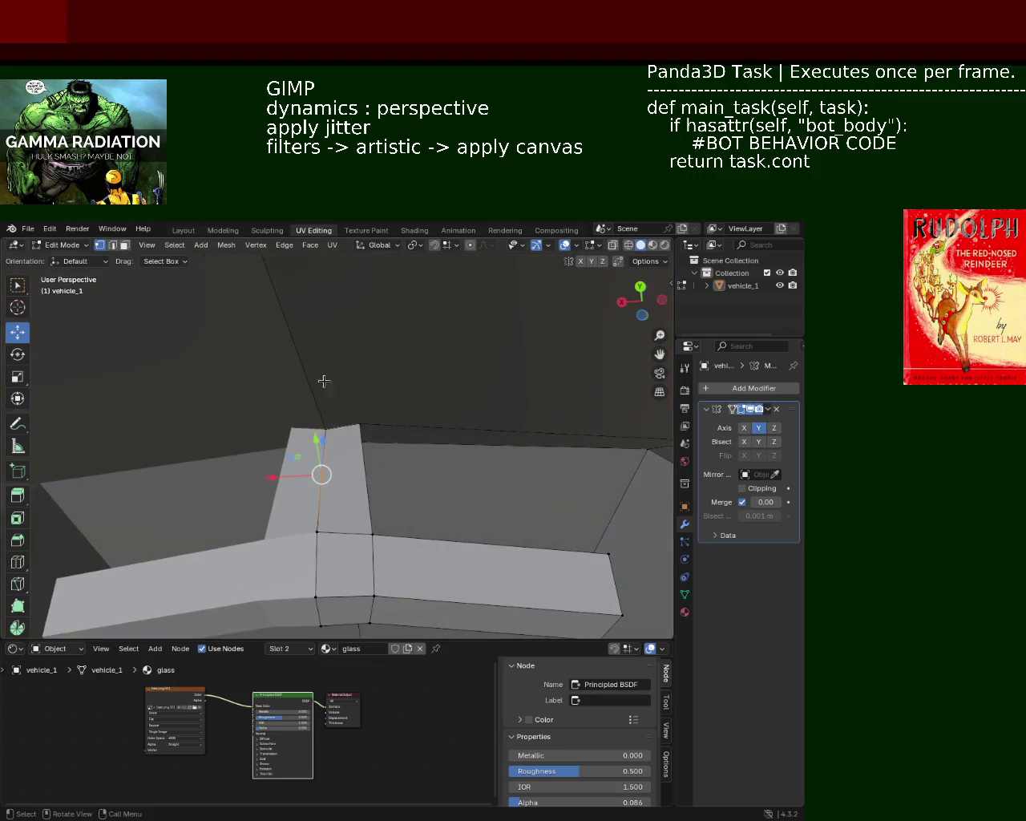
middle_click_drag(323, 380, 370, 432)
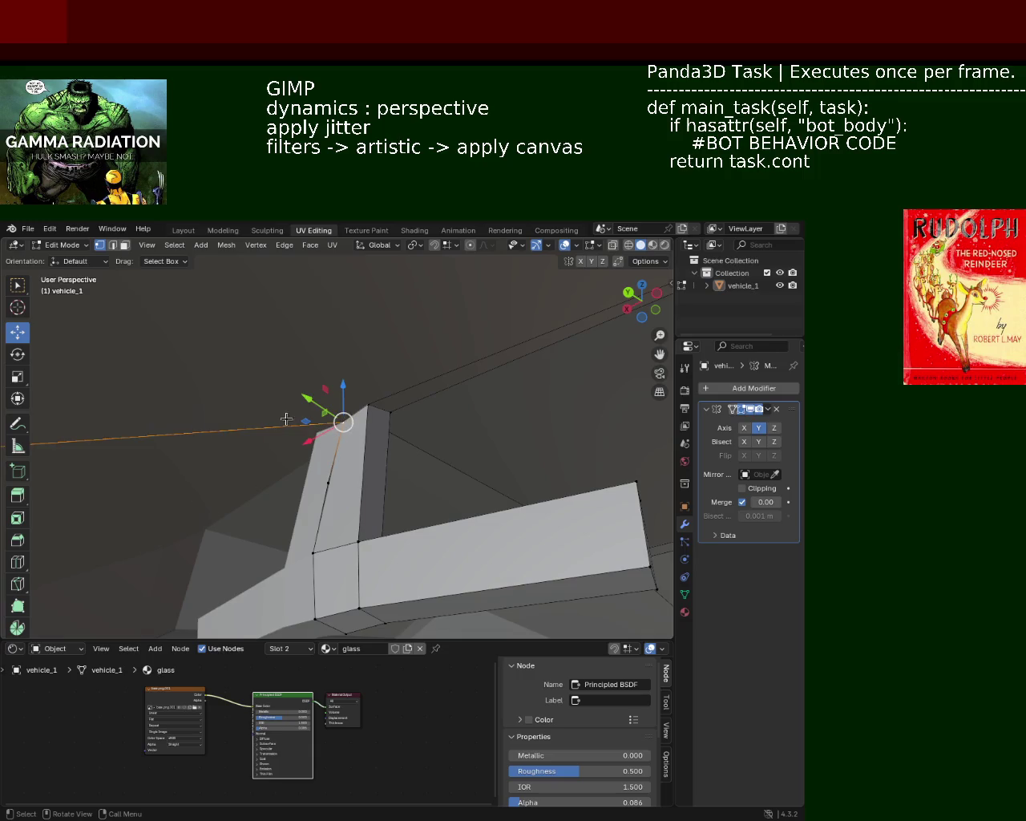
key("g")
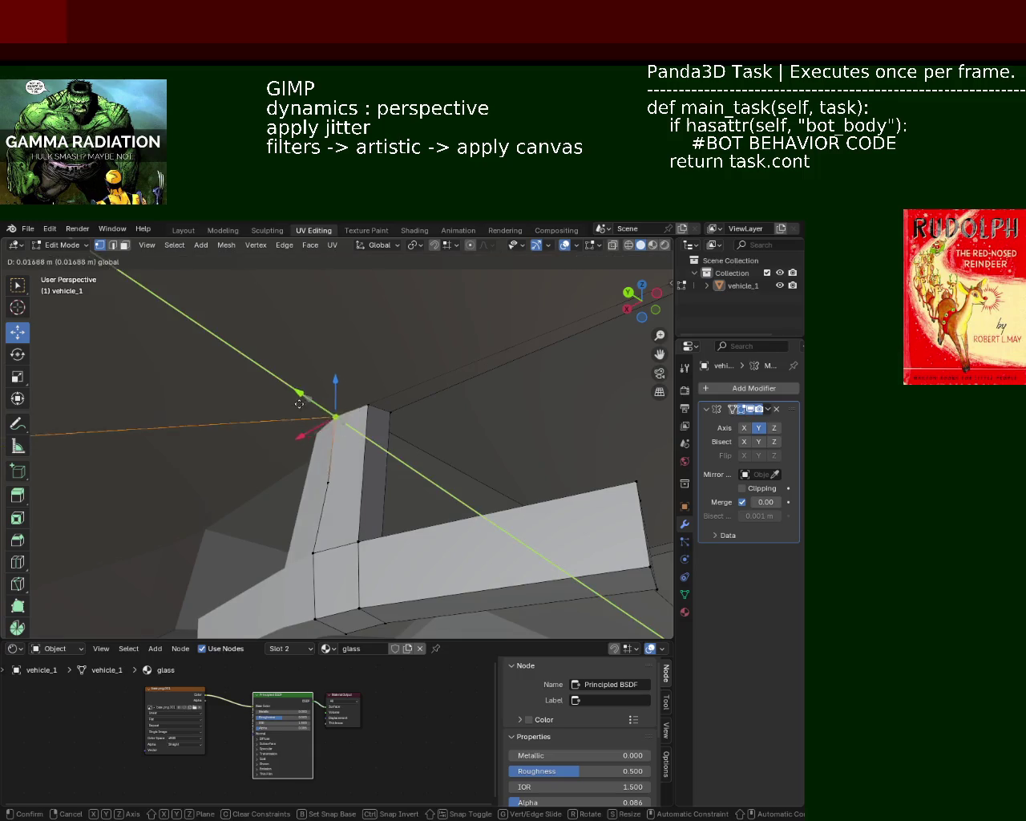
key("Escape")
key("x")
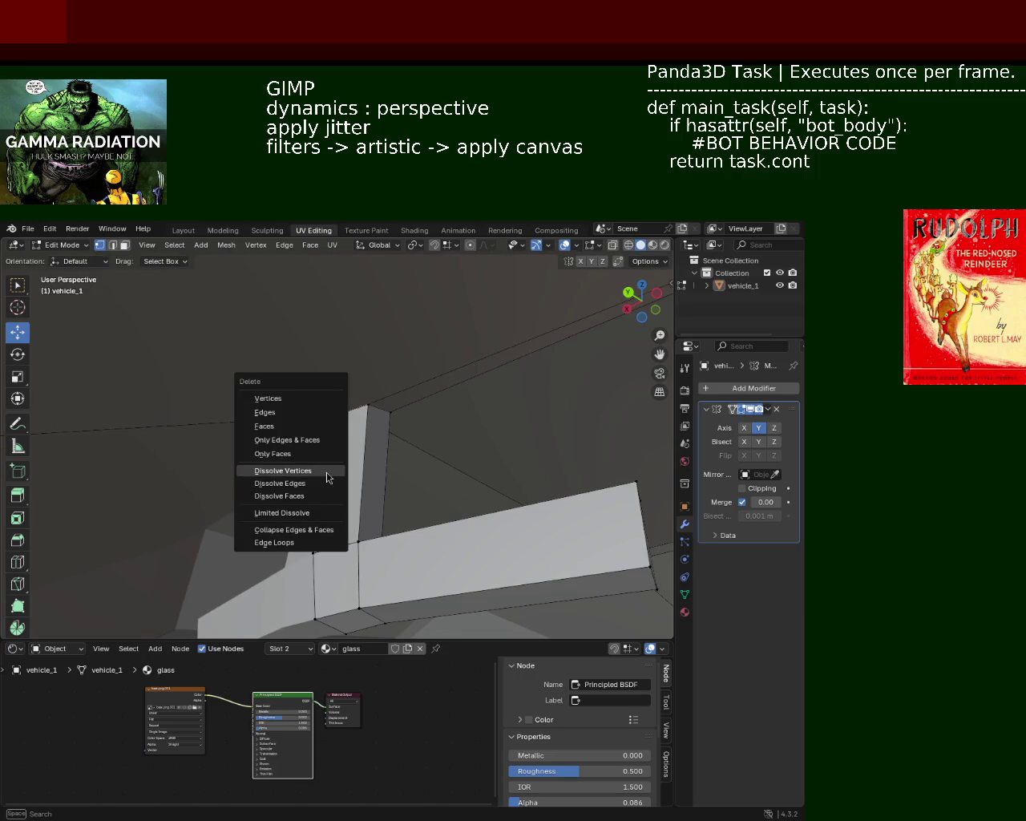
left_click(326, 472)
mouse_move(327, 474)
middle_mouse_down()
mouse_move(367, 481)
mouse_move(329, 465)
mouse_move(312, 491)
mouse_move(238, 542)
mouse_move(237, 531)
mouse_move(409, 508)
mouse_move(408, 483)
middle_mouse_up()
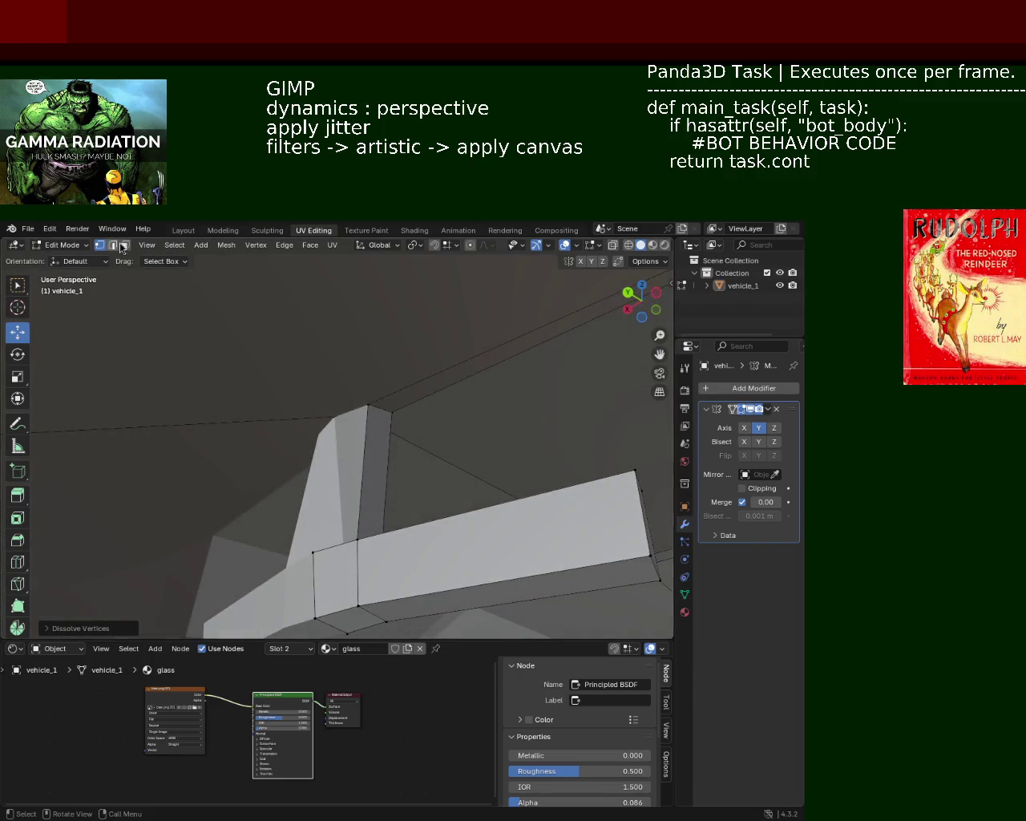
left_click(123, 247)
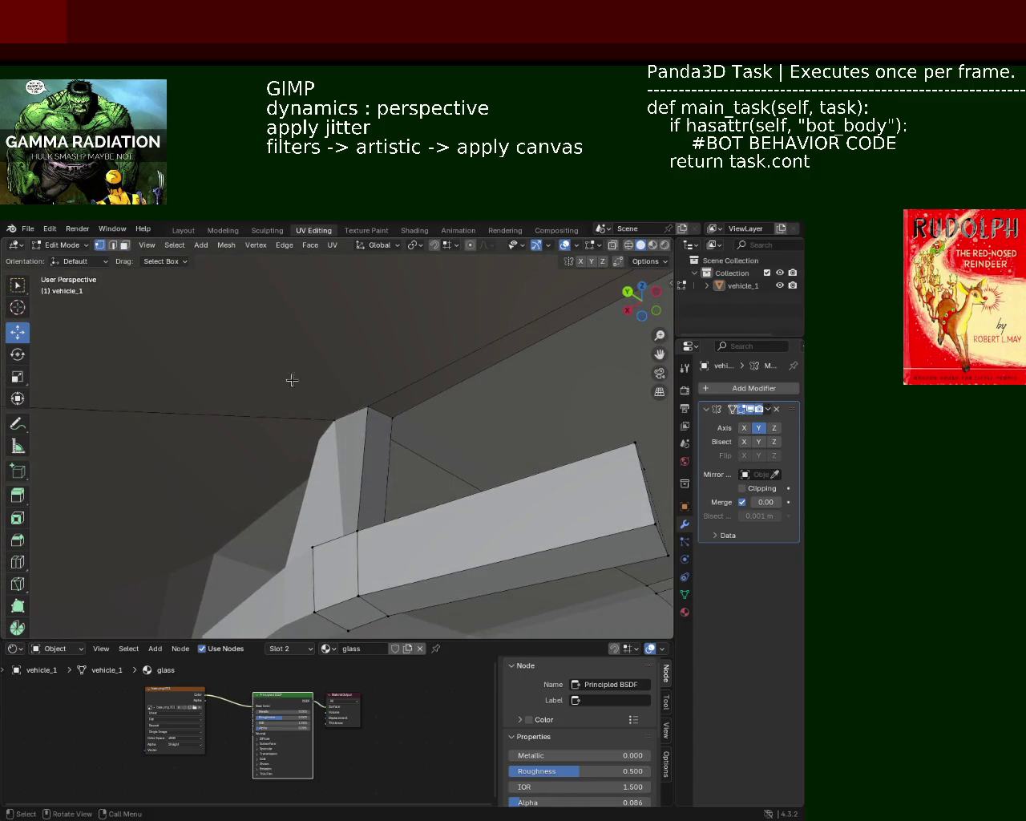
left_click(353, 473, "shift")
mouse_move(353, 473)
middle_mouse_down()
mouse_move(388, 493)
mouse_move(274, 509)
middle_mouse_up()
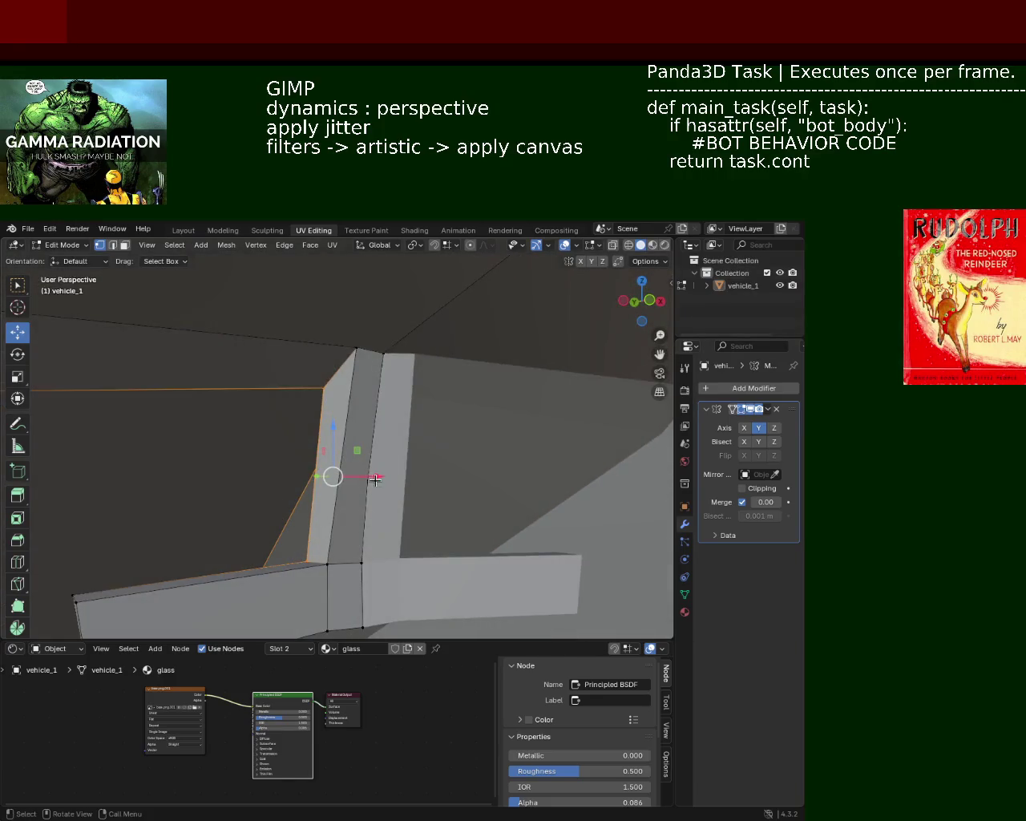
mouse_move(374, 483)
middle_mouse_down()
mouse_move(367, 492)
mouse_move(353, 449)
mouse_move(249, 391)
mouse_move(336, 433)
mouse_move(362, 483)
mouse_move(345, 494)
middle_mouse_up()
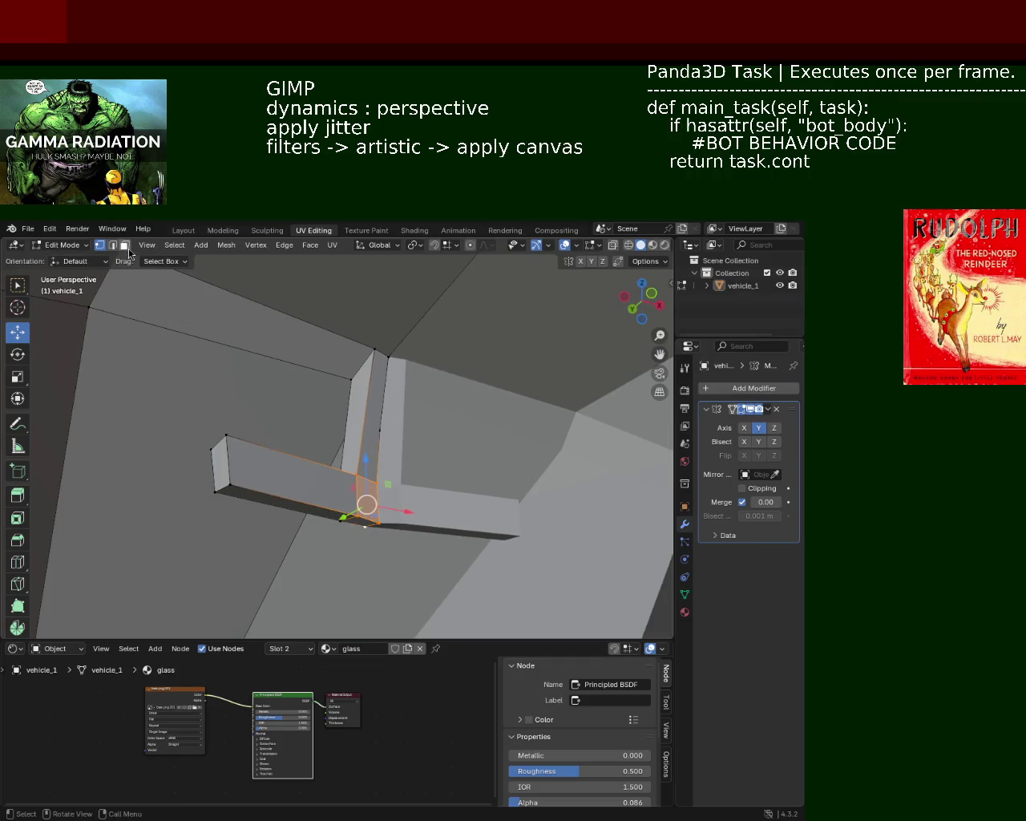
Step: Select the detail strip's faces and move them along Y next to the pillar
left_click(329, 488)
left_click(253, 513, "shift")
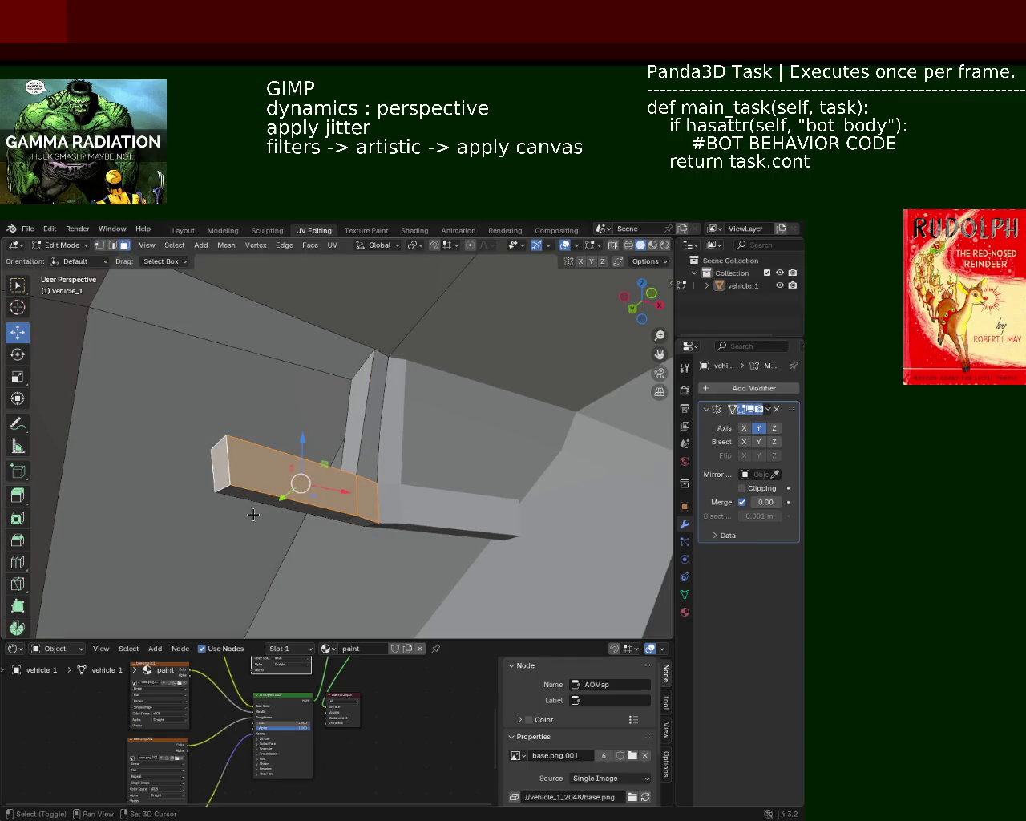
left_click(335, 522, "shift")
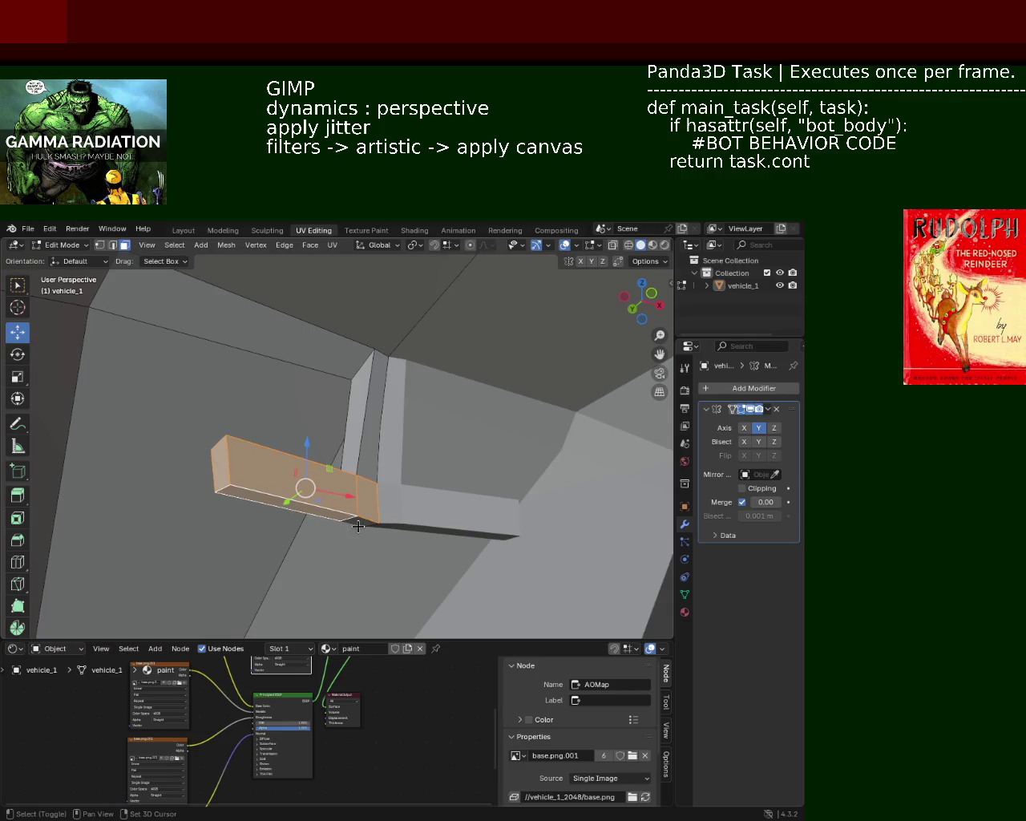
middle_click_drag(365, 527, 368, 490)
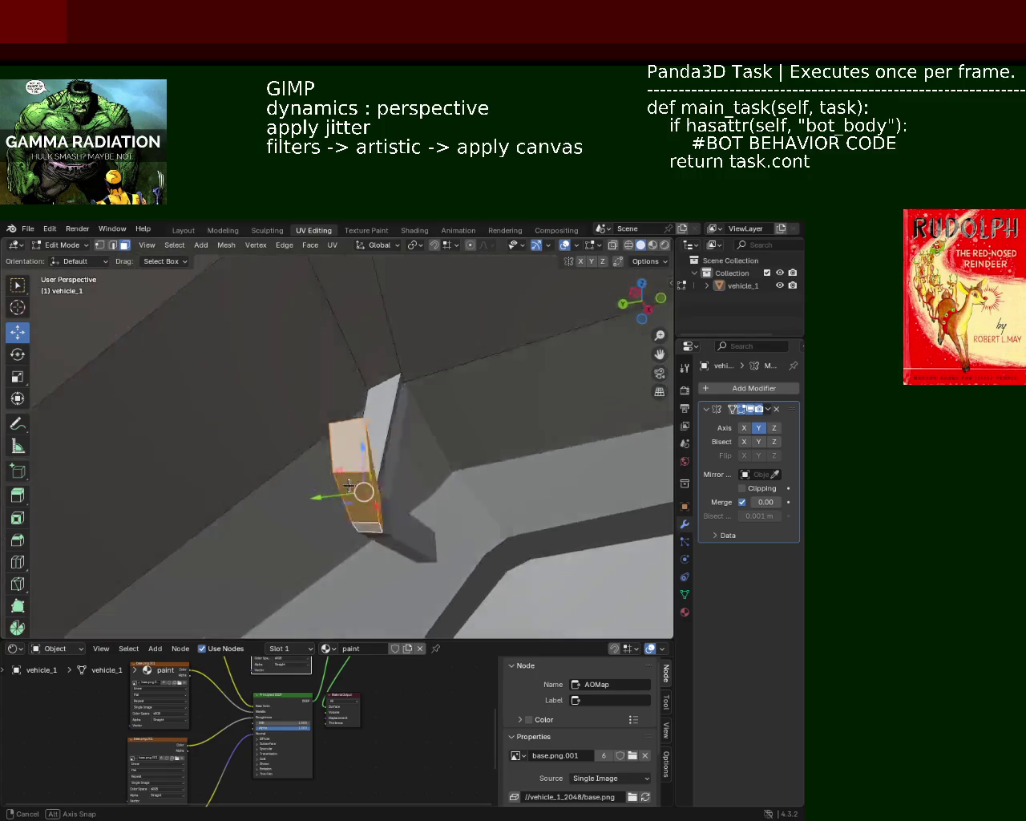
left_click(370, 489, "shift")
left_click(373, 487, "shift")
left_click(385, 488, "shift")
left_click(366, 452, "shift")
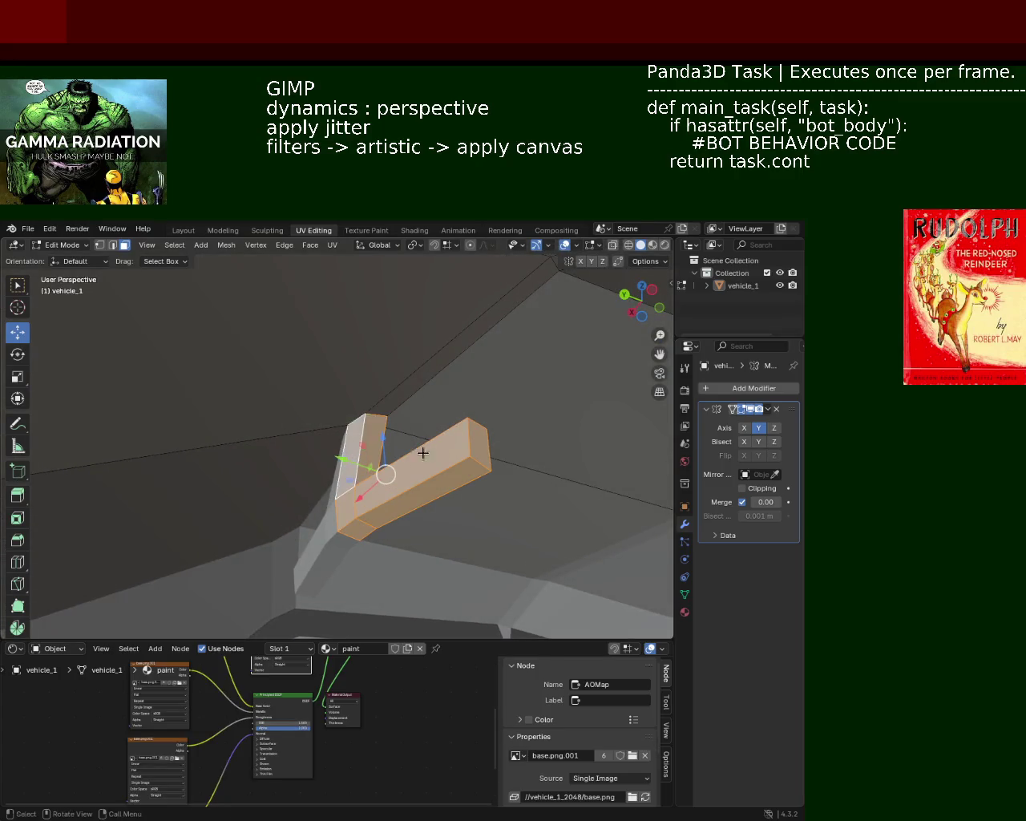
middle_click_drag(422, 451, 374, 450)
key("g")
key("y")
left_click(345, 457)
Step: Drag the strip's end face along X so it ends about 0.083 m shorter
mouse_move(345, 457)
middle_mouse_down()
mouse_move(287, 483)
mouse_move(335, 458)
middle_mouse_up()
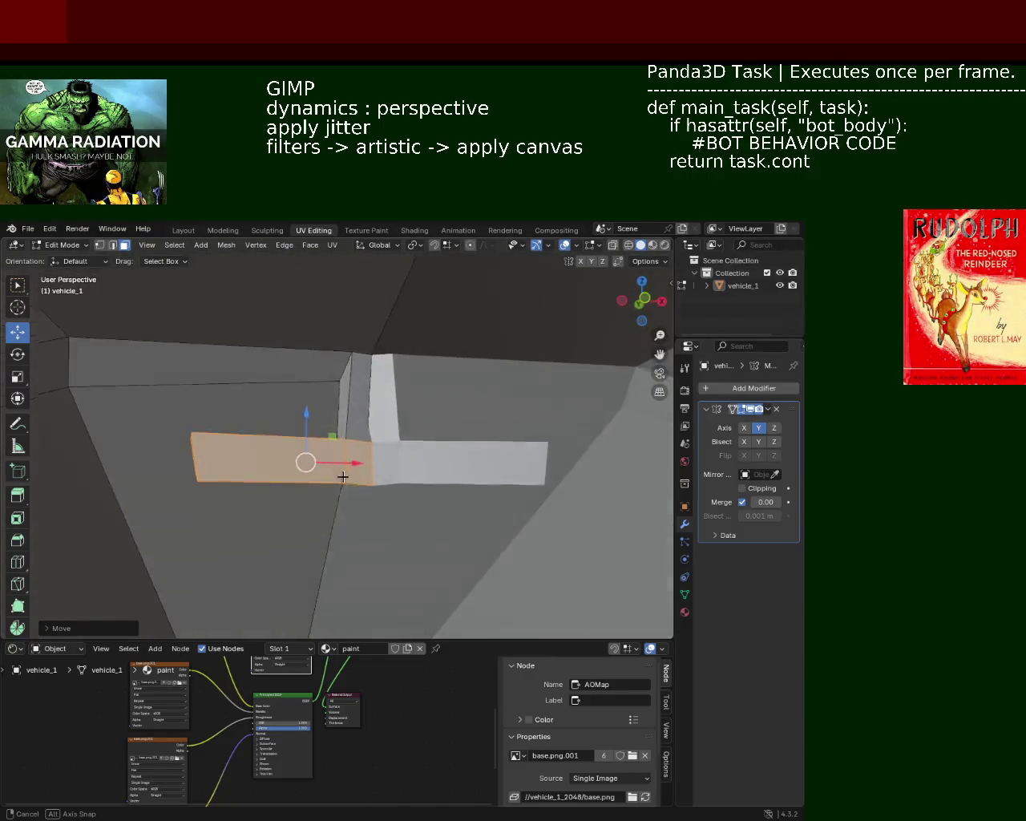
left_click_drag(341, 476, 228, 483)
key("alt+a")
mouse_move(392, 461)
middle_mouse_down("ctrl")
mouse_move(350, 406)
mouse_move(328, 453)
middle_mouse_up("ctrl")
middle_click_drag(325, 401, 172, 367, "ctrl")
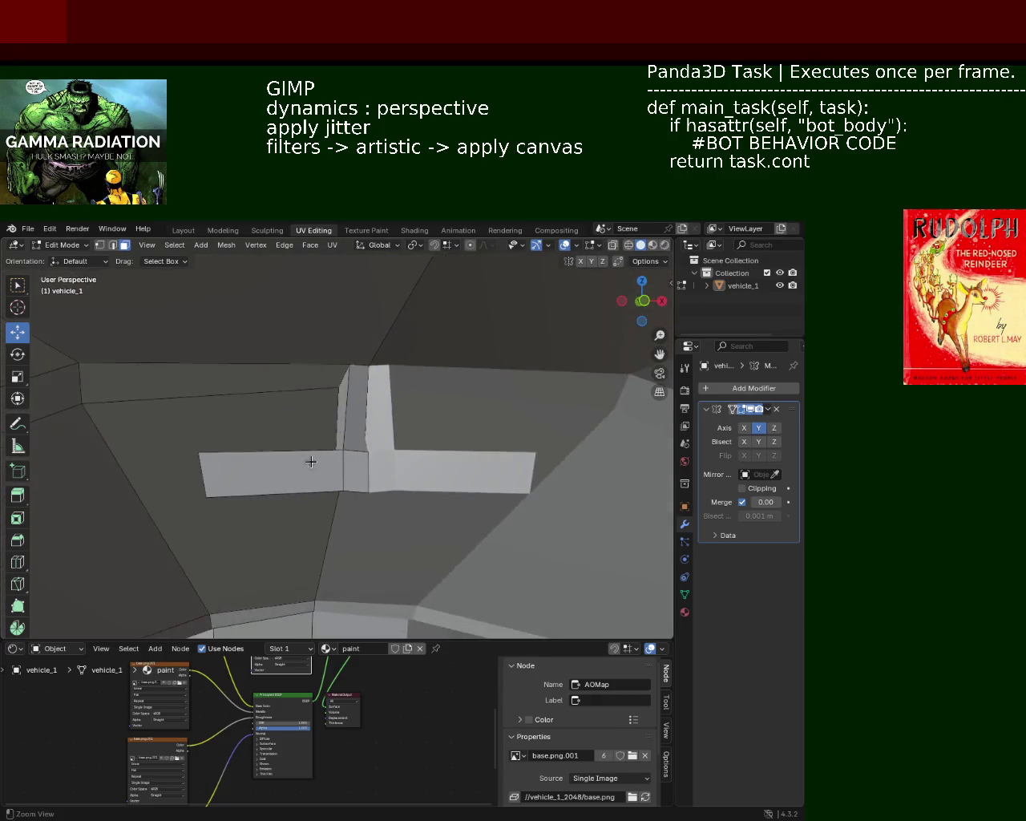
middle_click_drag(208, 488, 238, 481)
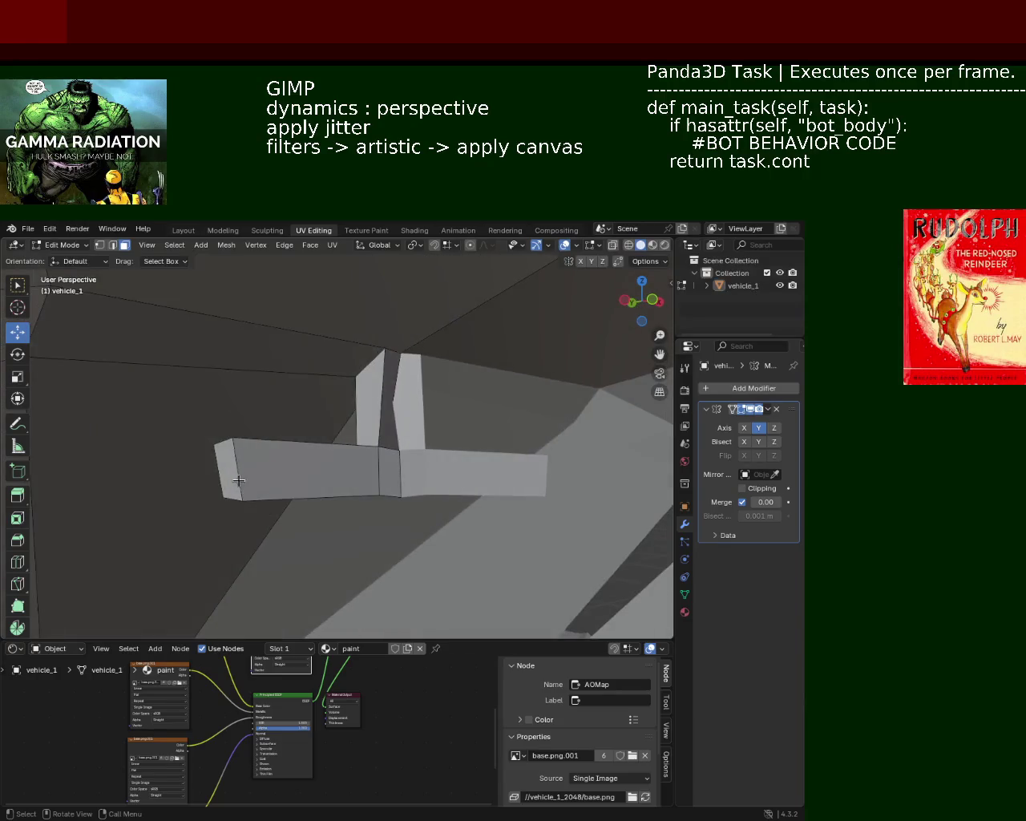
left_click_drag(268, 472, 289, 461)
mouse_move(289, 461)
middle_mouse_down()
mouse_move(297, 452)
mouse_move(337, 454)
mouse_move(319, 466)
mouse_move(390, 459)
mouse_move(309, 455)
mouse_move(357, 487)
middle_mouse_up()
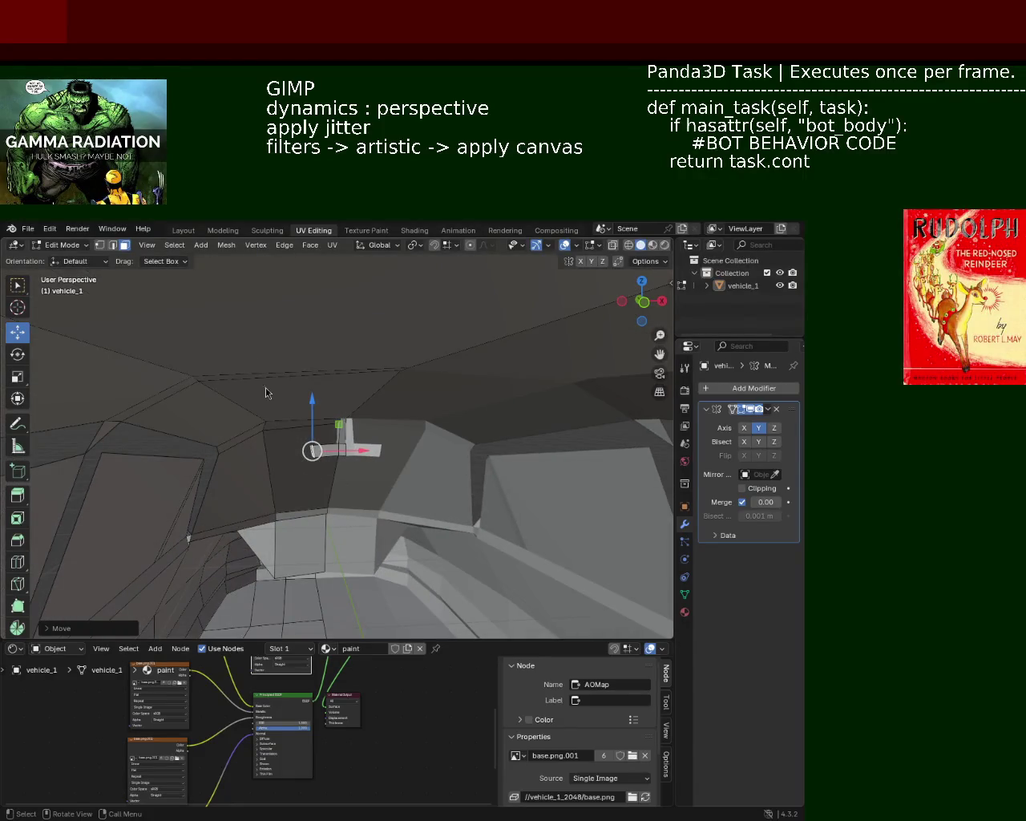
Step: Vertex-slide the side panel's upper edge up along the raised strip's lower border
mouse_move(242, 390)
middle_mouse_down()
mouse_move(350, 442)
mouse_move(390, 408)
mouse_move(375, 468)
mouse_move(732, 423)
middle_mouse_up()
mouse_move(449, 433)
middle_mouse_down()
mouse_move(417, 449)
mouse_move(385, 401)
mouse_move(477, 424)
mouse_move(324, 450)
mouse_move(259, 419)
mouse_move(343, 433)
mouse_move(290, 400)
mouse_move(307, 376)
mouse_move(300, 419)
mouse_move(291, 415)
mouse_move(375, 368)
mouse_move(403, 321)
mouse_move(436, 427)
mouse_move(170, 351)
middle_mouse_up()
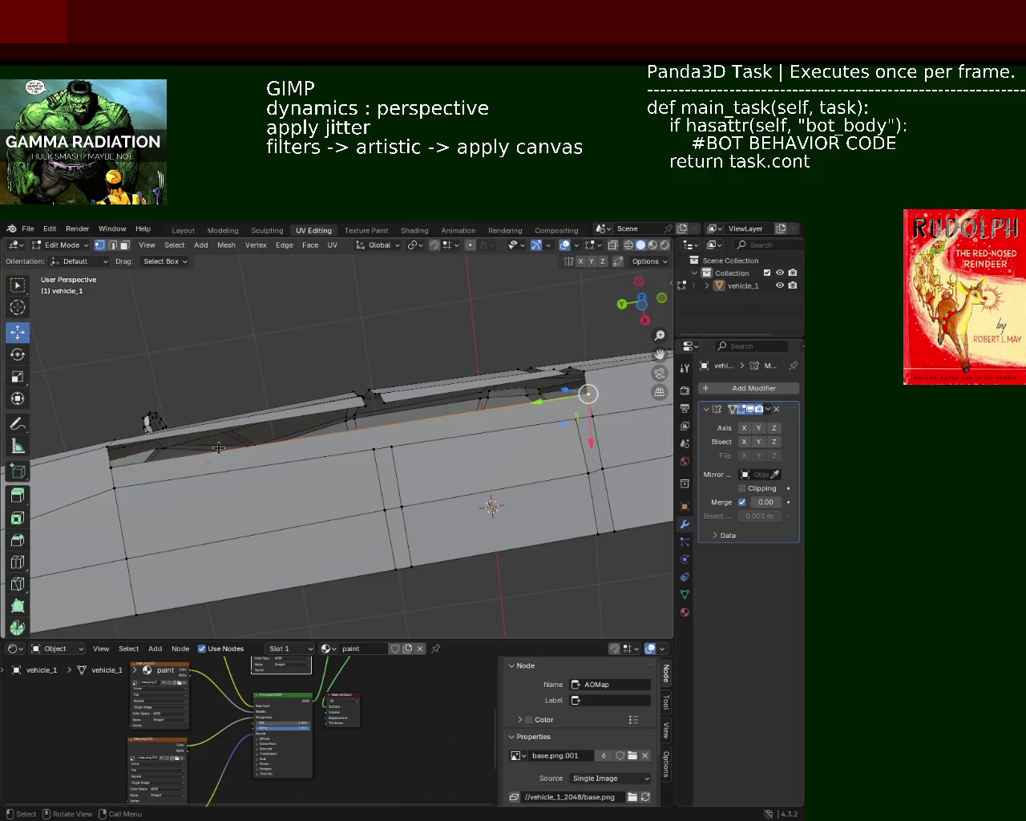
key("g")
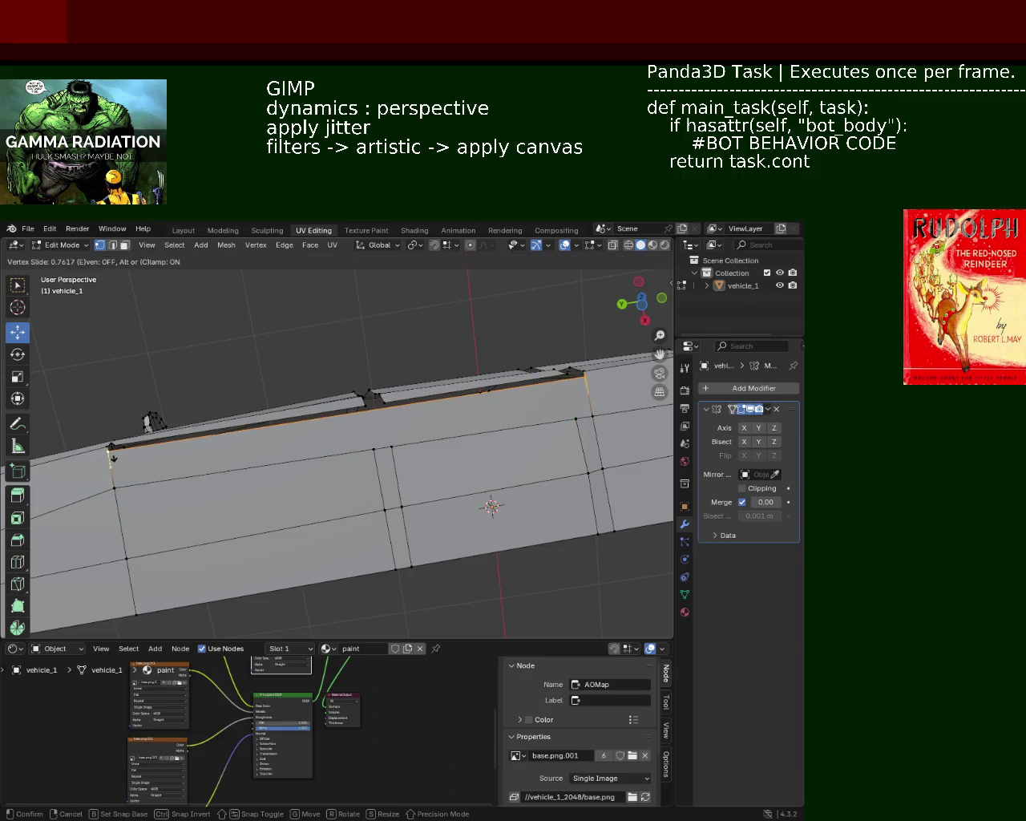
left_click(113, 457)
mouse_move(348, 417)
middle_mouse_down()
mouse_move(354, 470)
mouse_move(415, 491)
mouse_move(420, 502)
mouse_move(404, 441)
mouse_move(381, 419)
middle_mouse_up()
left_click(323, 450)
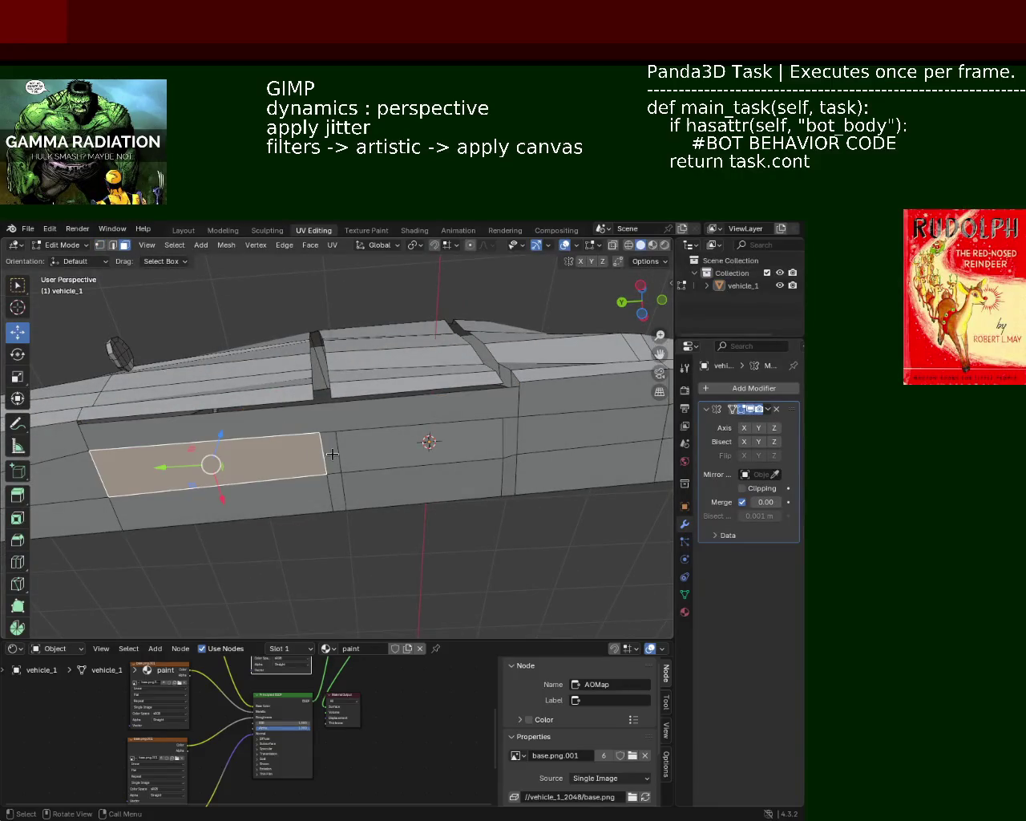
Step: Dissolve the selected vertical edges on the car's side panel
left_click(112, 244)
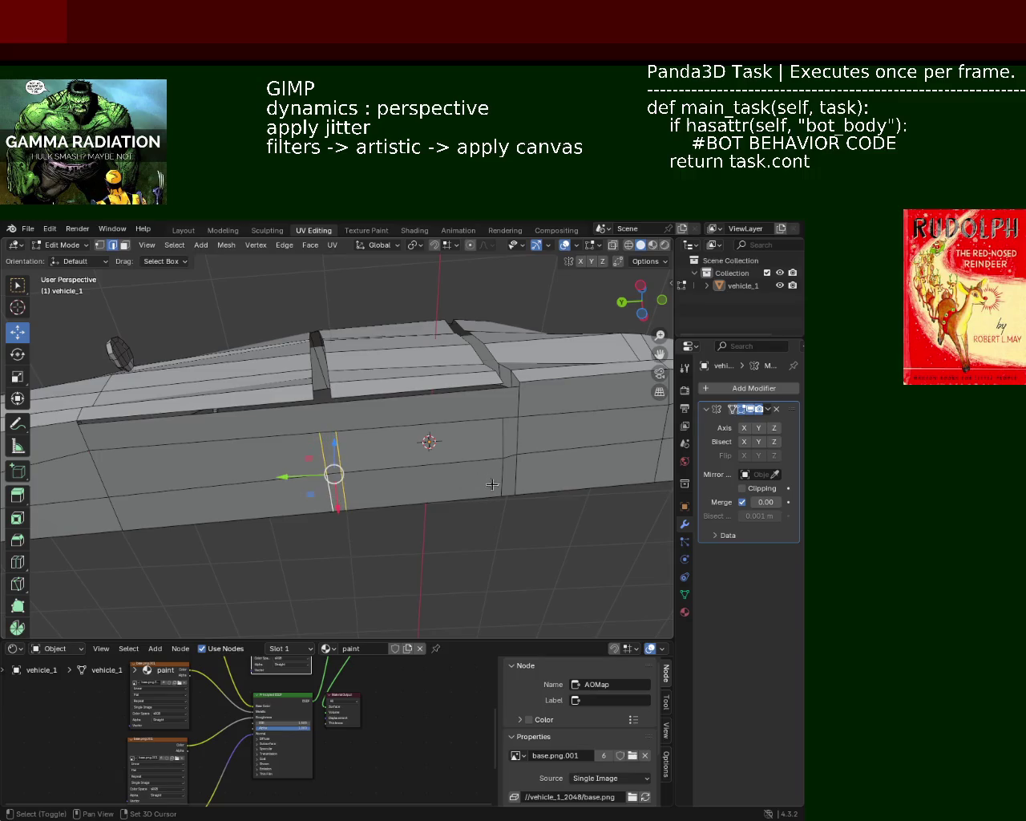
key("x")
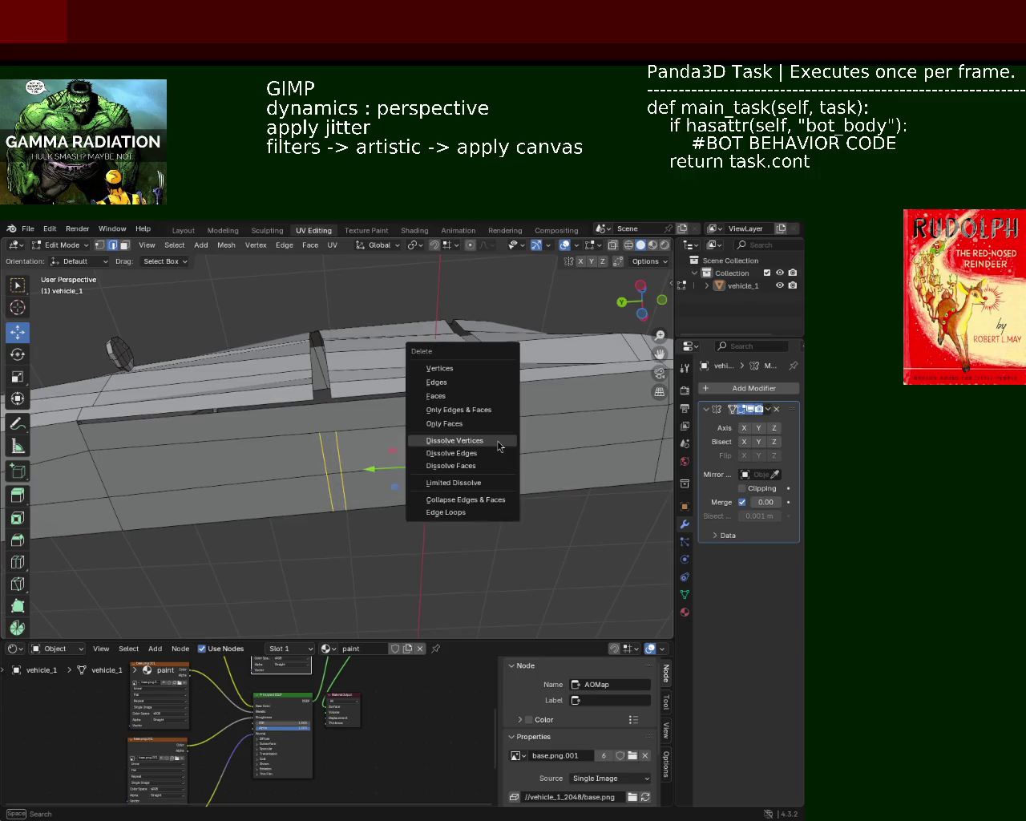
left_click(499, 440)
mouse_move(499, 440)
middle_mouse_down()
mouse_move(331, 402)
mouse_move(336, 465)
mouse_move(154, 495)
mouse_move(446, 500)
mouse_move(367, 448)
mouse_move(399, 460)
mouse_move(381, 475)
mouse_move(309, 372)
mouse_move(383, 428)
middle_mouse_up()
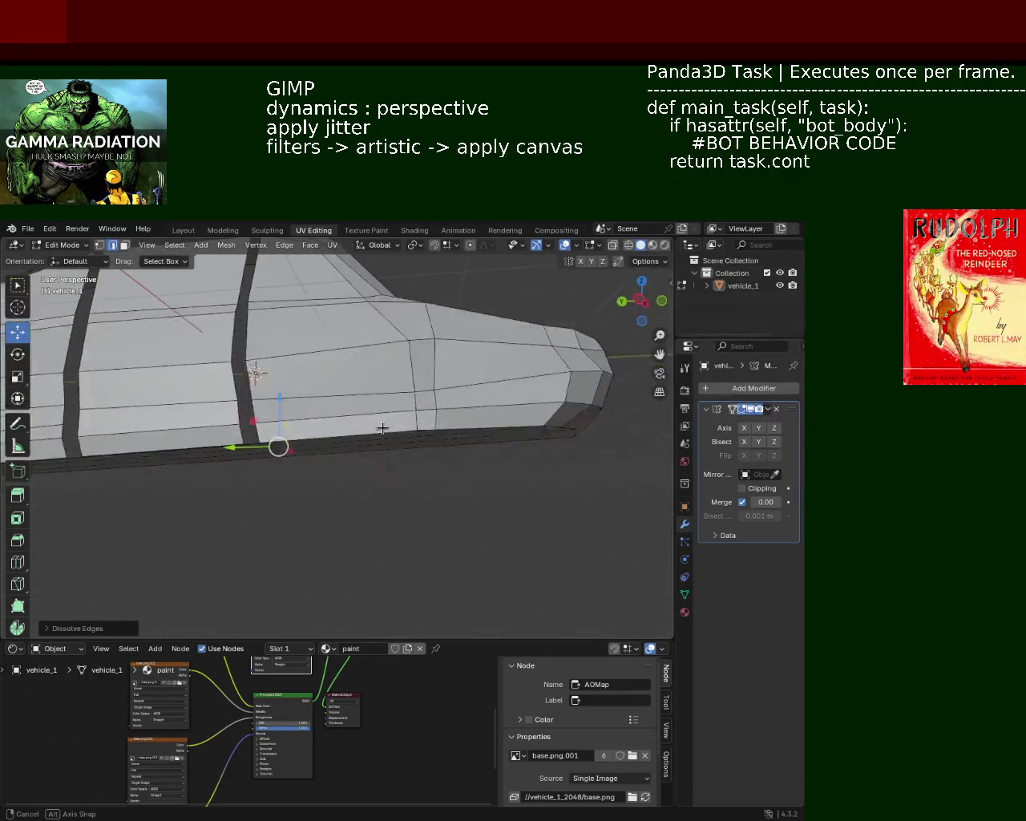
middle_click_drag(383, 428, 351, 351)
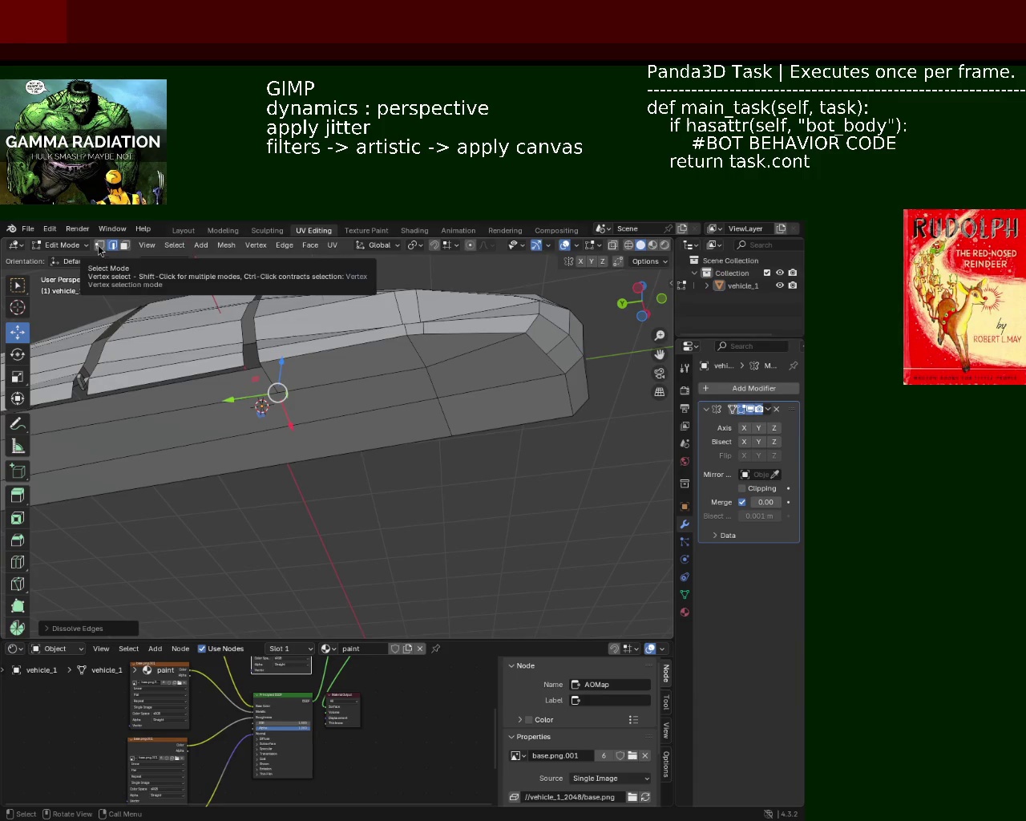
Step: Dissolve the lengthwise side edge; dissolve one vertical edge but undo it
left_click(100, 247)
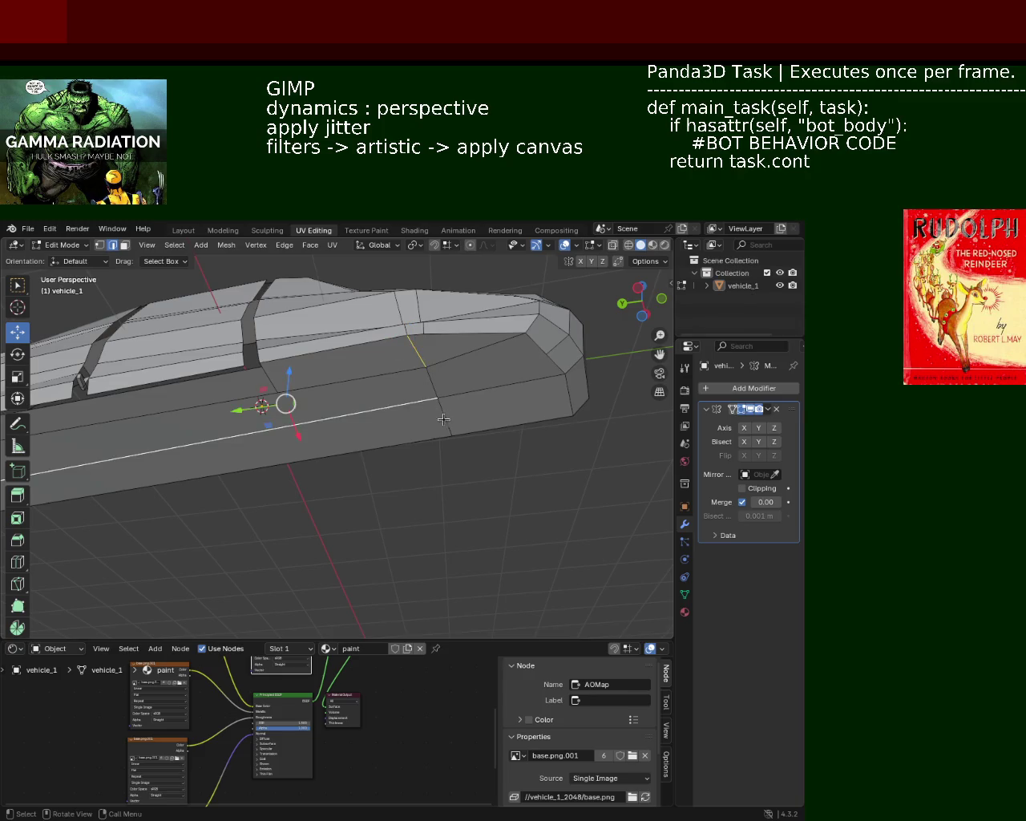
key("x")
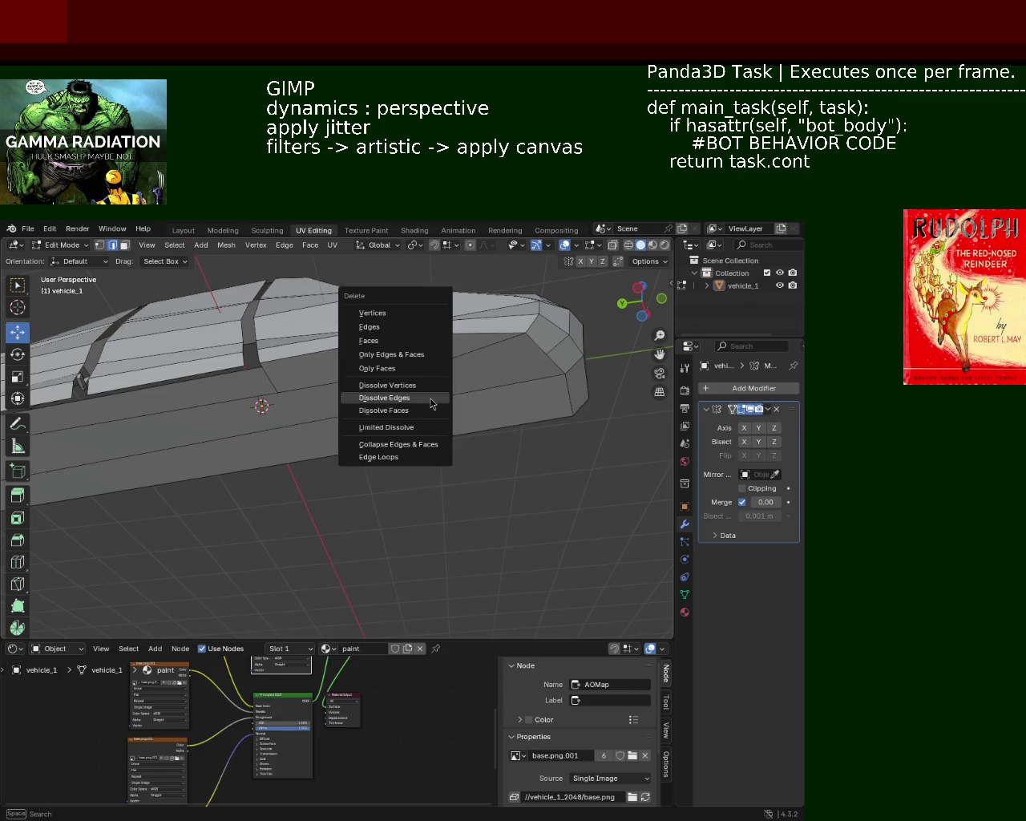
left_click(430, 393)
mouse_move(430, 388)
middle_mouse_down()
mouse_move(530, 367)
mouse_move(417, 359)
mouse_move(401, 373)
middle_mouse_up()
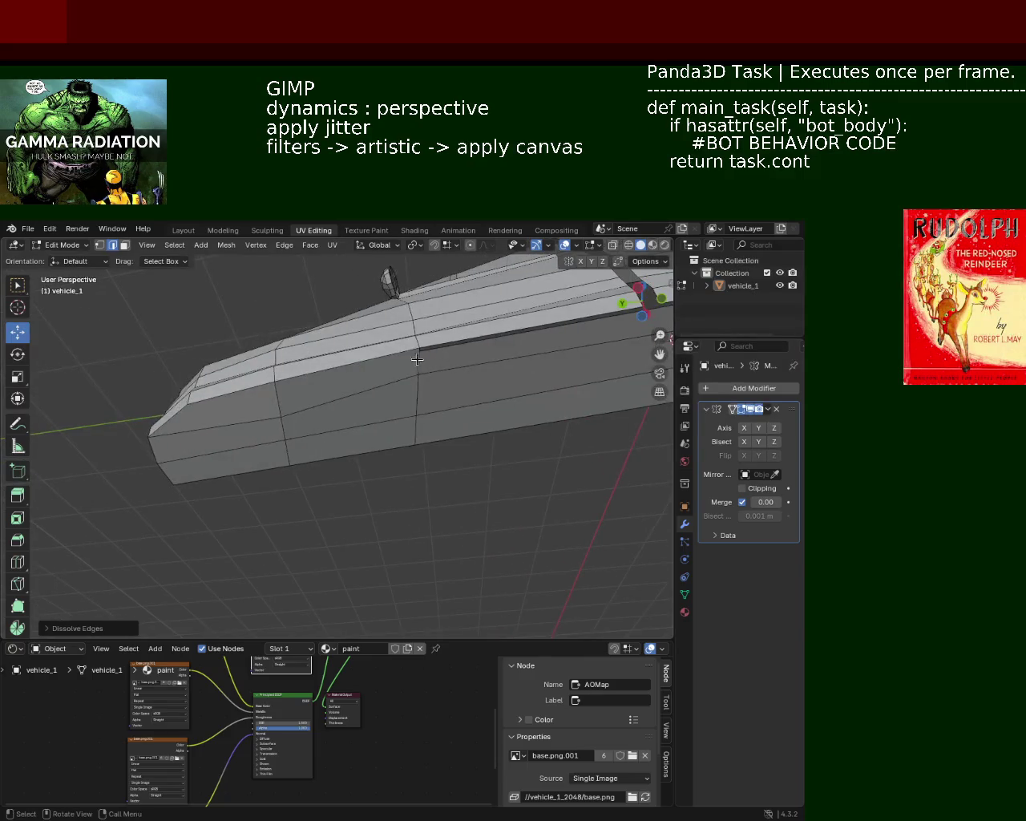
key("x")
left_click(417, 433)
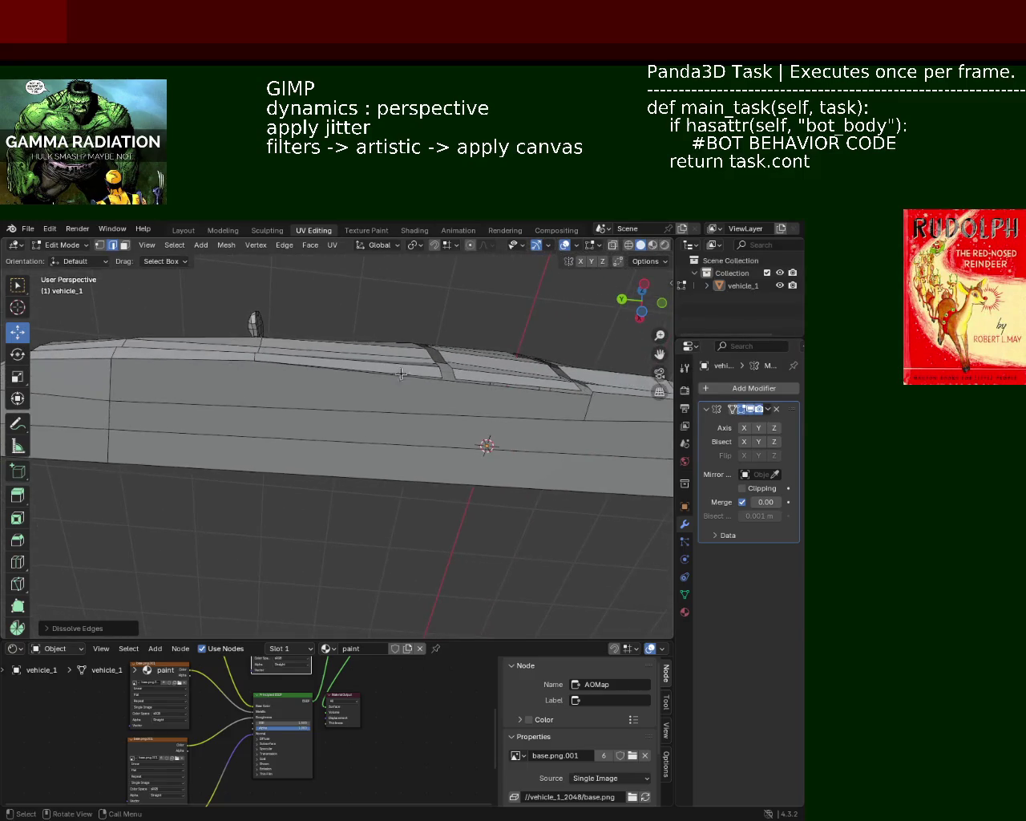
key("ctrl+z")
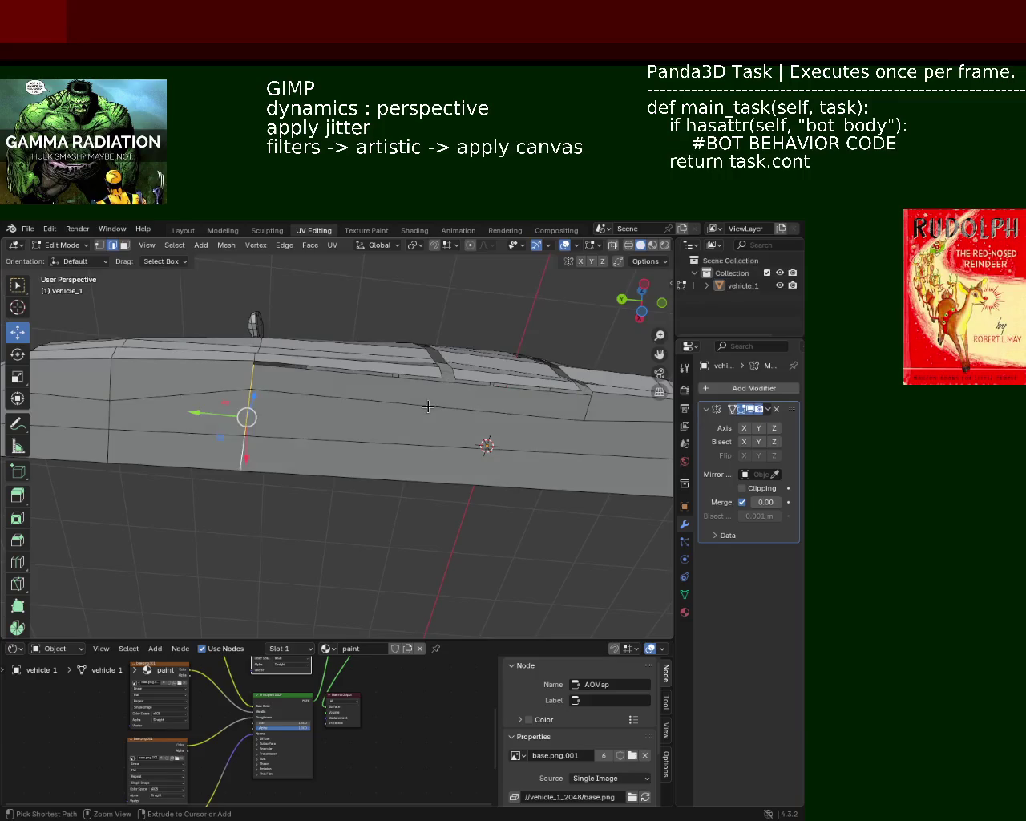
mouse_move(388, 402)
middle_mouse_down()
mouse_move(316, 371)
mouse_move(302, 339)
middle_mouse_up()
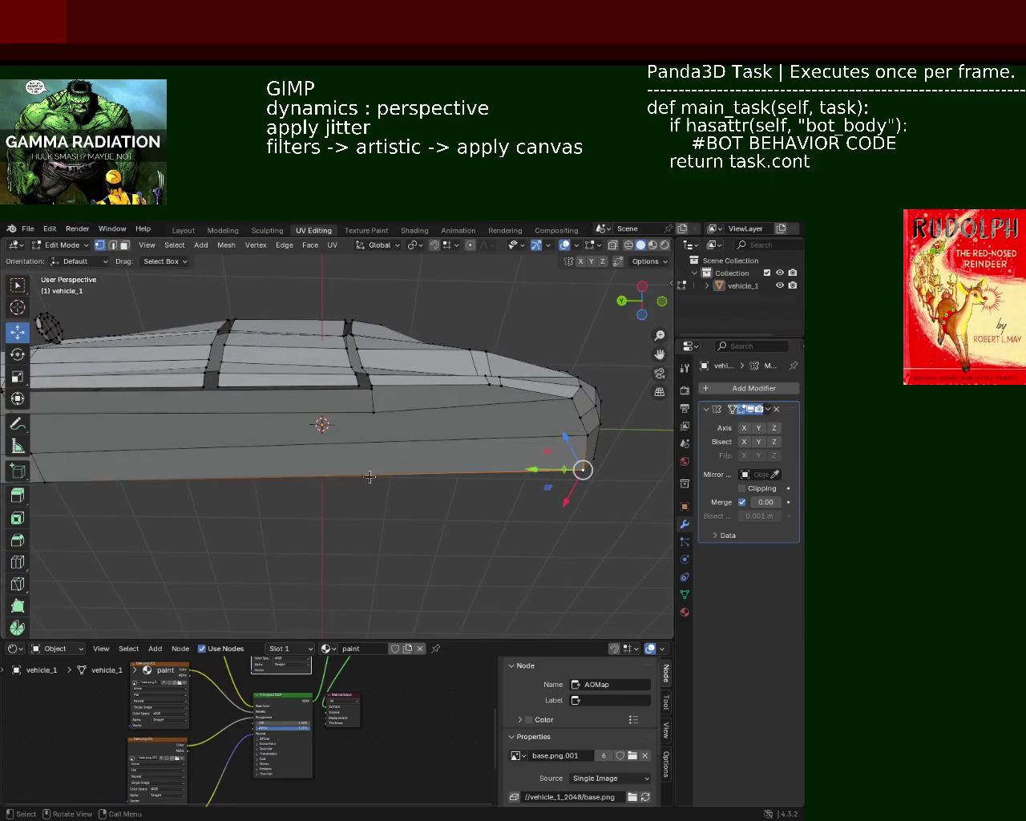
Step: Subdivide the car body's bottom edge and vertex-slide the new point along it
middle_click_drag(369, 477, 184, 438, "shift")
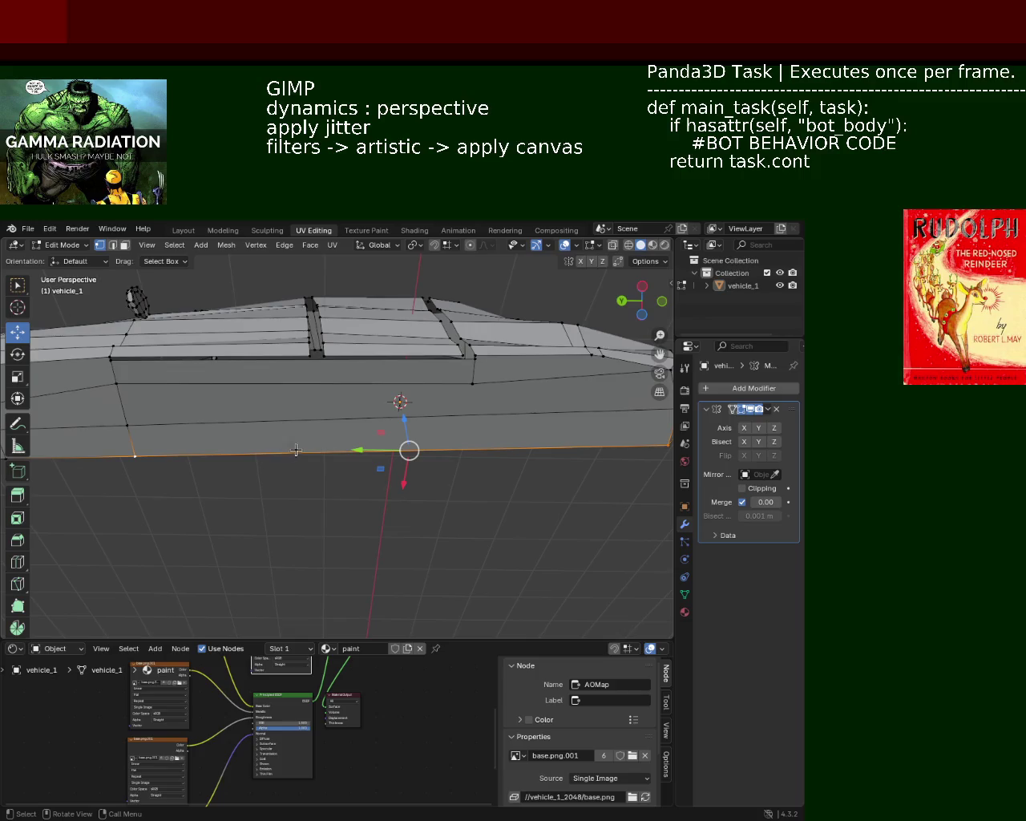
middle_click_drag(392, 444, 307, 441, "shift")
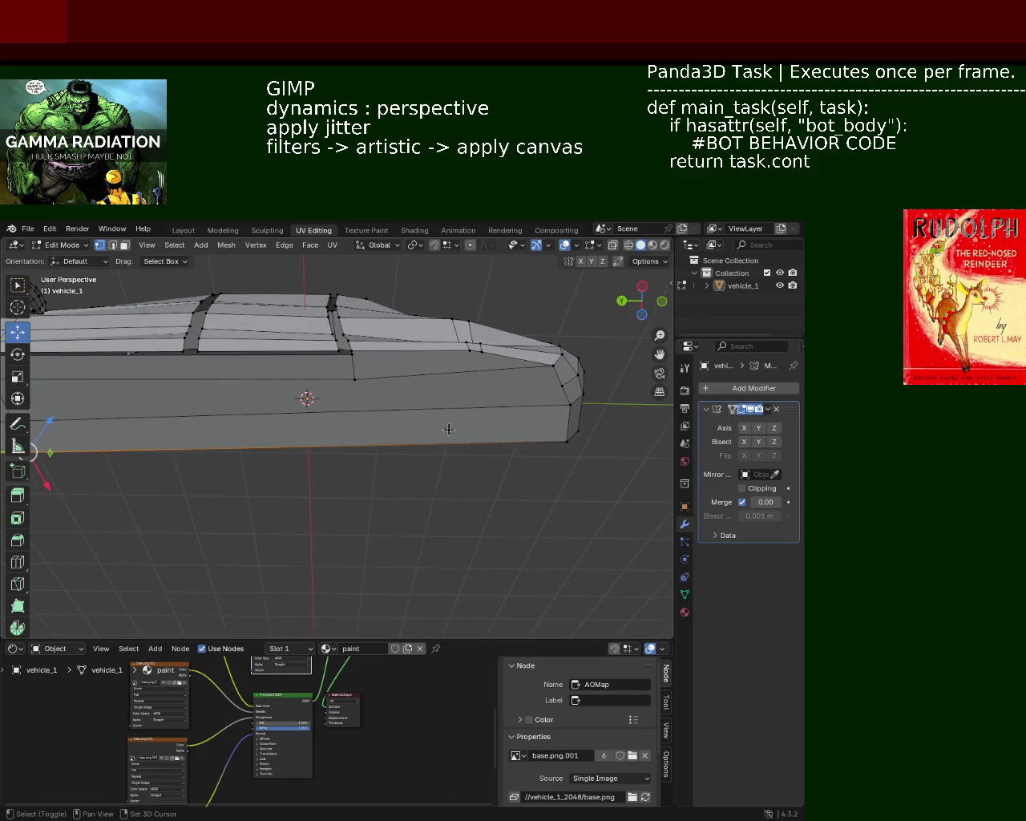
right_click(565, 442)
left_click(545, 441)
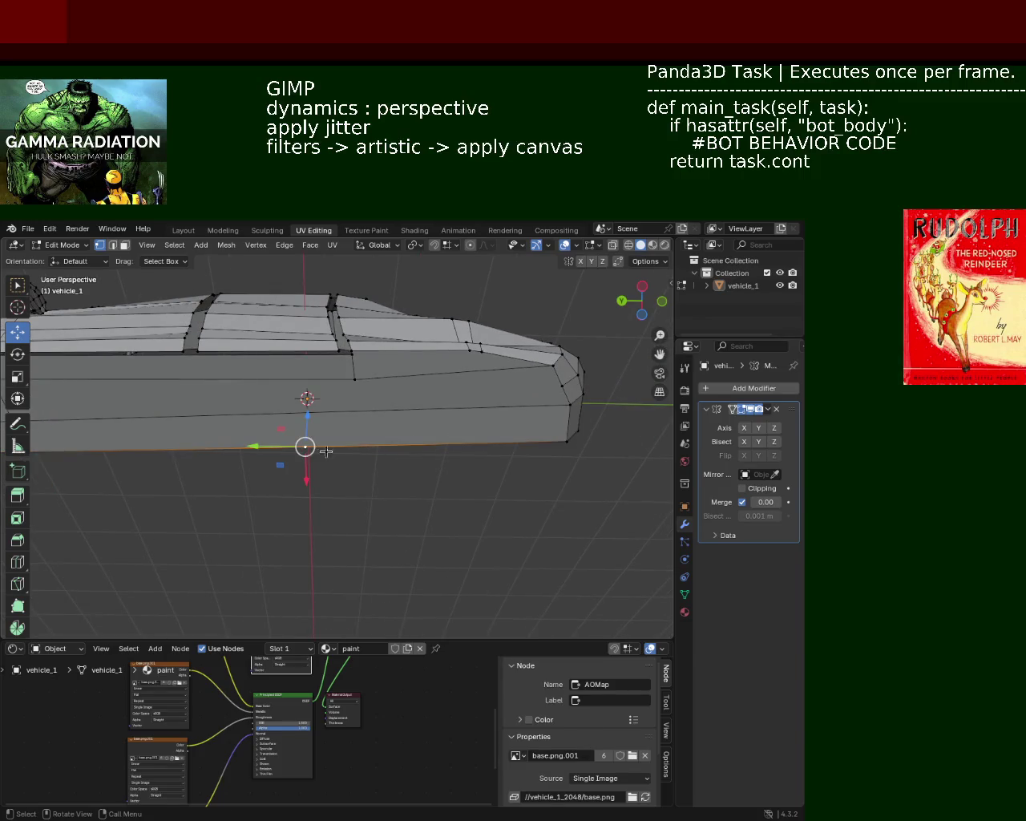
key("shift+v")
left_click(373, 454)
left_click(352, 376, "alt+shift")
Step: Select the lower row of side faces and start moving them along Z
mouse_move(282, 403)
middle_mouse_down()
mouse_move(428, 424)
mouse_move(404, 378)
mouse_move(225, 385)
mouse_move(329, 394)
mouse_move(196, 390)
middle_mouse_up()
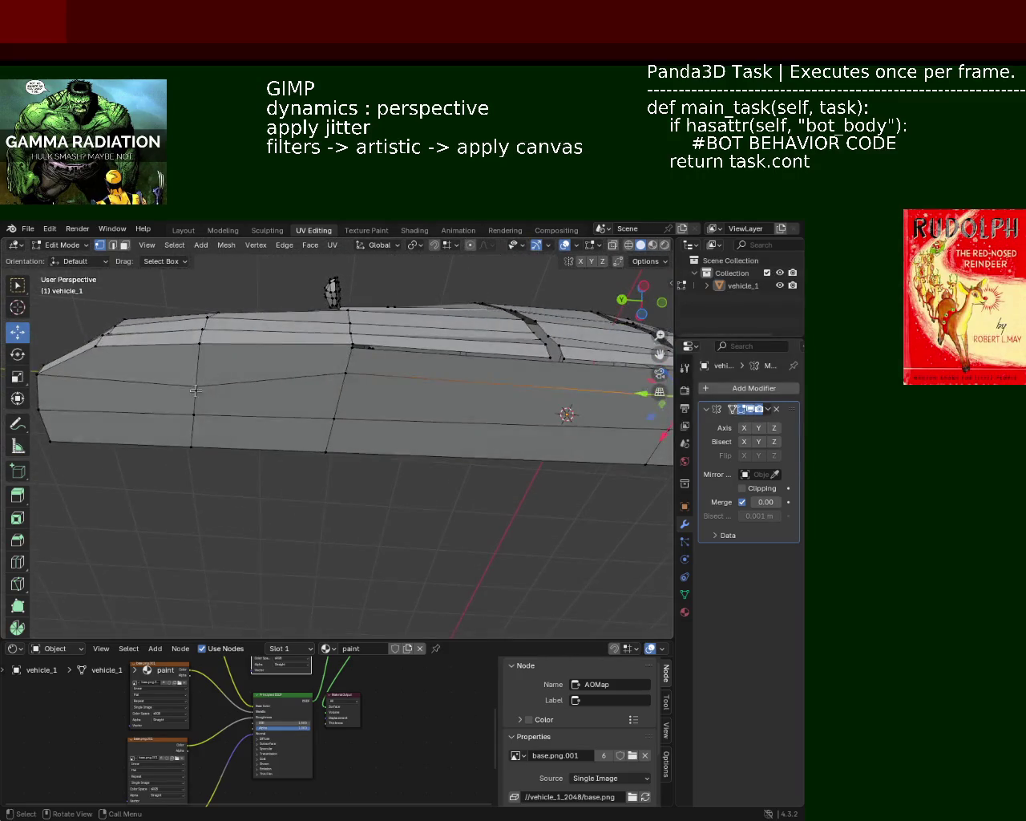
mouse_move(387, 391)
middle_mouse_down()
mouse_move(336, 430)
mouse_move(385, 412)
mouse_move(343, 349)
mouse_move(328, 353)
middle_mouse_up()
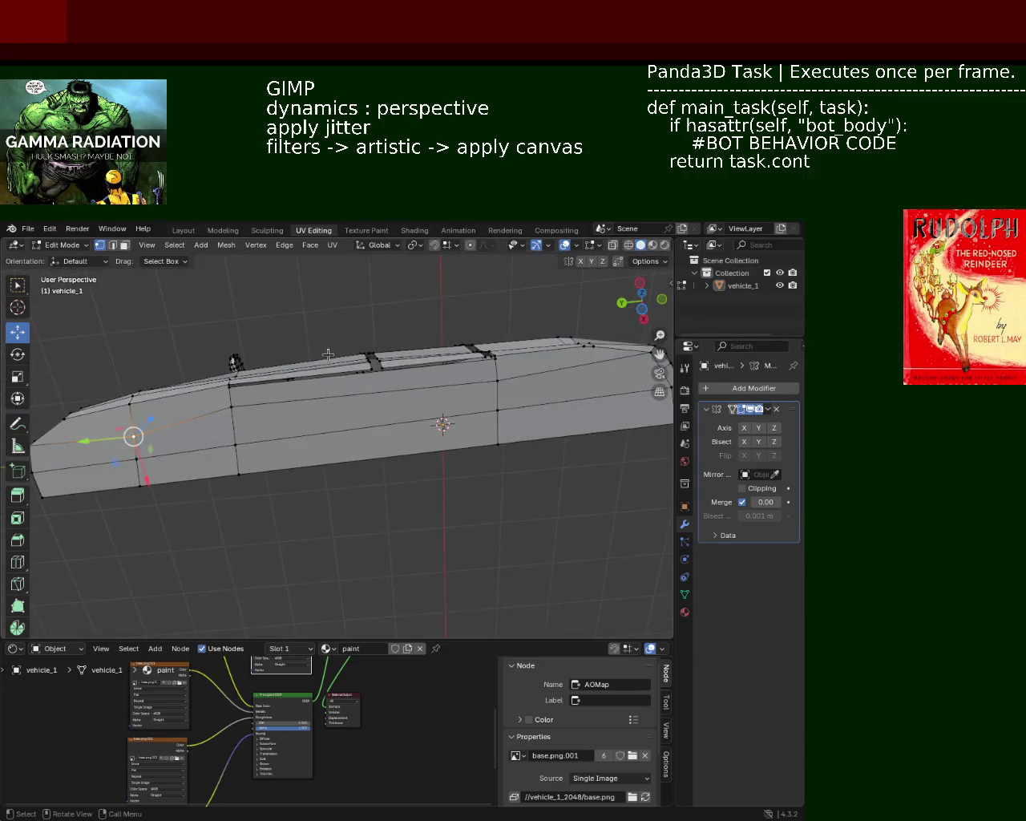
middle_click_drag(153, 482, 200, 435)
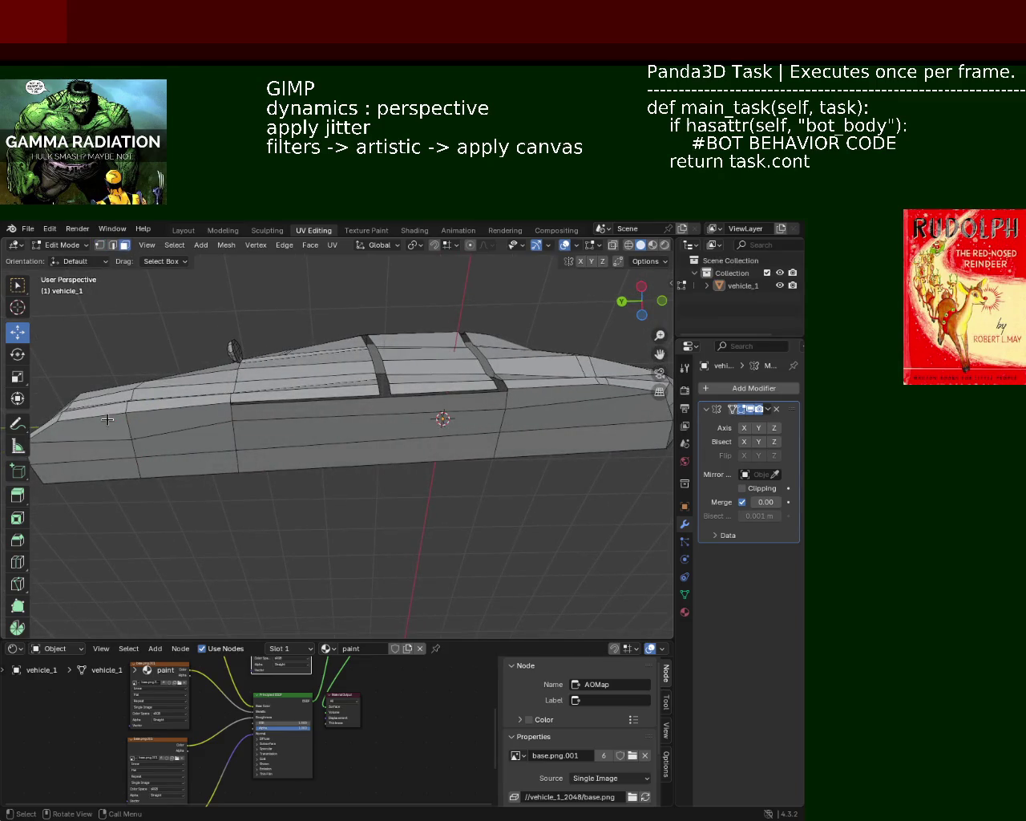
left_click(117, 472, "shift")
left_click(156, 468, "shift")
left_click(182, 439, "shift")
left_click(277, 418, "shift")
left_click(305, 433, "shift")
left_click(324, 423, "shift")
left_click(336, 448, "shift")
mouse_move(488, 420)
middle_mouse_down("shift")
mouse_move(372, 416)
mouse_move(310, 381)
middle_mouse_up("shift")
left_click(372, 417, "shift")
left_click(388, 437, "shift")
key("g")
key("z")
key("z")
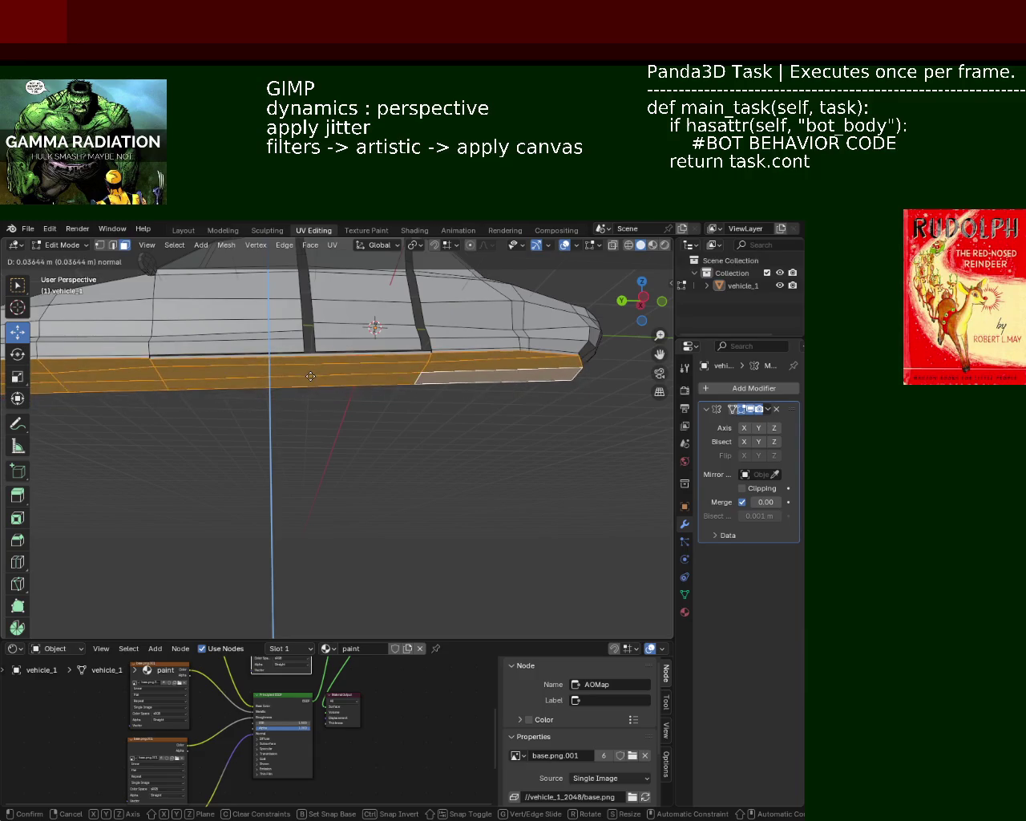
Step: Confirm the lower strip extrusion, leaving a skirt ledge along the body's bottom
left_click(309, 378)
middle_click_drag(309, 377, 352, 386)
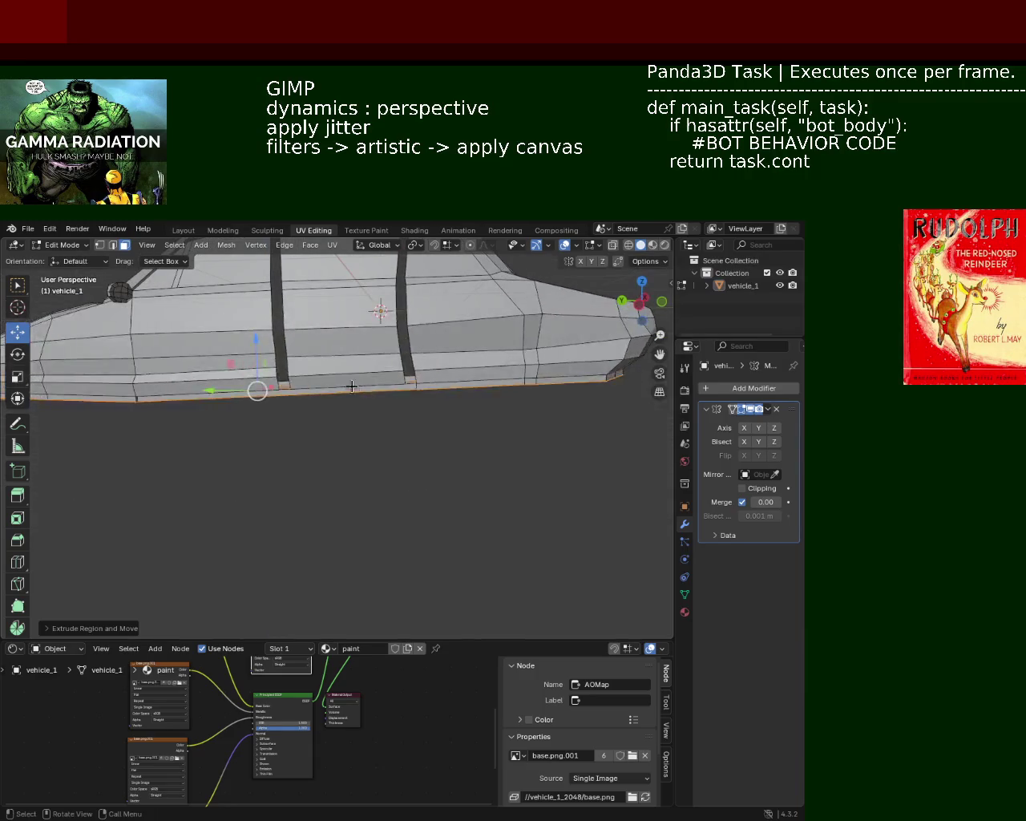
mouse_move(469, 430)
middle_mouse_down()
mouse_move(182, 451)
mouse_move(362, 366)
mouse_move(309, 408)
mouse_move(35, 271)
middle_mouse_up()
scroll(361, 366, "up", 5)
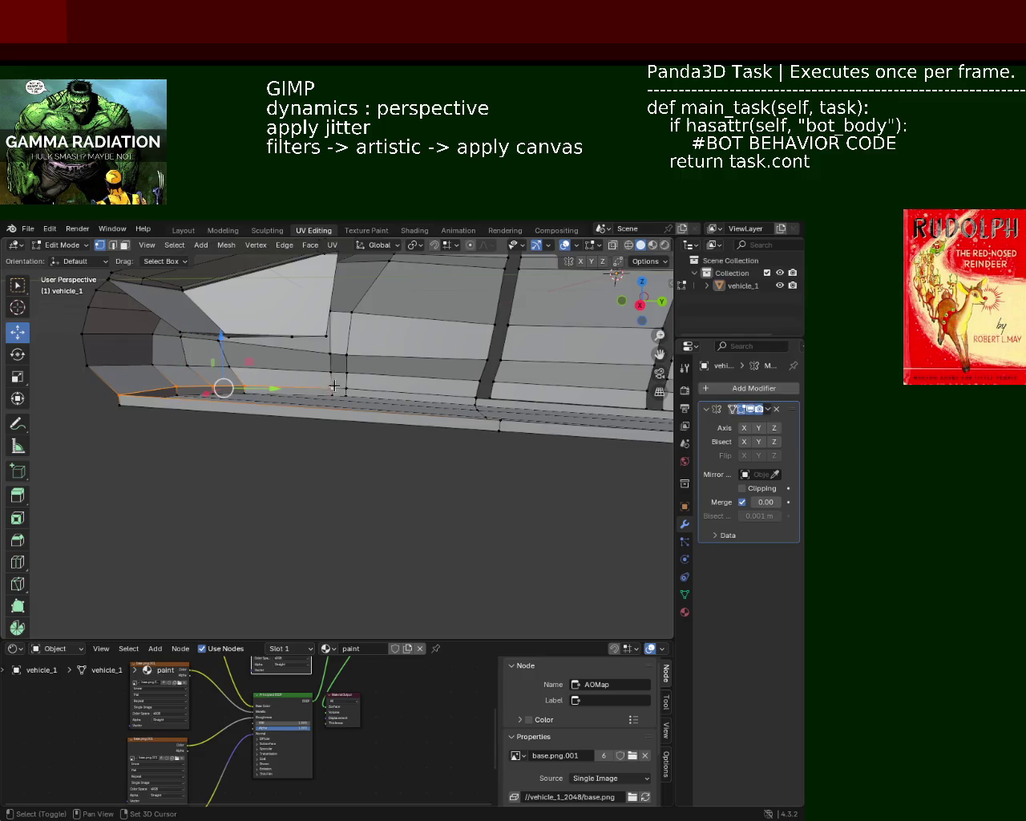
Step: Select strip faces and a vertex at the front to inspect the ledge
left_click(219, 409, "shift")
middle_click_drag(218, 409, 292, 391)
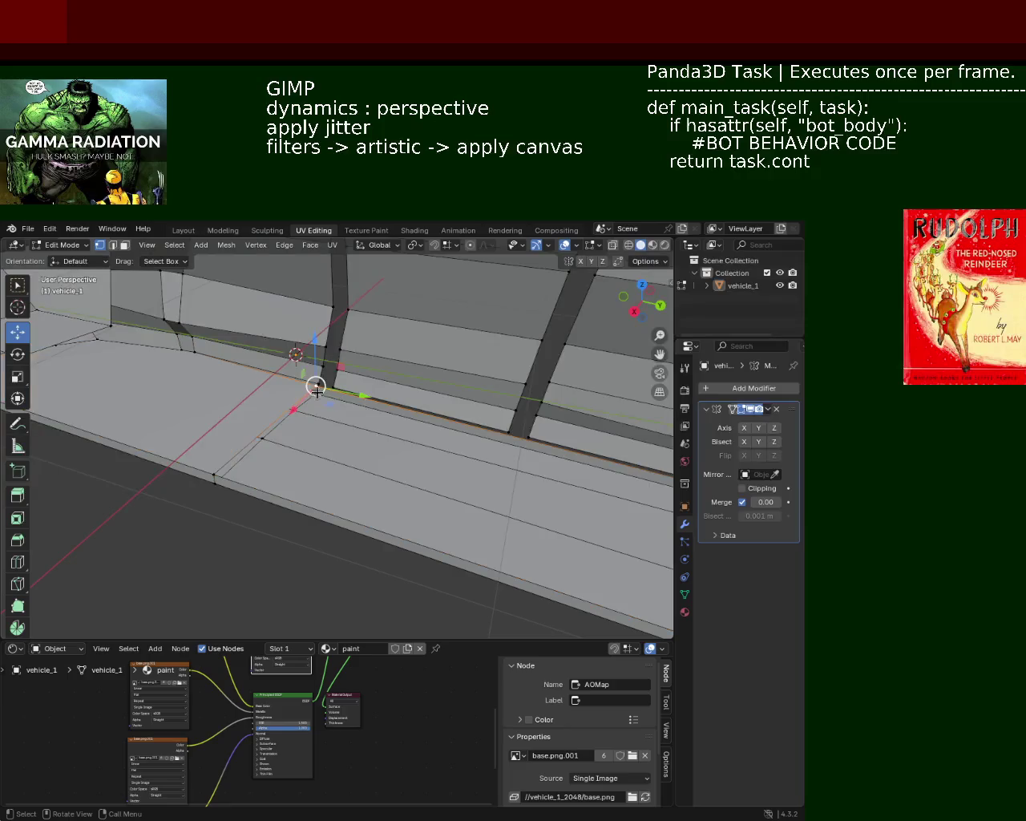
mouse_move(270, 464)
middle_mouse_down()
mouse_move(164, 455)
mouse_move(394, 446)
middle_mouse_up()
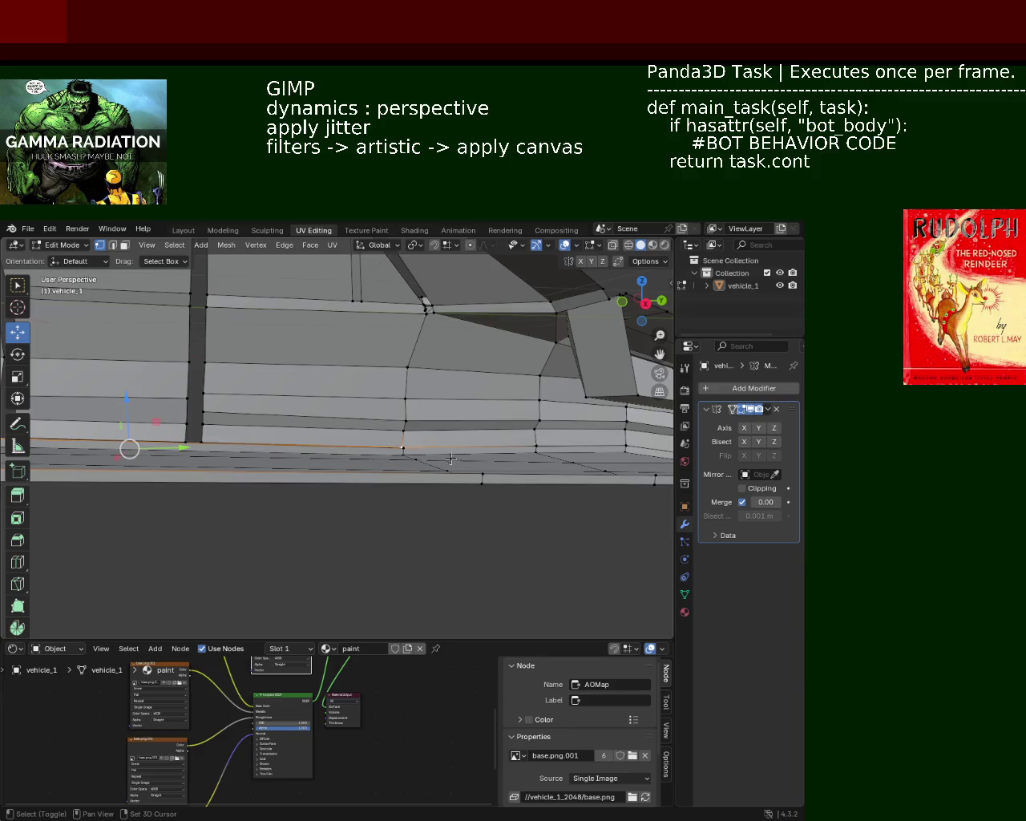
mouse_move(483, 474)
middle_mouse_down()
mouse_move(219, 430)
mouse_move(245, 431)
middle_mouse_up()
left_click(242, 425)
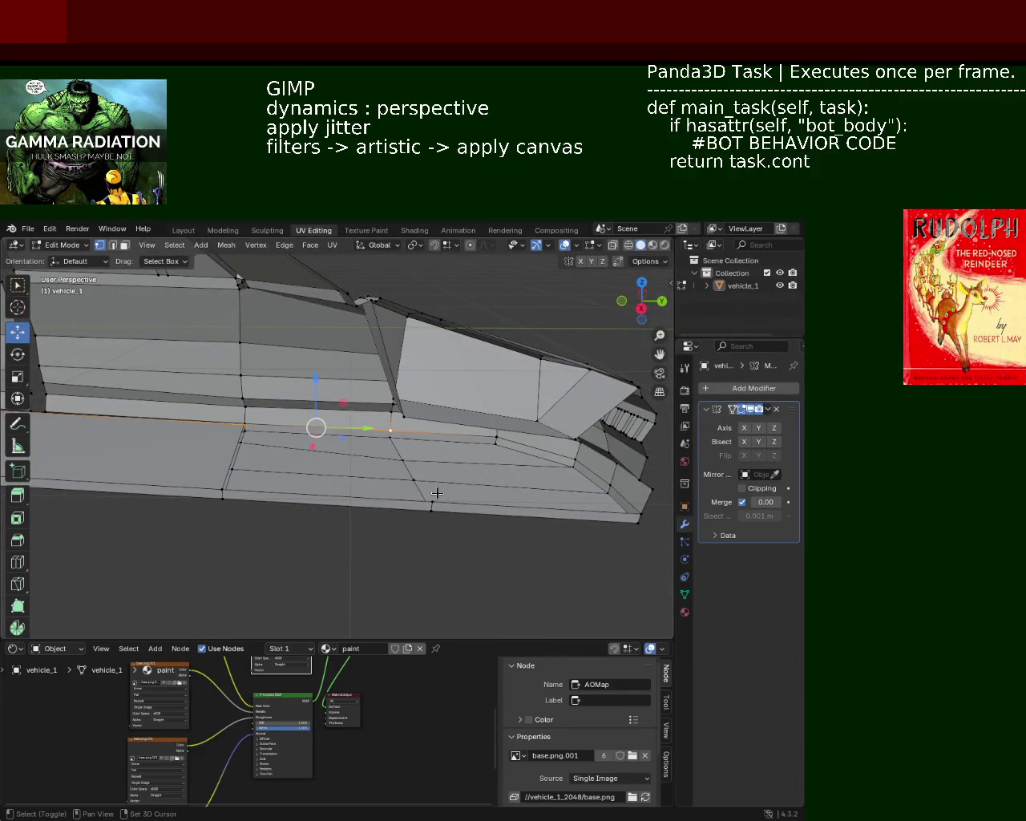
left_click(226, 486, "shift")
mouse_move(226, 486)
middle_mouse_down()
mouse_move(256, 437)
mouse_move(319, 419)
middle_mouse_up()
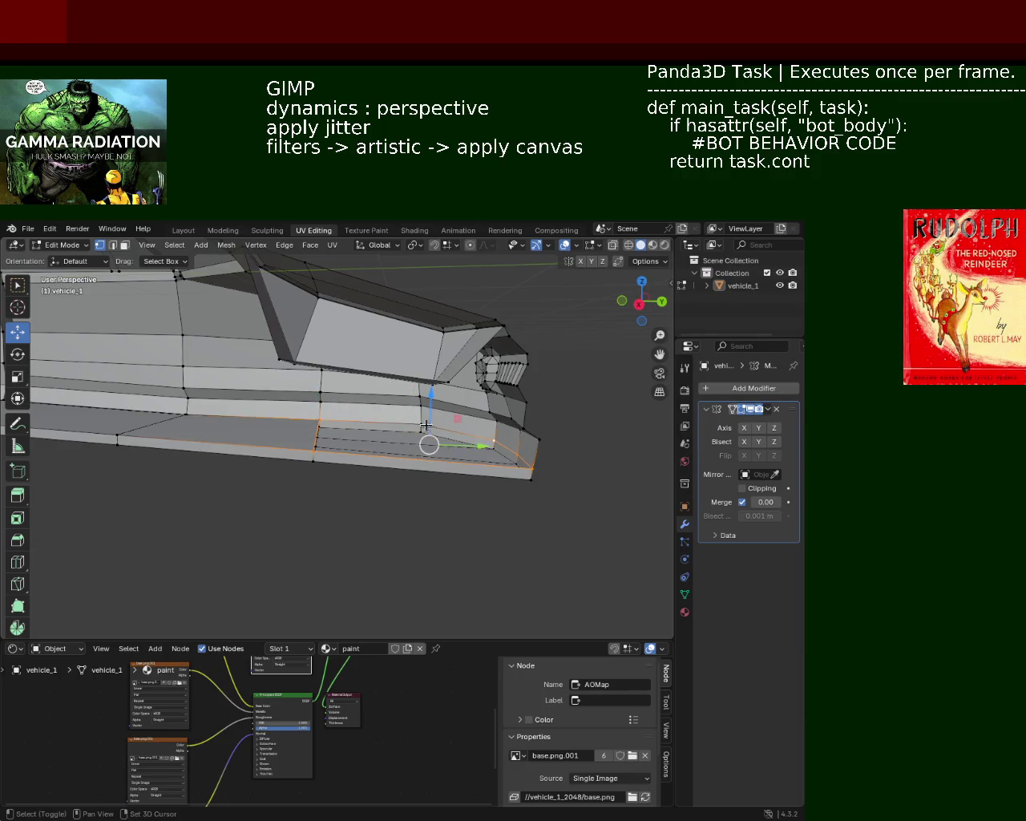
mouse_move(426, 426)
middle_mouse_down()
mouse_move(299, 424)
mouse_move(271, 481)
mouse_move(257, 408)
mouse_move(348, 435)
mouse_move(184, 431)
mouse_move(283, 419)
mouse_move(526, 348)
mouse_move(454, 442)
mouse_move(339, 455)
mouse_move(366, 449)
mouse_move(278, 438)
mouse_move(297, 428)
mouse_move(304, 441)
mouse_move(502, 437)
middle_mouse_up()
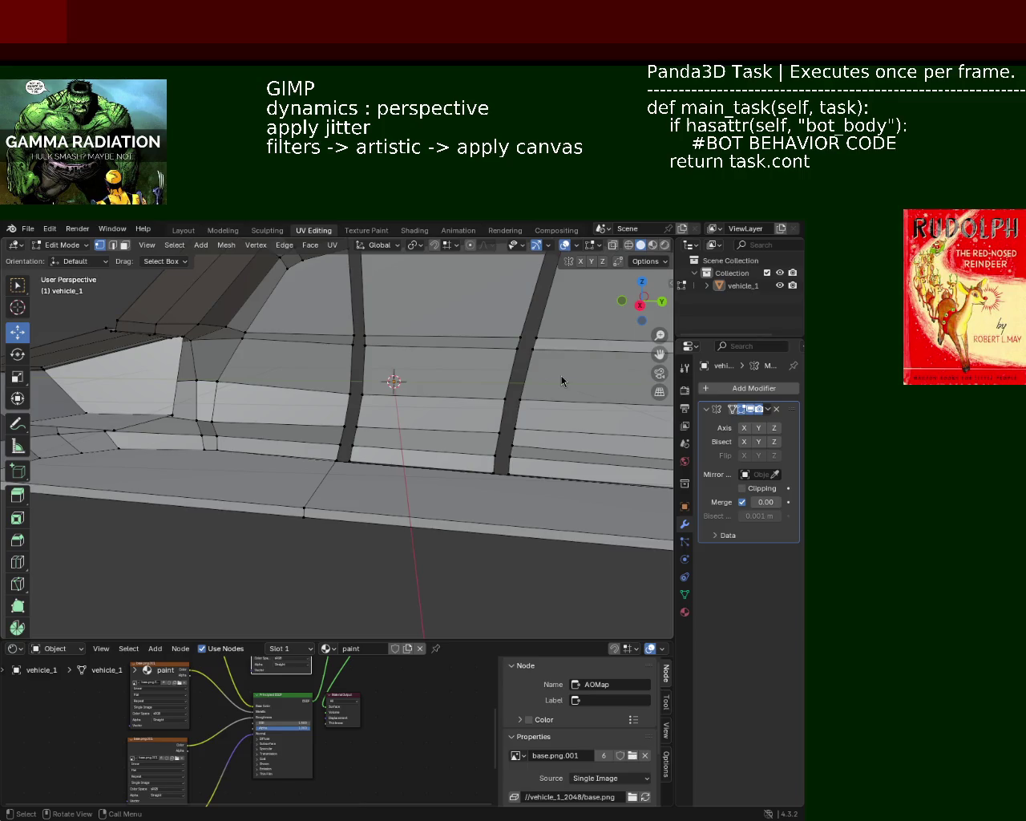
mouse_move(259, 393)
middle_mouse_down()
mouse_move(245, 442)
mouse_move(238, 378)
mouse_move(257, 306)
mouse_move(350, 366)
middle_mouse_up()
mouse_move(276, 423)
middle_mouse_down()
mouse_move(293, 424)
mouse_move(210, 448)
middle_mouse_up()
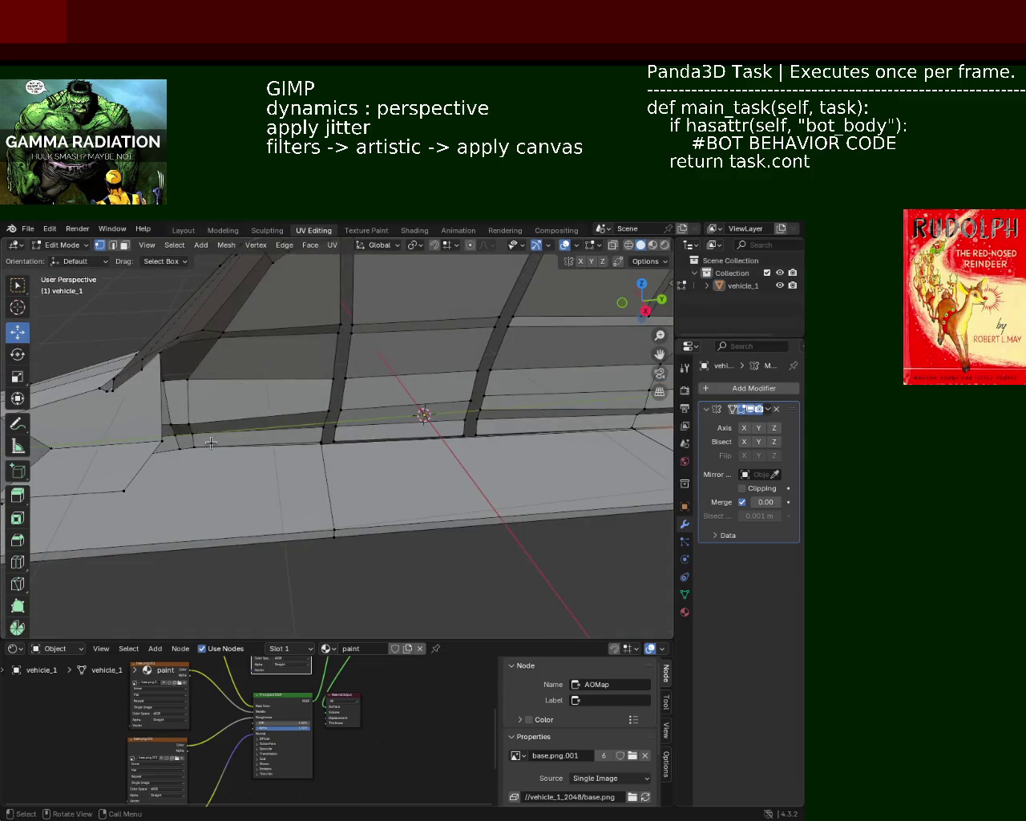
mouse_move(105, 448)
middle_mouse_down()
mouse_move(93, 454)
mouse_move(206, 420)
mouse_move(106, 400)
mouse_move(243, 412)
mouse_move(493, 506)
mouse_move(389, 470)
mouse_move(332, 470)
mouse_move(332, 353)
mouse_move(407, 369)
mouse_move(355, 371)
mouse_move(213, 451)
middle_mouse_up()
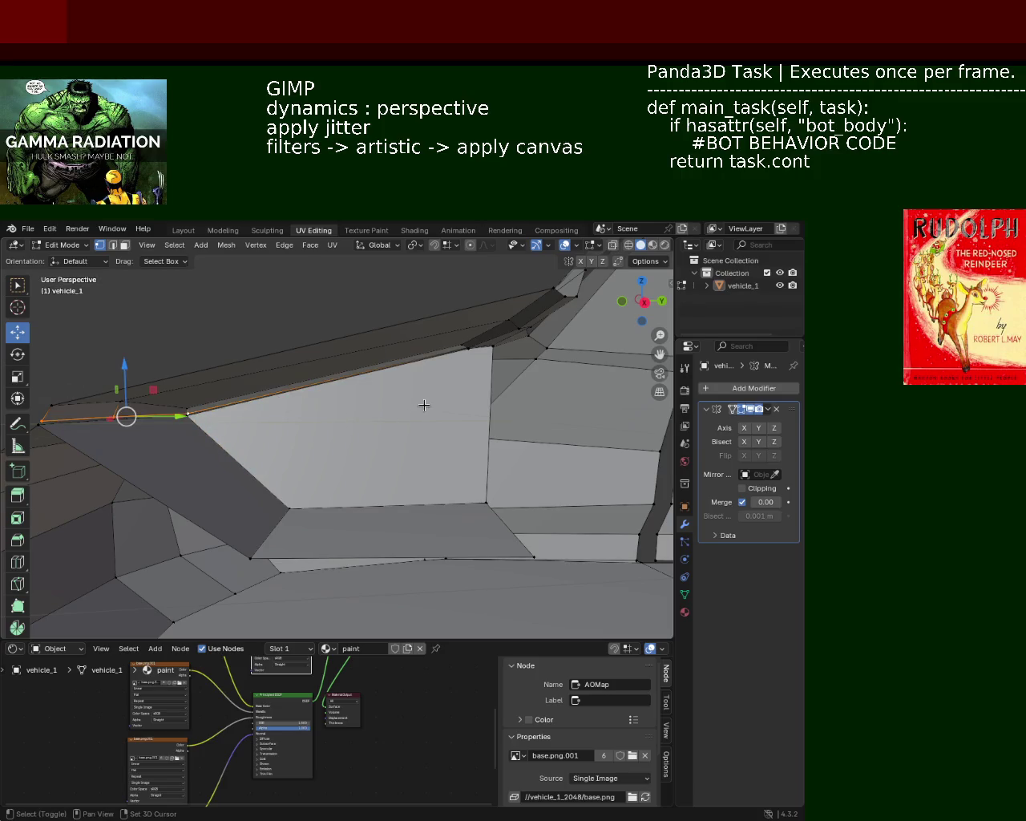
middle_click_drag(477, 351, 472, 363)
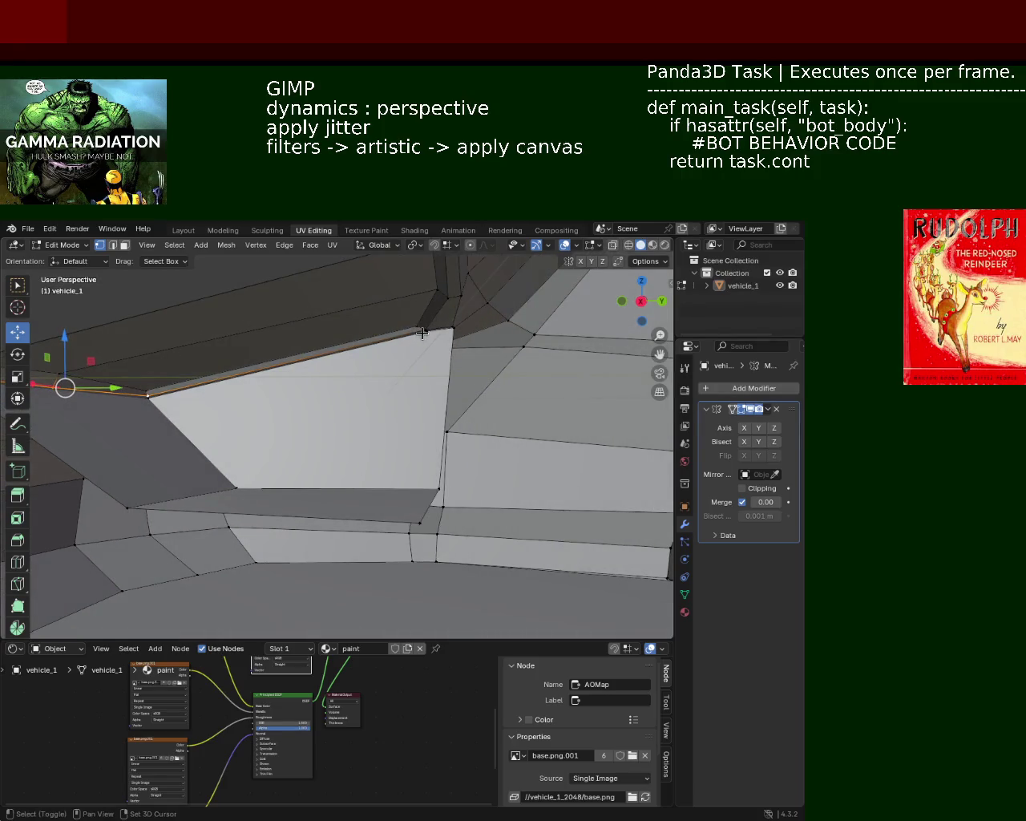
mouse_move(444, 311)
middle_mouse_down("shift")
mouse_move(463, 367)
mouse_move(452, 389)
mouse_move(457, 368)
middle_mouse_up("shift")
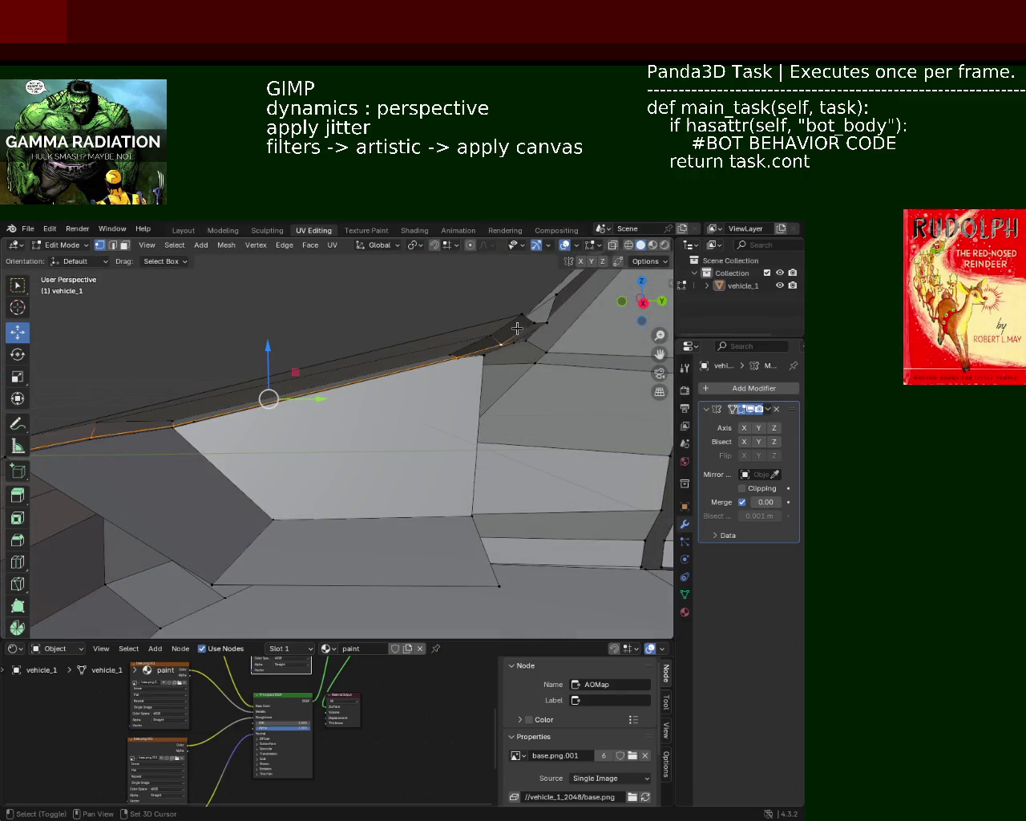
mouse_move(530, 324)
middle_mouse_down()
mouse_move(296, 398)
mouse_move(251, 385)
middle_mouse_up()
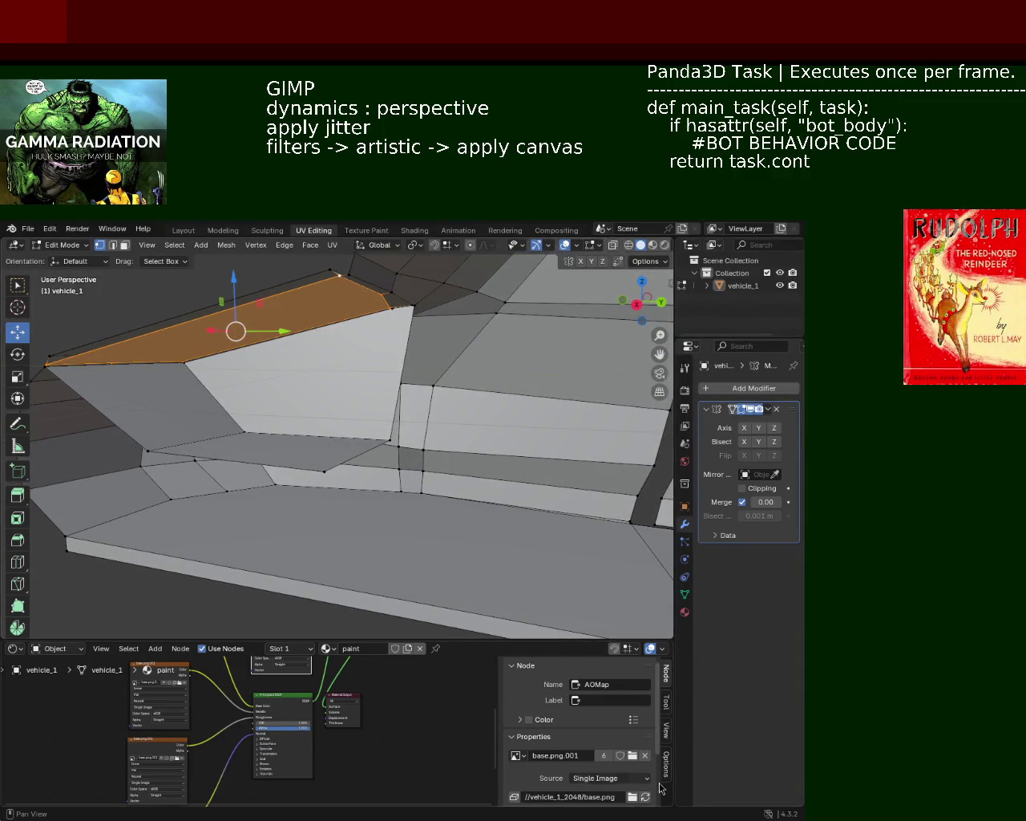
mouse_move(253, 459)
middle_mouse_down()
mouse_move(296, 468)
mouse_move(288, 424)
mouse_move(316, 438)
mouse_move(323, 456)
mouse_move(329, 430)
middle_mouse_up()
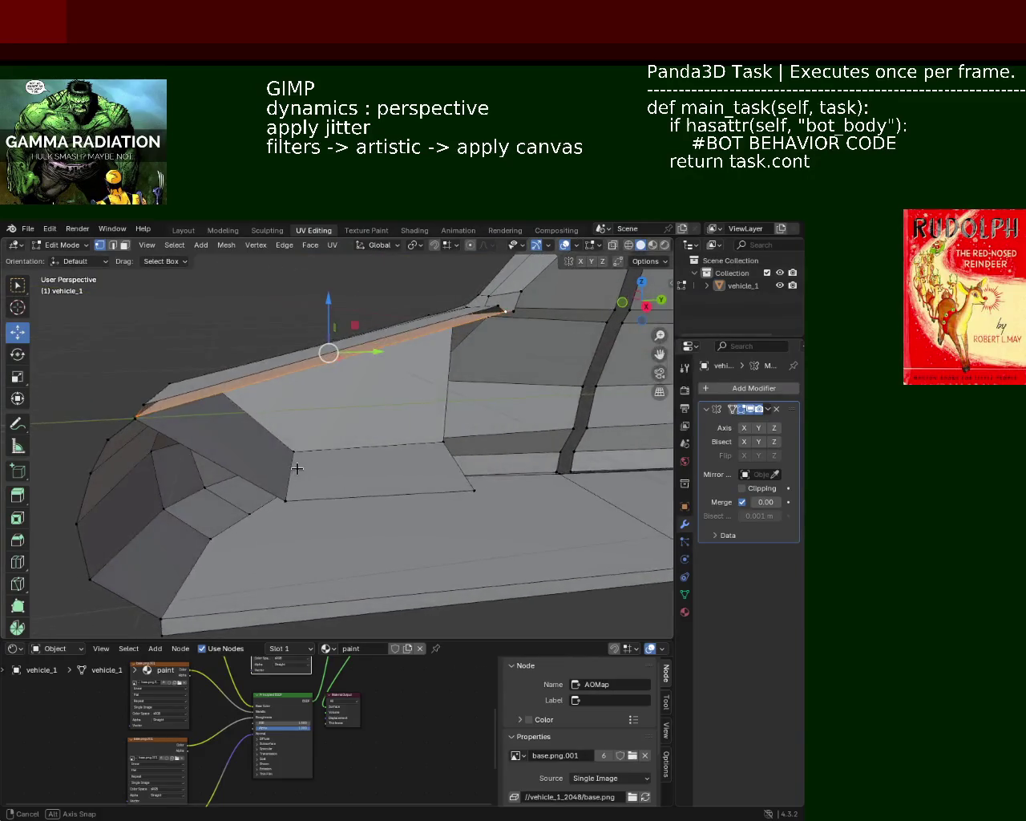
middle_click_drag(484, 430, 384, 393)
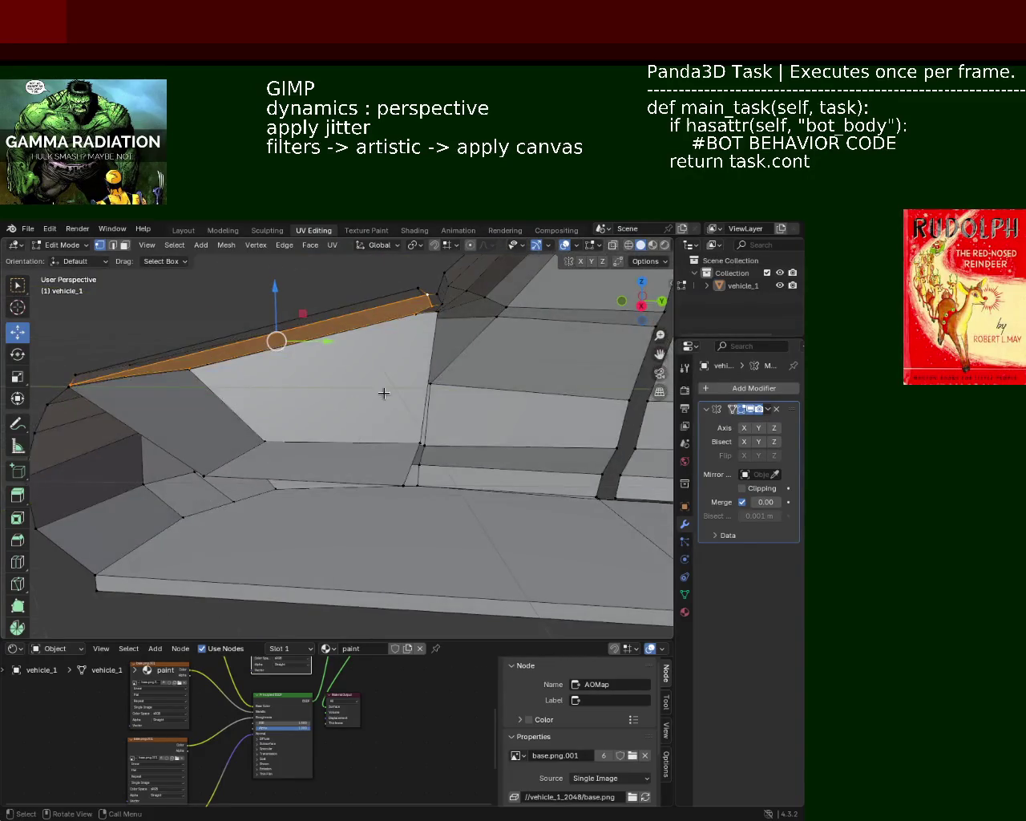
mouse_move(244, 428)
middle_mouse_down()
mouse_move(254, 422)
mouse_move(226, 402)
mouse_move(276, 428)
mouse_move(272, 397)
mouse_move(264, 409)
mouse_move(312, 405)
mouse_move(393, 463)
middle_mouse_up()
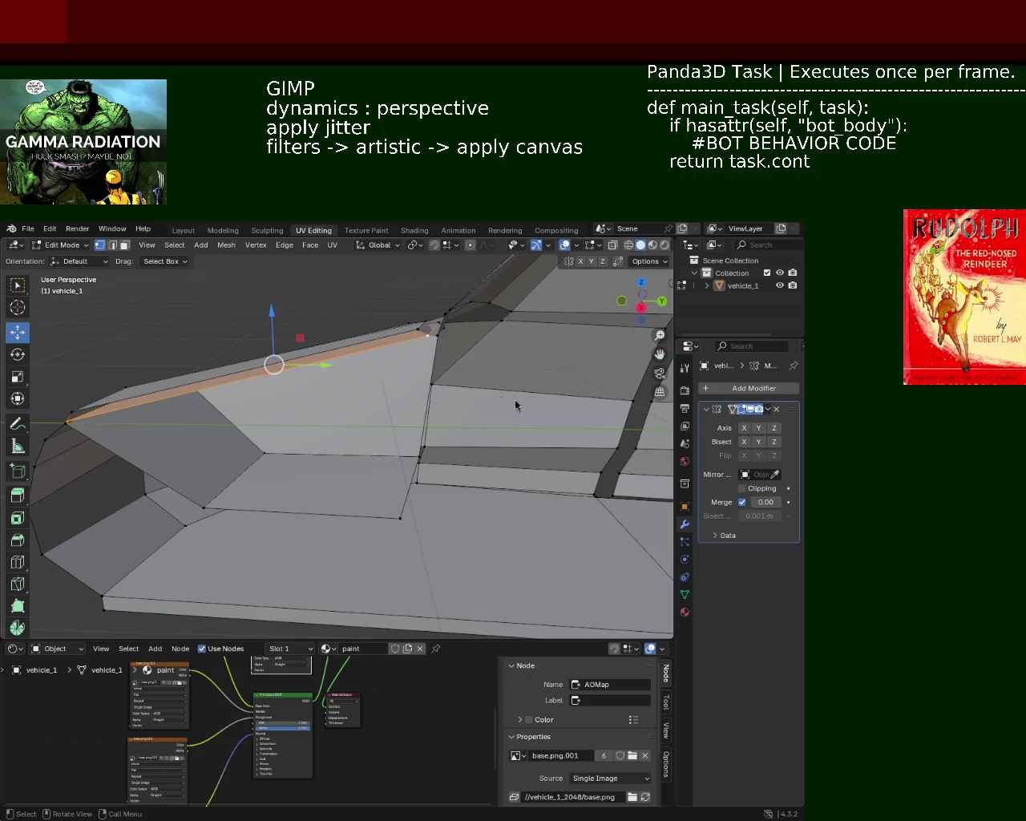
mouse_move(291, 381)
middle_mouse_down()
mouse_move(367, 454)
mouse_move(270, 435)
mouse_move(298, 420)
mouse_move(340, 448)
mouse_move(171, 356)
mouse_move(221, 476)
mouse_move(248, 454)
mouse_move(543, 435)
mouse_move(368, 458)
mouse_move(433, 438)
mouse_move(250, 452)
mouse_move(322, 512)
mouse_move(314, 351)
mouse_move(388, 398)
mouse_move(392, 428)
mouse_move(428, 433)
mouse_move(344, 445)
mouse_move(457, 443)
mouse_move(469, 385)
middle_mouse_up()
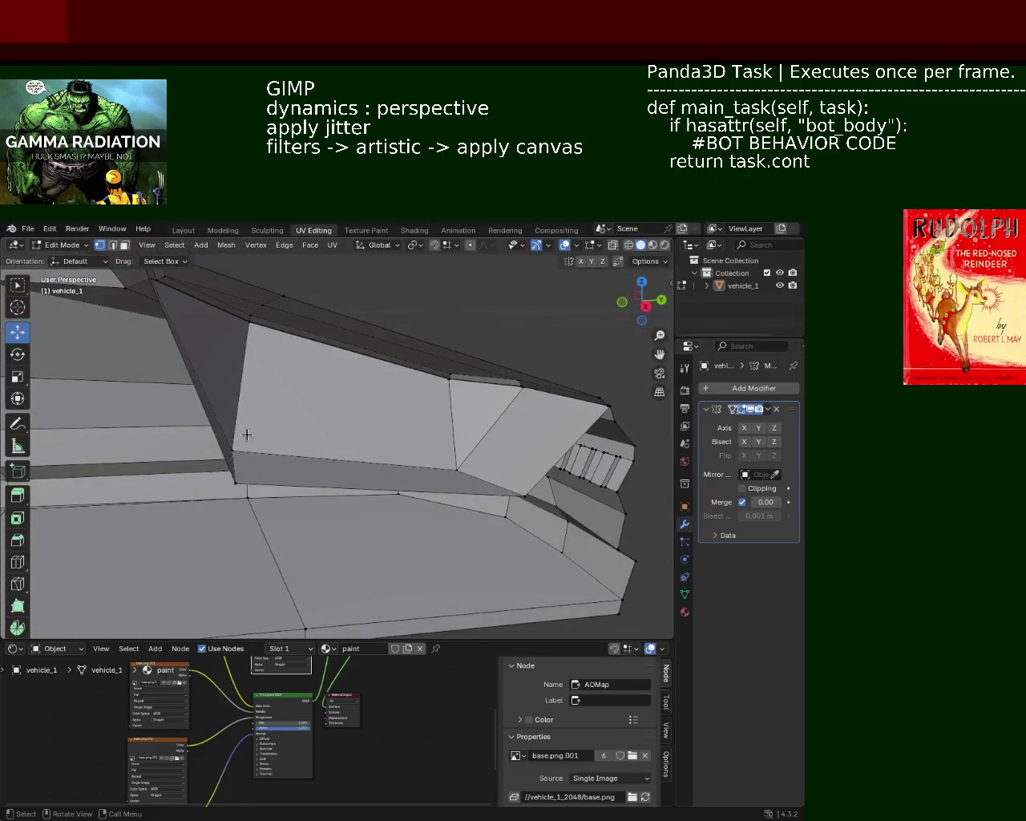
middle_click_drag(247, 435, 552, 440)
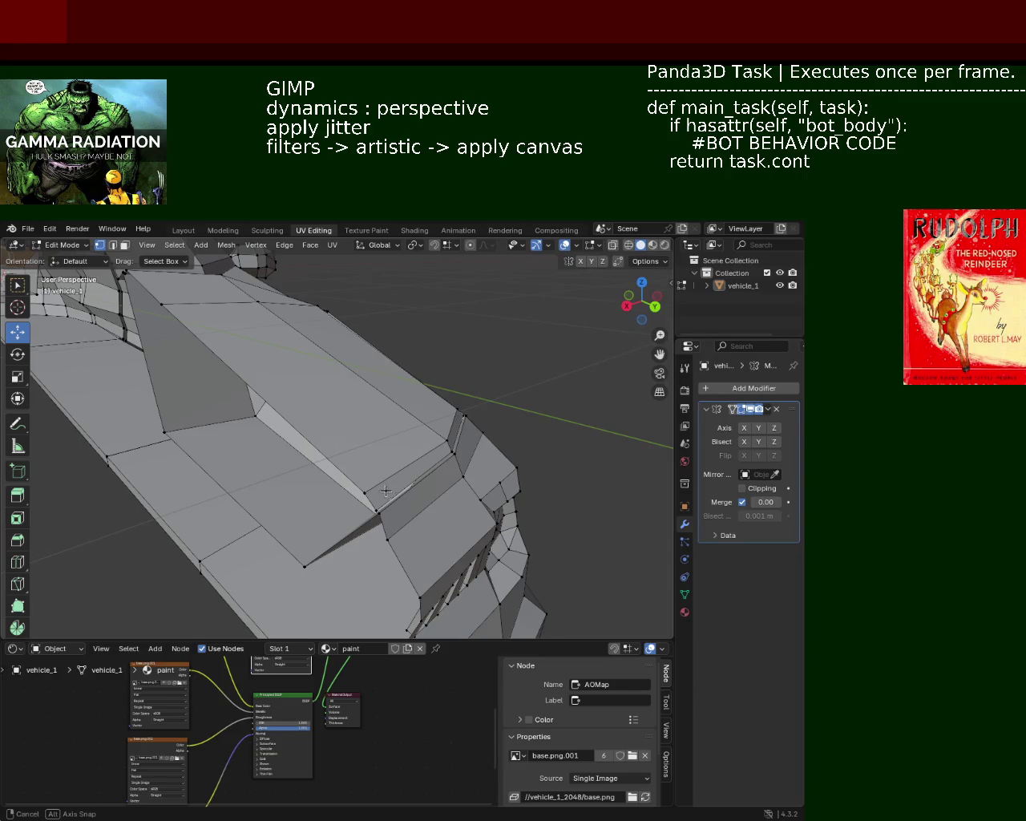
middle_click_drag(386, 491, 329, 446)
mouse_move(136, 480)
middle_mouse_down()
mouse_move(224, 503)
mouse_move(313, 505)
middle_mouse_up()
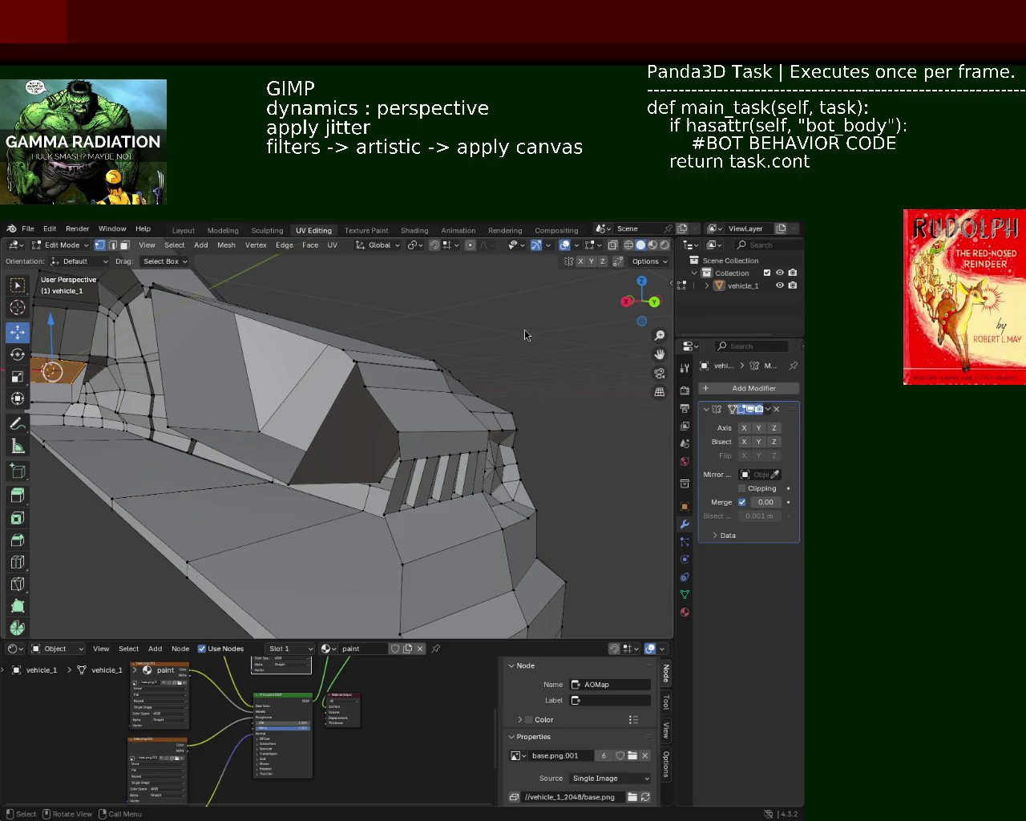
mouse_move(401, 409)
middle_mouse_down()
mouse_move(377, 428)
mouse_move(422, 433)
middle_mouse_up()
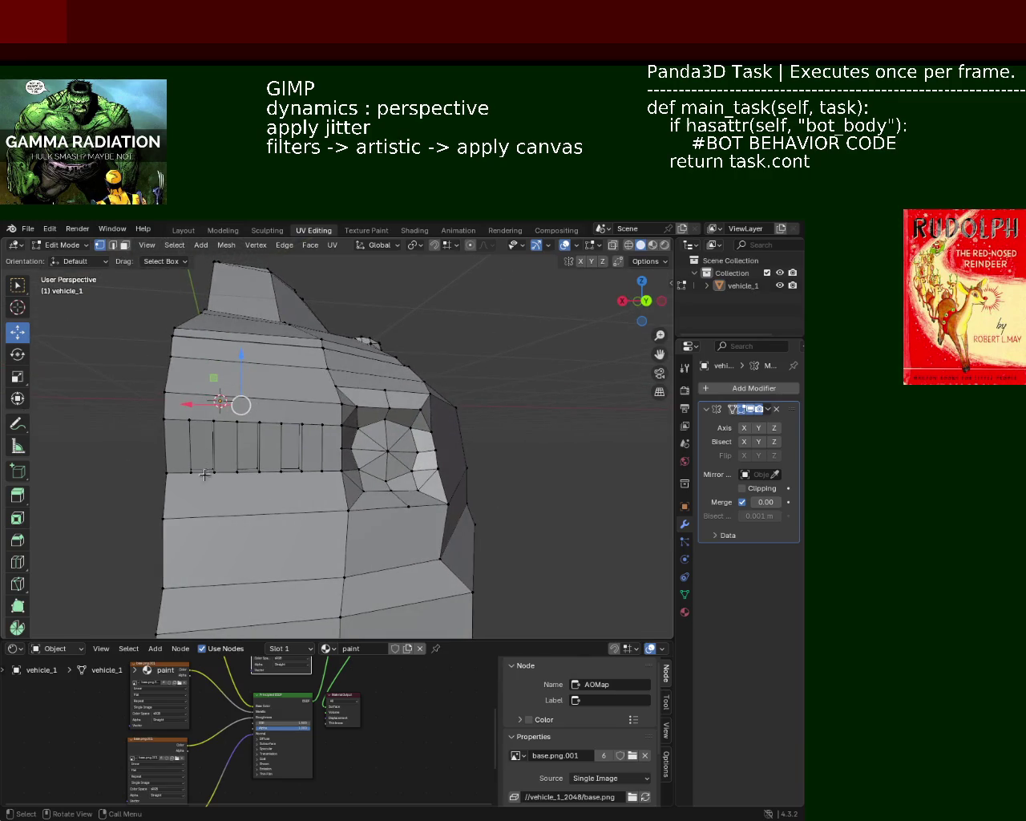
mouse_move(286, 422)
middle_mouse_down()
mouse_move(313, 440)
mouse_move(417, 431)
mouse_move(360, 434)
mouse_move(434, 468)
middle_mouse_up()
middle_click_drag(146, 462, 429, 468)
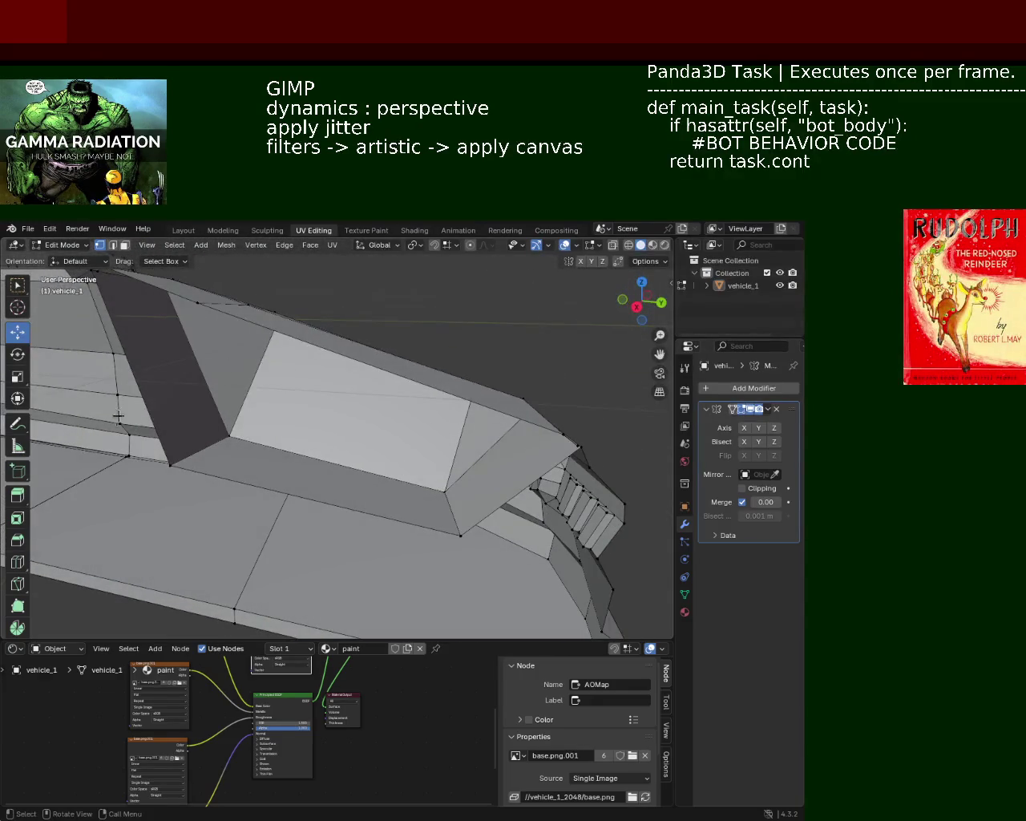
mouse_move(344, 492)
middle_mouse_down()
mouse_move(366, 427)
mouse_move(352, 437)
mouse_move(373, 451)
mouse_move(447, 440)
middle_mouse_up()
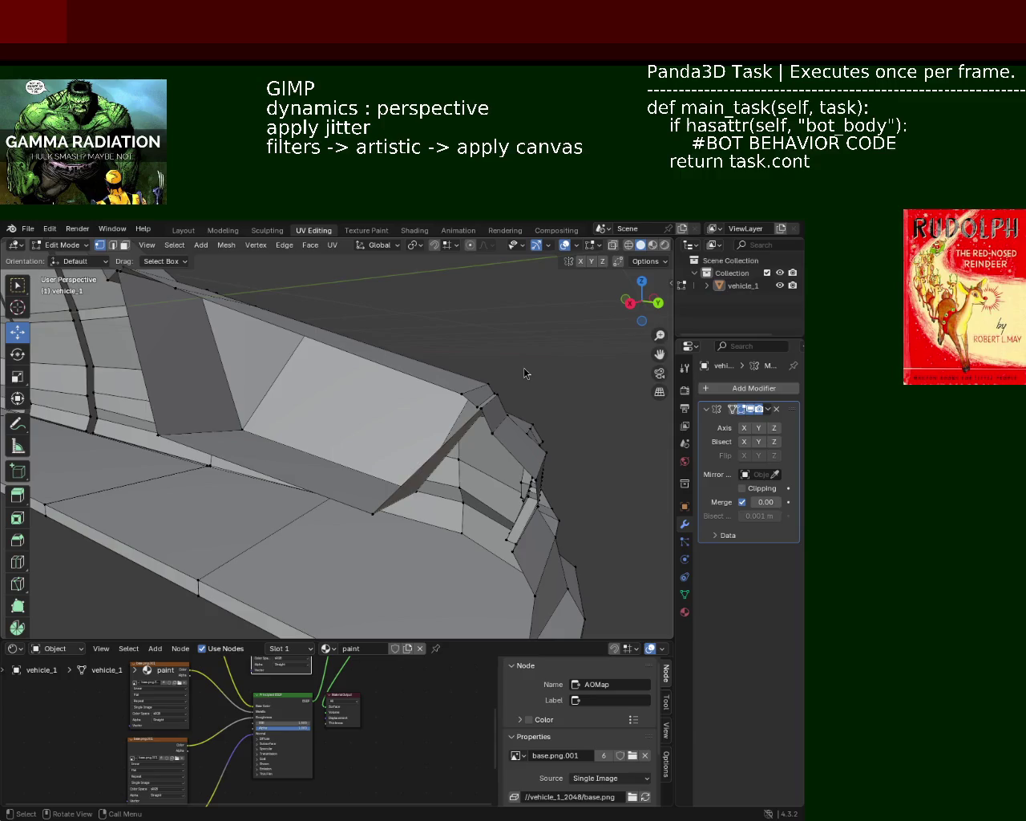
mouse_move(377, 389)
middle_mouse_down()
mouse_move(334, 439)
mouse_move(239, 415)
mouse_move(422, 428)
mouse_move(379, 331)
mouse_move(233, 390)
mouse_move(378, 462)
mouse_move(478, 483)
mouse_move(486, 505)
mouse_move(465, 484)
mouse_move(355, 486)
mouse_move(463, 468)
middle_mouse_up()
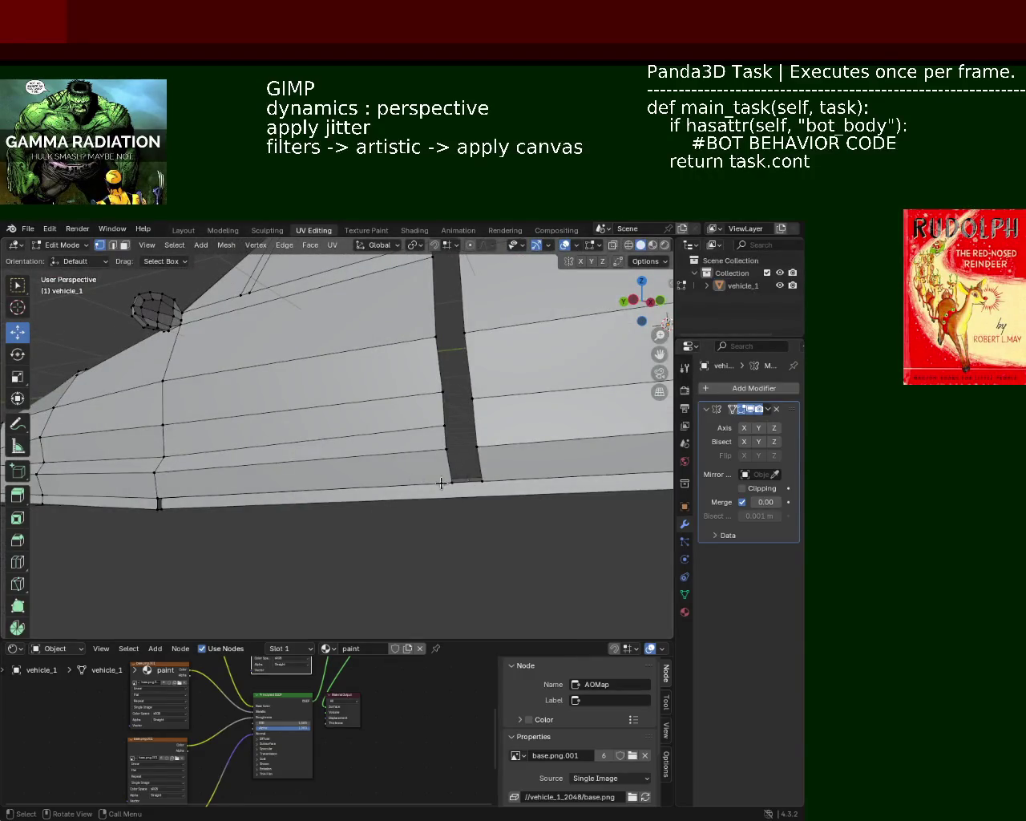
scroll(433, 469, "down", 3)
scroll(423, 451, "down", 3)
mouse_move(423, 452)
middle_mouse_down()
mouse_move(378, 412)
mouse_move(225, 383)
mouse_move(276, 366)
mouse_move(284, 341)
mouse_move(569, 514)
mouse_move(309, 428)
mouse_move(270, 368)
middle_mouse_up()
scroll(284, 342, "up", 3)
scroll(289, 353, "up", 2)
scroll(312, 372, "up", 2)
scroll(312, 373, "down", 3)
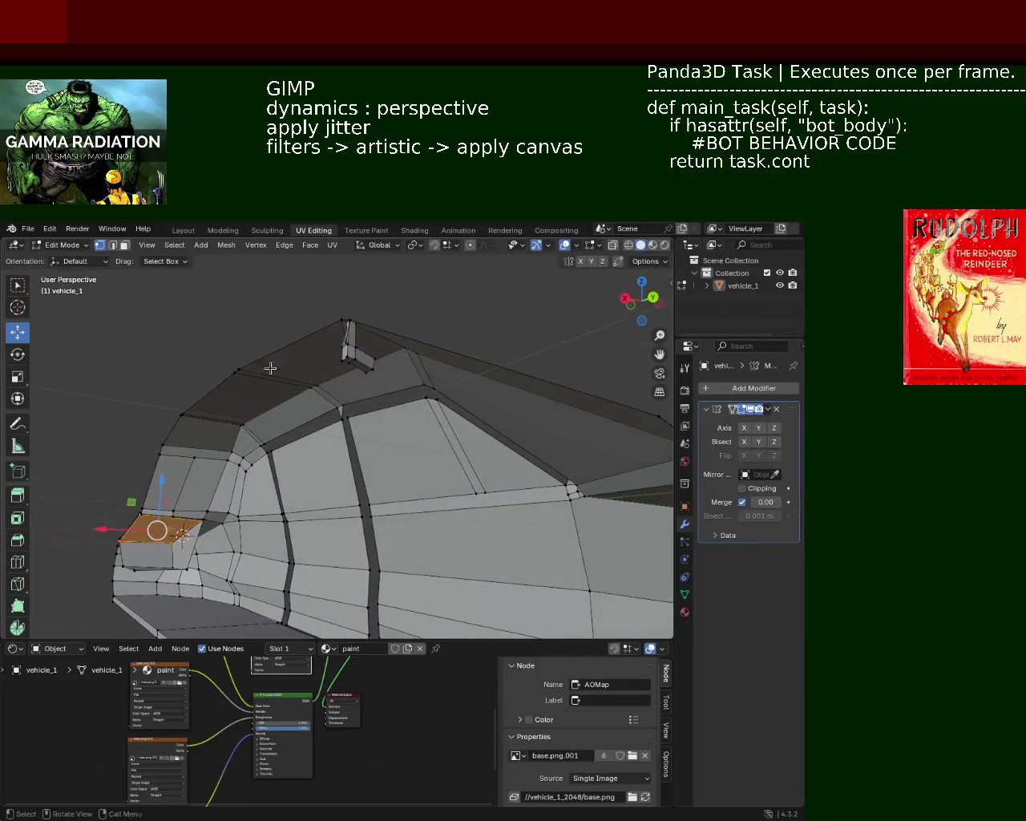
middle_click_drag(349, 406, 380, 412)
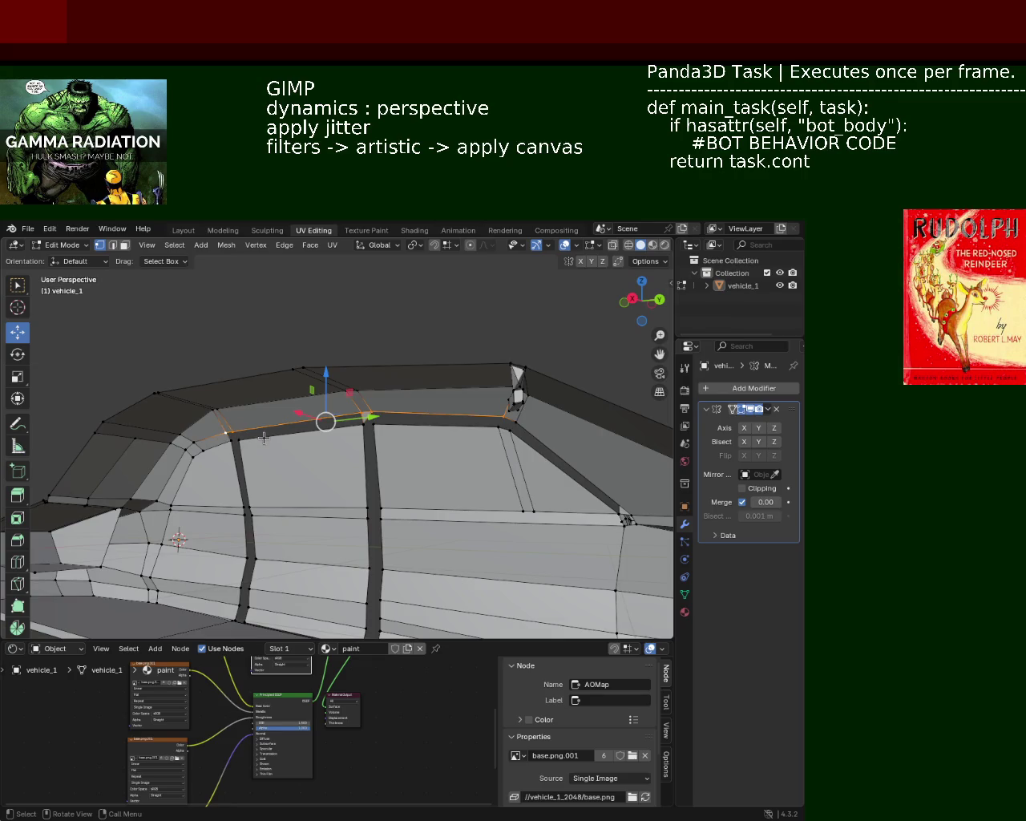
Step: Extrude the roof edge loop along X, then undo the misplaced attempt
key("g")
key("x")
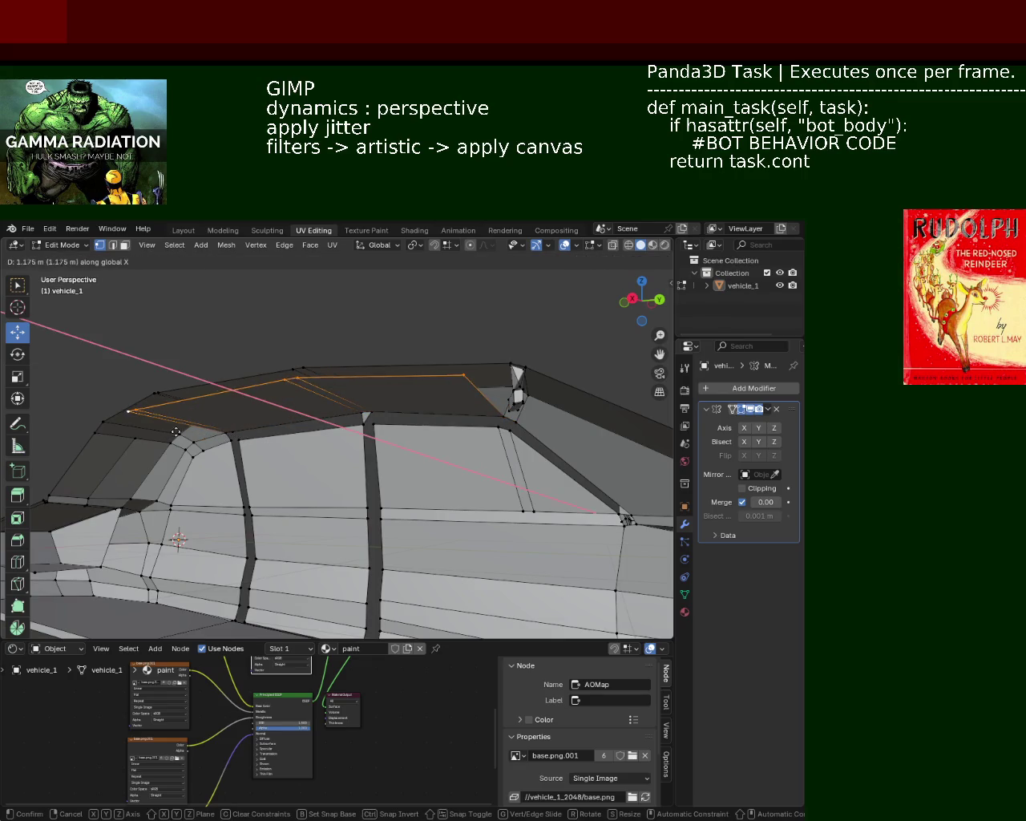
left_click(179, 432)
mouse_move(284, 362)
middle_mouse_down()
mouse_move(286, 384)
mouse_move(380, 347)
middle_mouse_up()
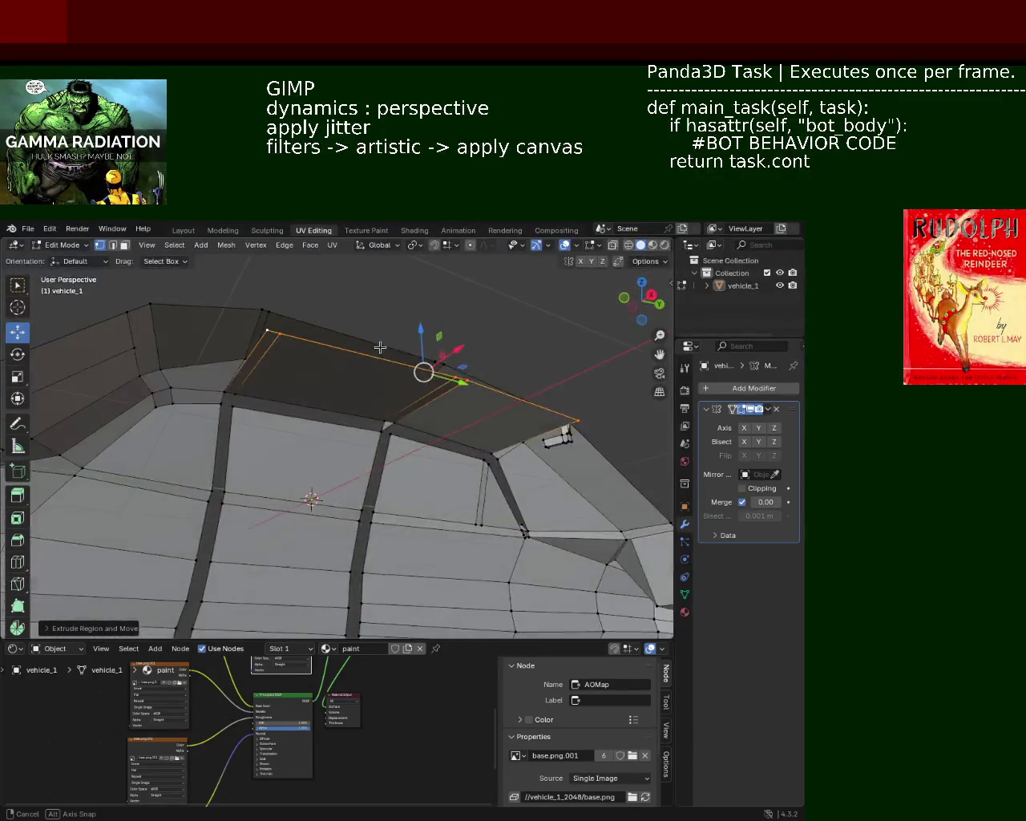
key("ctrl+z")
mouse_move(169, 405)
middle_mouse_down()
mouse_move(225, 432)
mouse_move(238, 410)
mouse_move(229, 451)
middle_mouse_up()
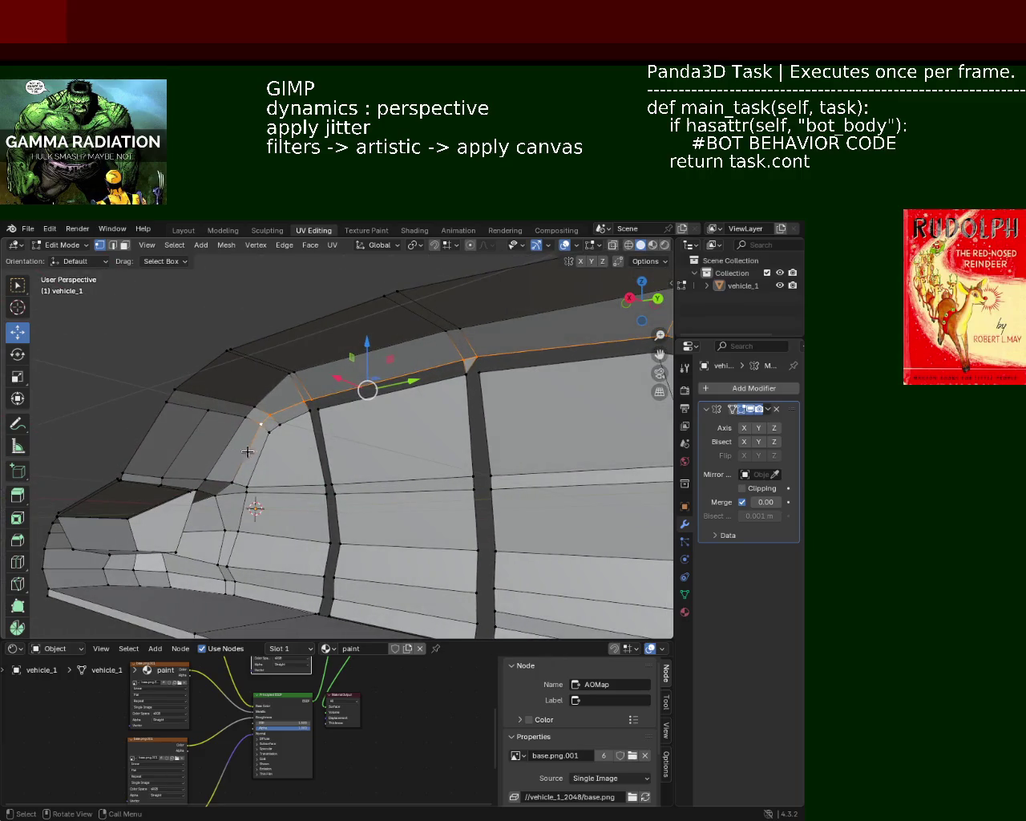
Step: Re-extrude the roof edge loop into a ledge and shift it along Y above the windows
key("g")
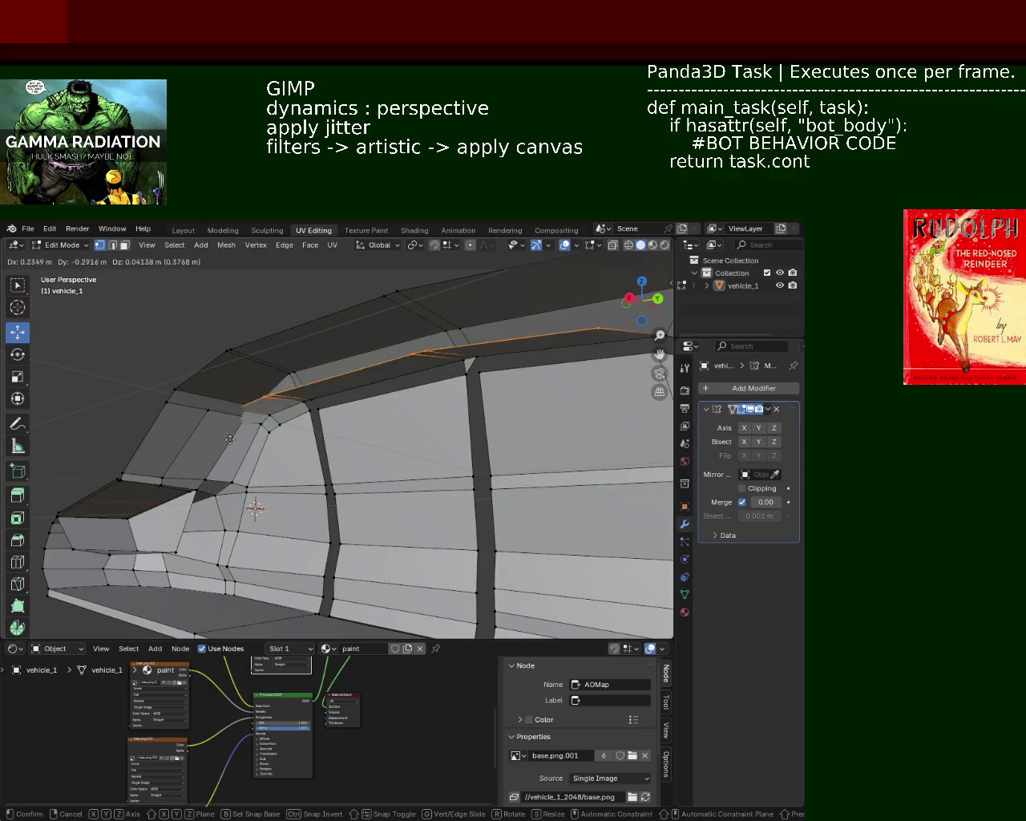
key("z")
key("y")
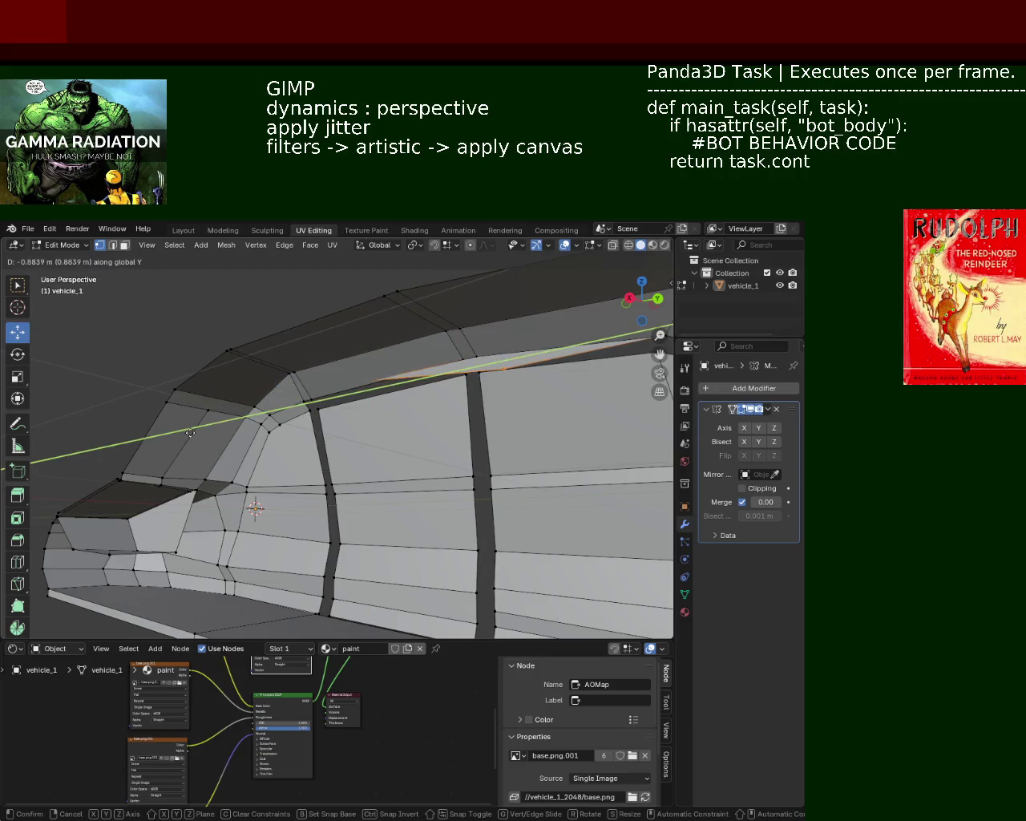
key("x")
left_click(187, 433)
mouse_move(187, 433)
middle_mouse_down()
mouse_move(436, 392)
mouse_move(355, 415)
mouse_move(376, 402)
middle_mouse_up()
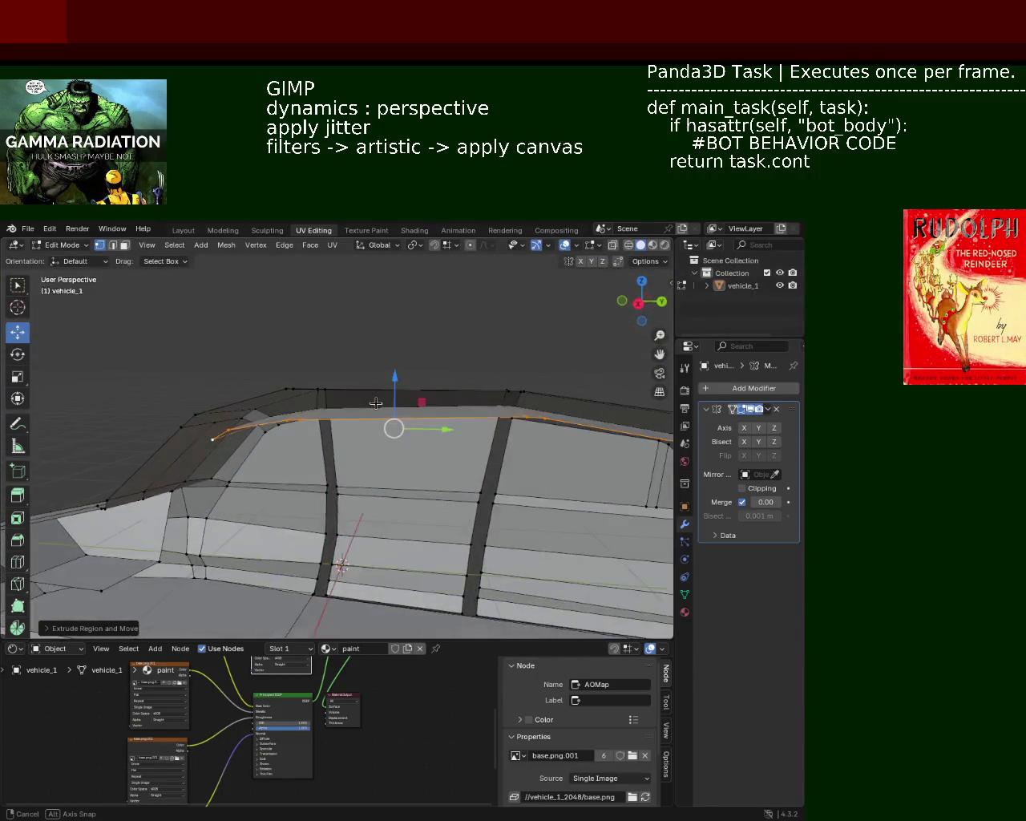
key("g")
key("y")
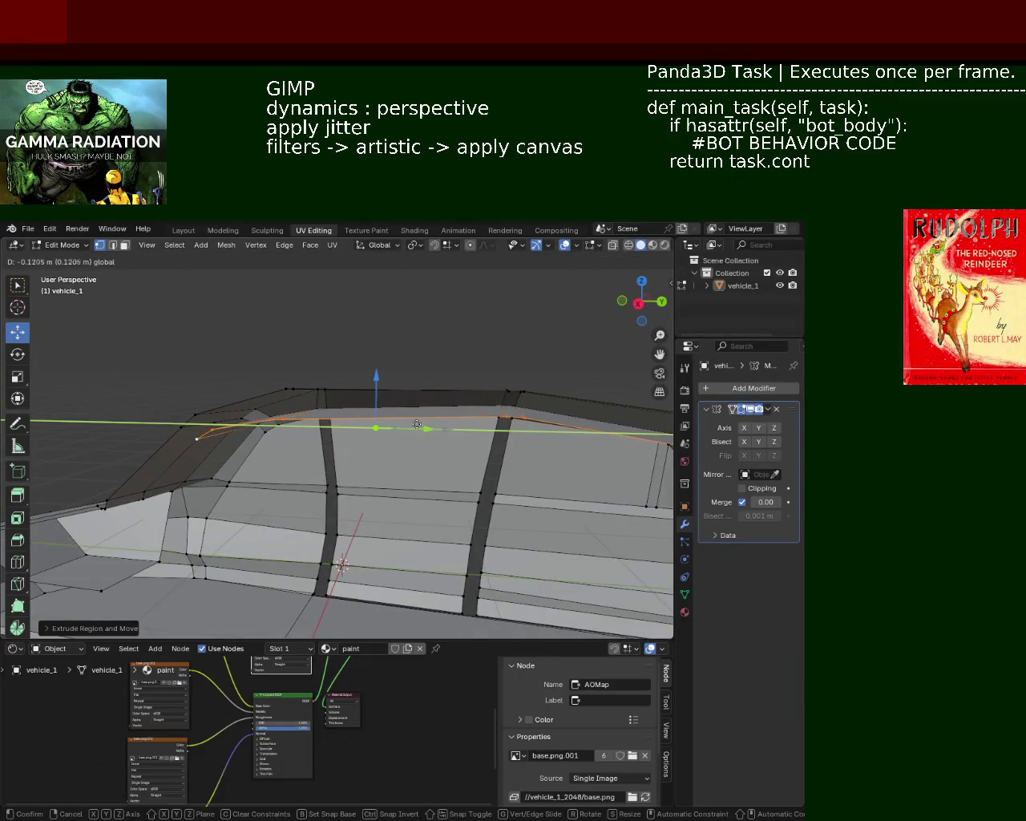
left_click(417, 424)
mouse_move(417, 424)
middle_mouse_down()
mouse_move(297, 453)
mouse_move(332, 337)
mouse_move(8, 360)
mouse_move(73, 391)
middle_mouse_up()
Step: Try connecting the selected roof vertices from the edge menu
mouse_move(310, 415)
middle_mouse_down()
mouse_move(196, 359)
mouse_move(165, 360)
mouse_move(225, 348)
mouse_move(65, 349)
middle_mouse_up()
mouse_move(309, 366)
middle_mouse_down()
mouse_move(275, 388)
mouse_move(252, 366)
mouse_move(319, 308)
middle_mouse_up()
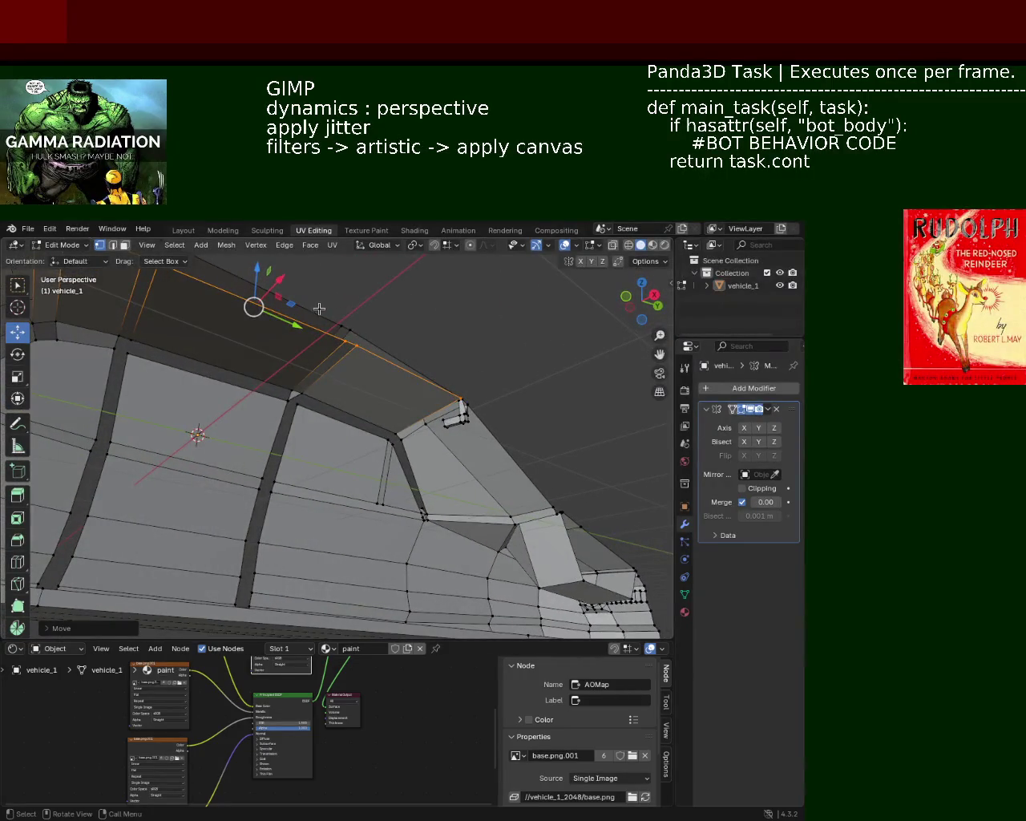
mouse_move(393, 403)
middle_mouse_down()
mouse_move(410, 388)
mouse_move(301, 374)
mouse_move(561, 399)
middle_mouse_up()
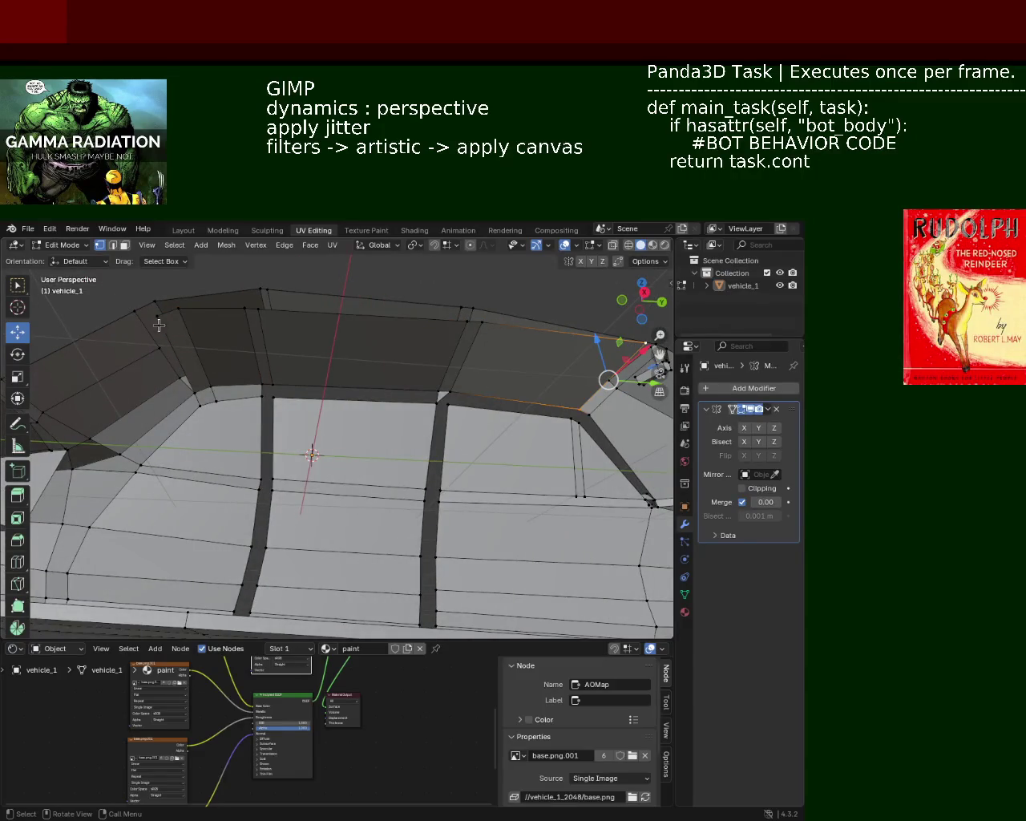
right_click(199, 393)
left_click(201, 375)
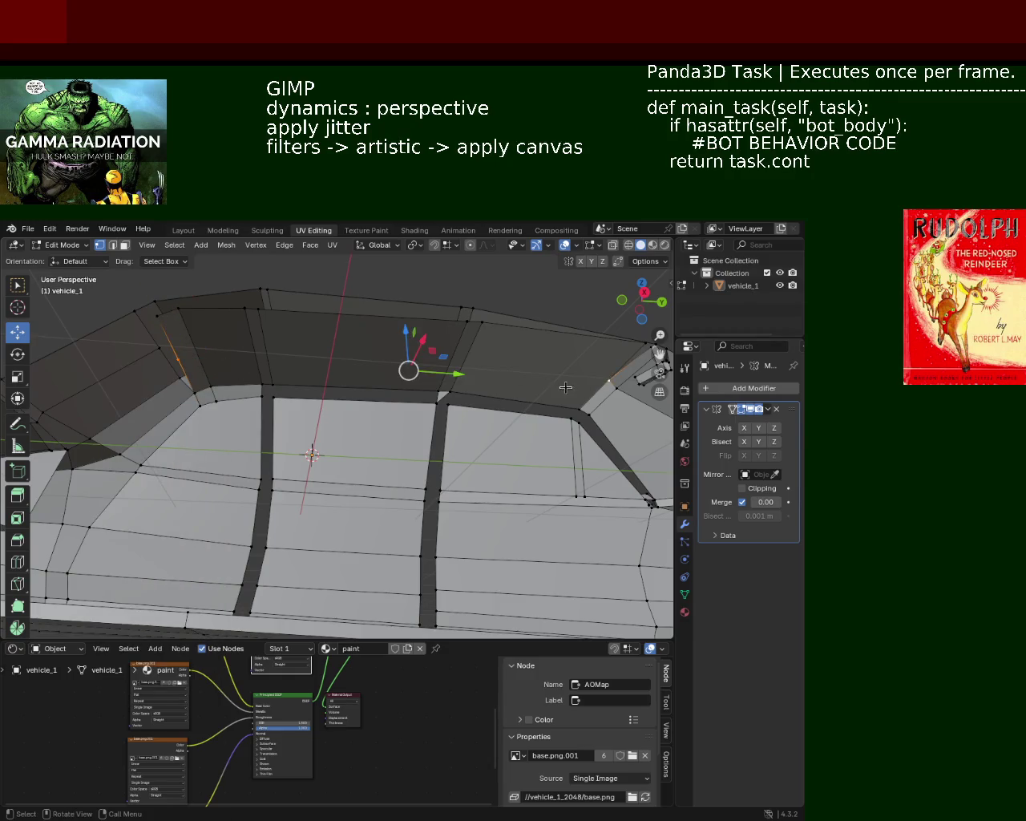
Step: Subdivide two sets of roof edges above the front window
mouse_move(235, 337)
middle_mouse_down()
mouse_move(225, 321)
mouse_move(251, 323)
middle_mouse_up()
mouse_move(482, 377)
middle_mouse_down()
mouse_move(405, 426)
mouse_move(482, 372)
middle_mouse_up()
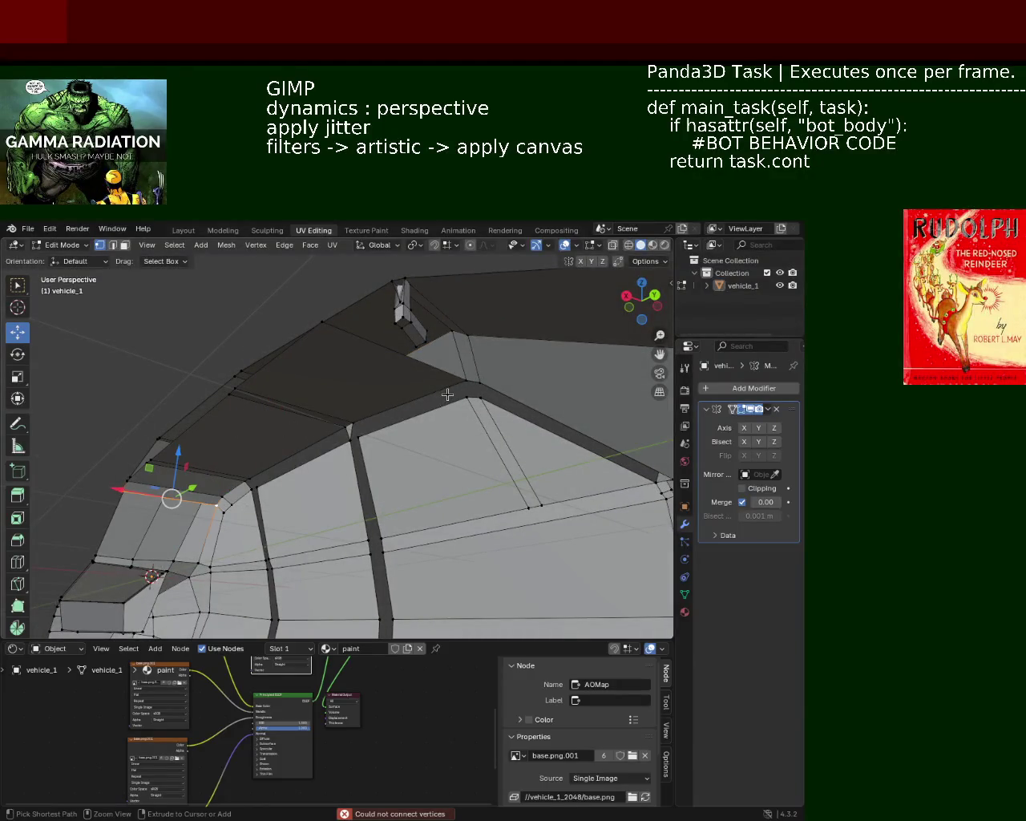
left_click(458, 386)
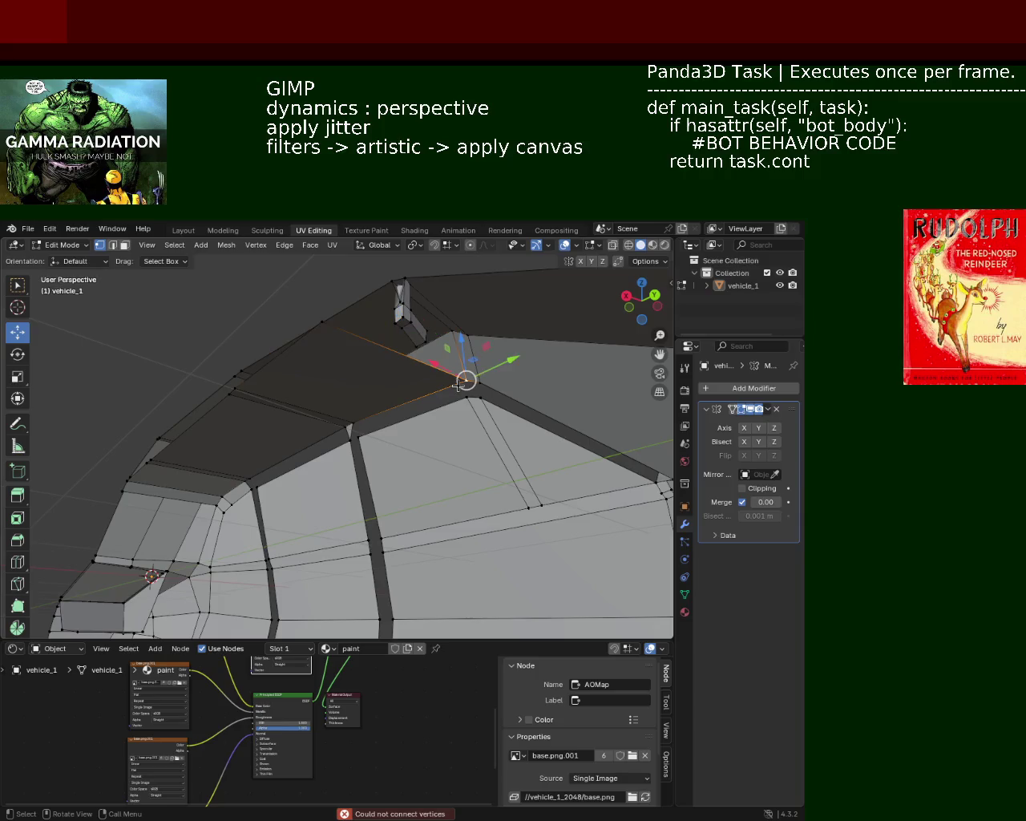
left_click(341, 342, "shift")
mouse_move(320, 343)
middle_mouse_down()
mouse_move(405, 404)
mouse_move(214, 393)
mouse_move(361, 374)
mouse_move(215, 372)
middle_mouse_up()
right_click(404, 405)
left_click(401, 404)
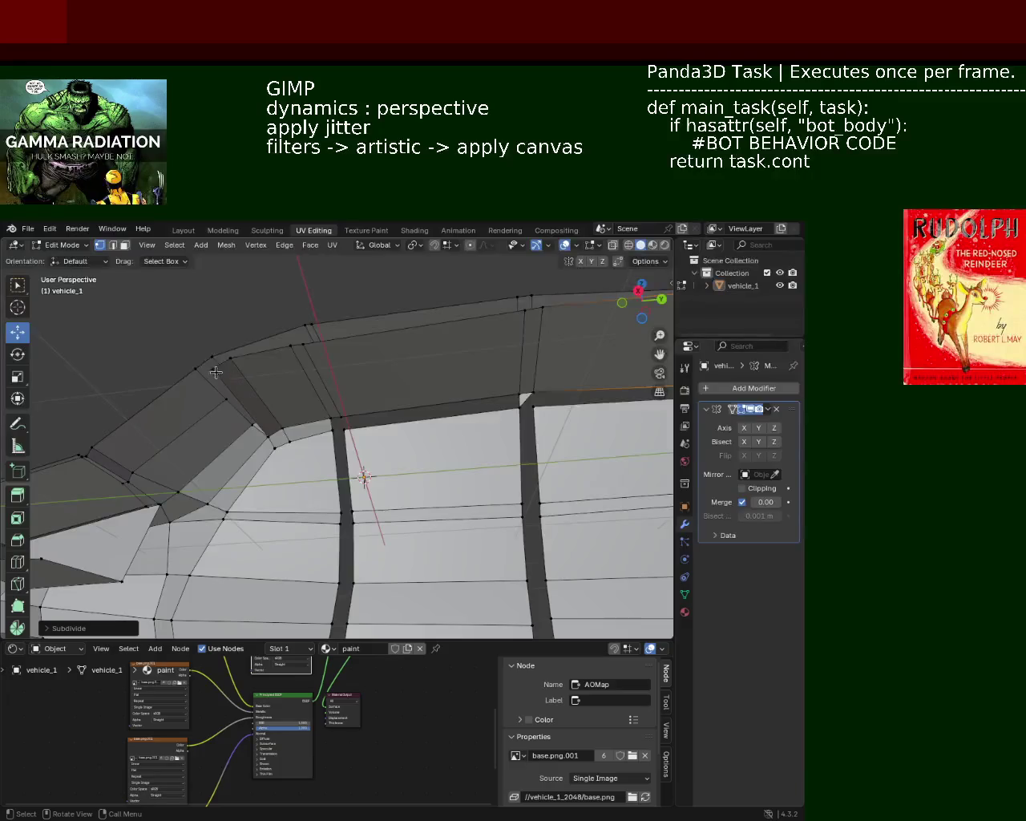
right_click(265, 433)
left_click(264, 428)
middle_click_drag(264, 428, 427, 385)
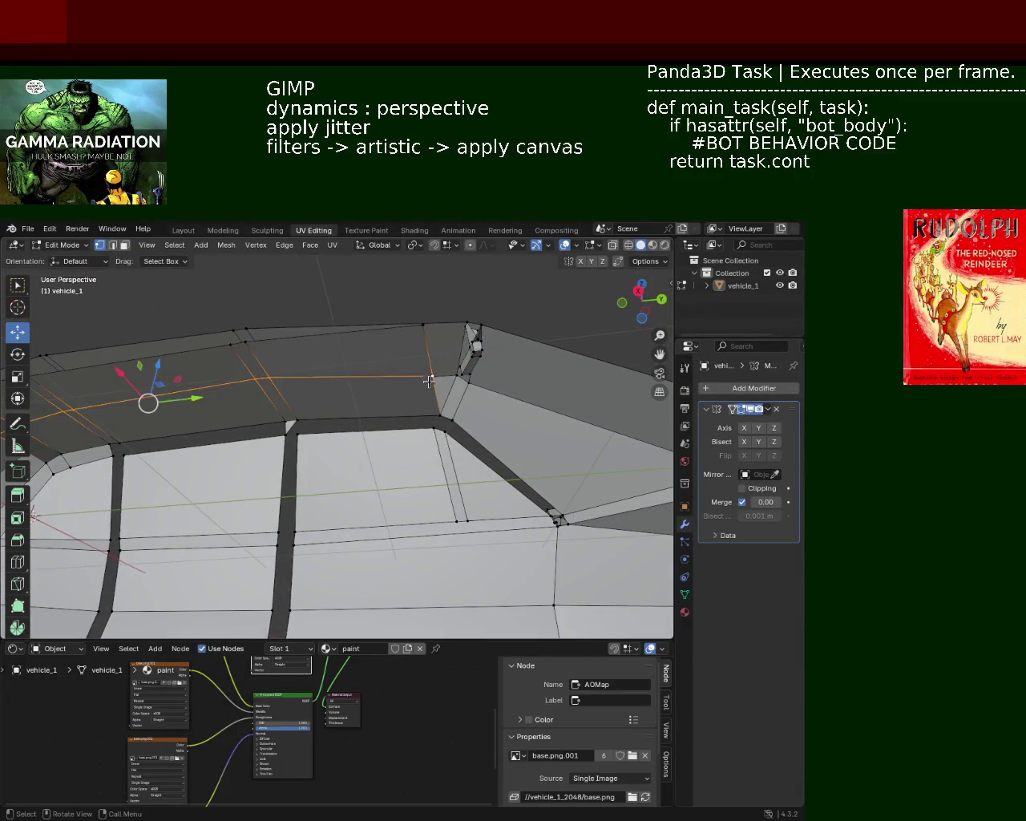
mouse_move(429, 381)
middle_mouse_down()
mouse_move(375, 407)
mouse_move(538, 389)
middle_mouse_up()
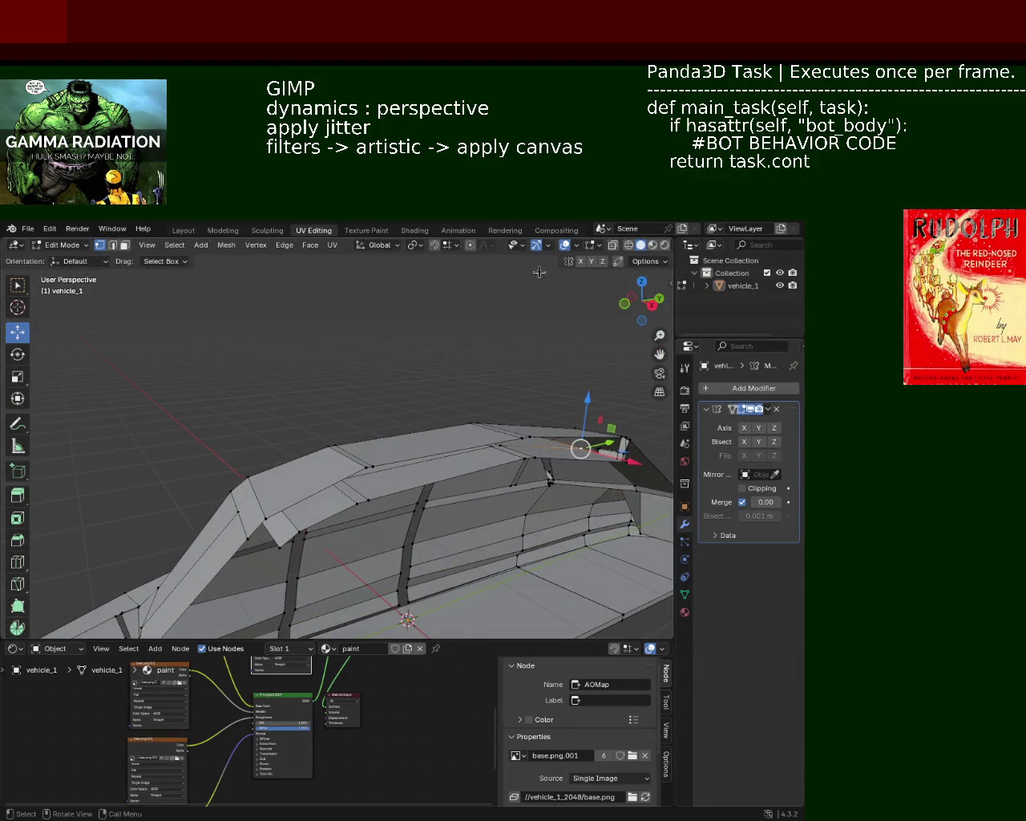
Step: Enable snapping and move the selected vertex along X to reshape the roof ledge
left_click(434, 245)
mouse_move(520, 342)
middle_mouse_down()
mouse_move(311, 366)
mouse_move(469, 429)
middle_mouse_up()
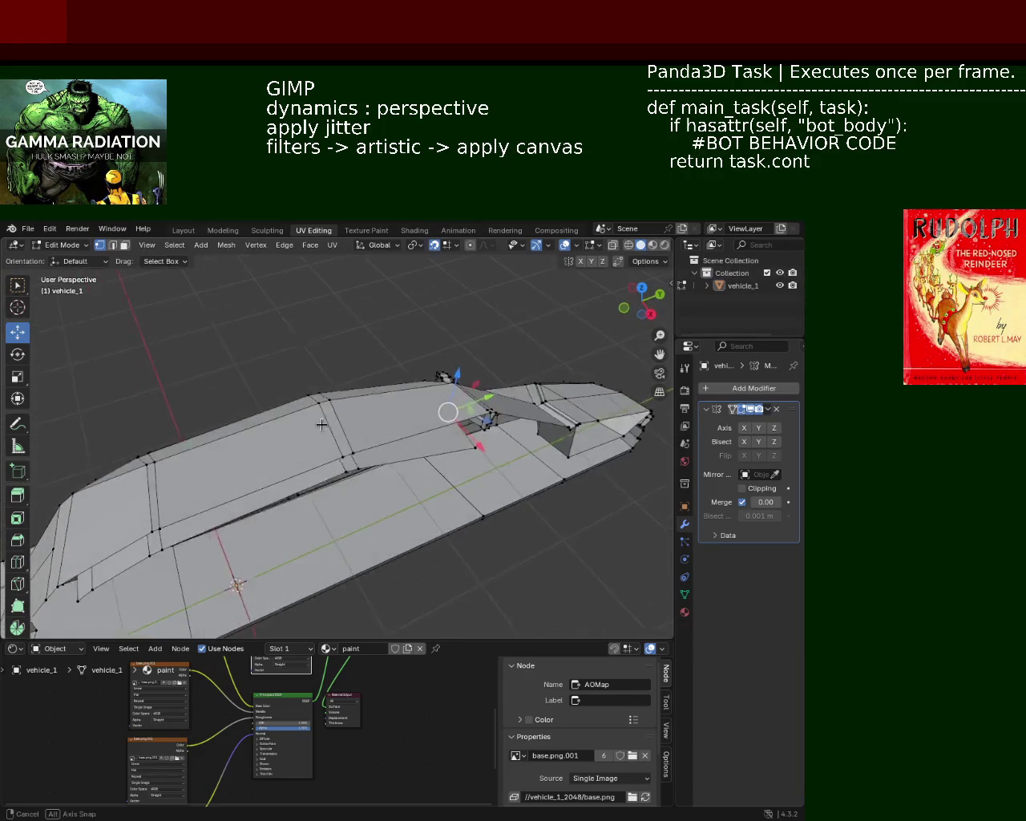
mouse_move(478, 444)
left_mouse_down()
mouse_move(478, 455)
mouse_move(355, 469)
mouse_move(170, 561)
mouse_move(151, 554)
mouse_move(153, 569)
mouse_move(74, 608)
left_mouse_up()
left_click(151, 554)
mouse_move(74, 609)
middle_mouse_down()
mouse_move(261, 426)
mouse_move(271, 399)
mouse_move(241, 417)
mouse_move(211, 415)
mouse_move(249, 375)
mouse_move(300, 456)
mouse_move(416, 414)
mouse_move(385, 372)
mouse_move(333, 441)
mouse_move(212, 514)
mouse_move(160, 513)
mouse_move(295, 472)
middle_mouse_up()
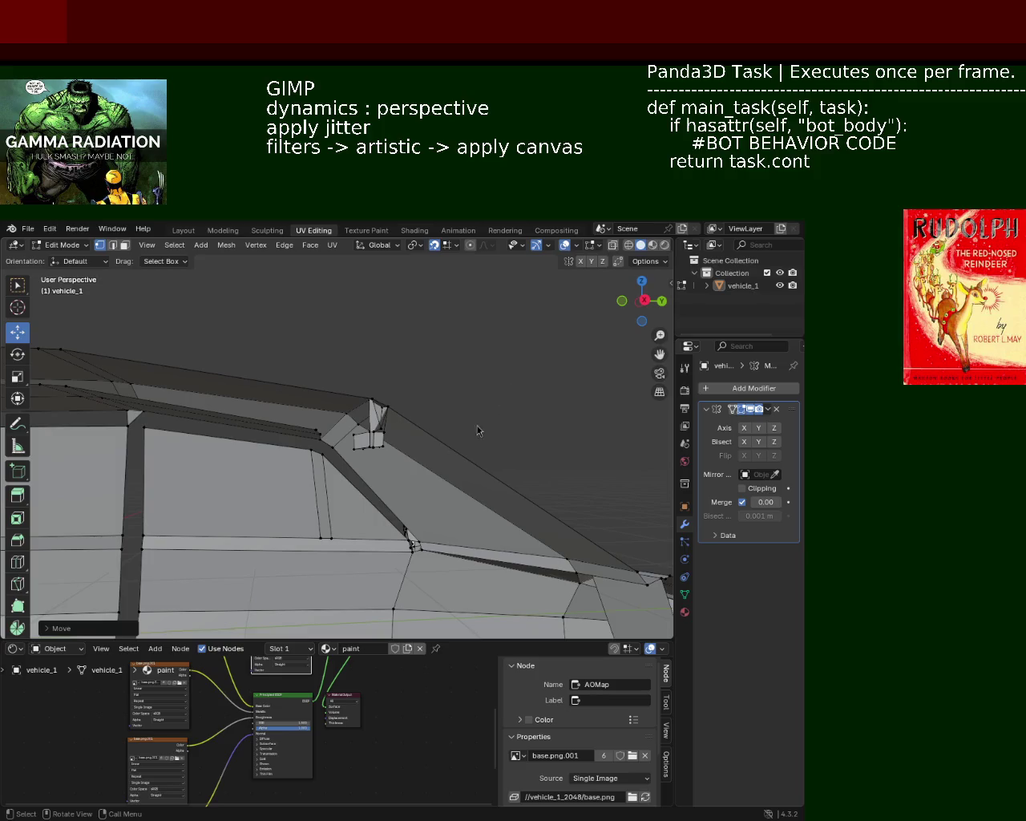
mouse_move(292, 388)
middle_mouse_down()
mouse_move(298, 421)
mouse_move(250, 443)
mouse_move(80, 458)
mouse_move(659, 469)
mouse_move(92, 446)
mouse_move(214, 303)
mouse_move(514, 528)
mouse_move(561, 453)
mouse_move(549, 465)
middle_mouse_up()
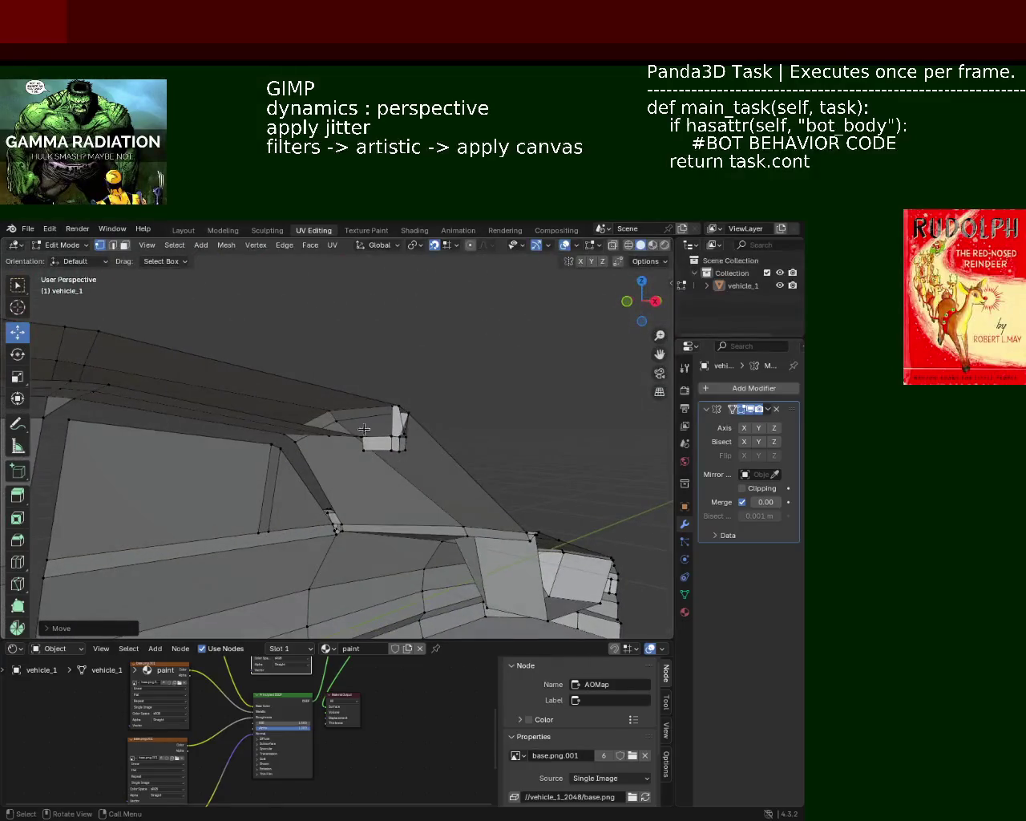
mouse_move(436, 485)
middle_mouse_down()
mouse_move(395, 477)
mouse_move(464, 532)
mouse_move(451, 550)
mouse_move(412, 550)
mouse_move(352, 444)
mouse_move(434, 503)
mouse_move(409, 481)
mouse_move(429, 468)
middle_mouse_up()
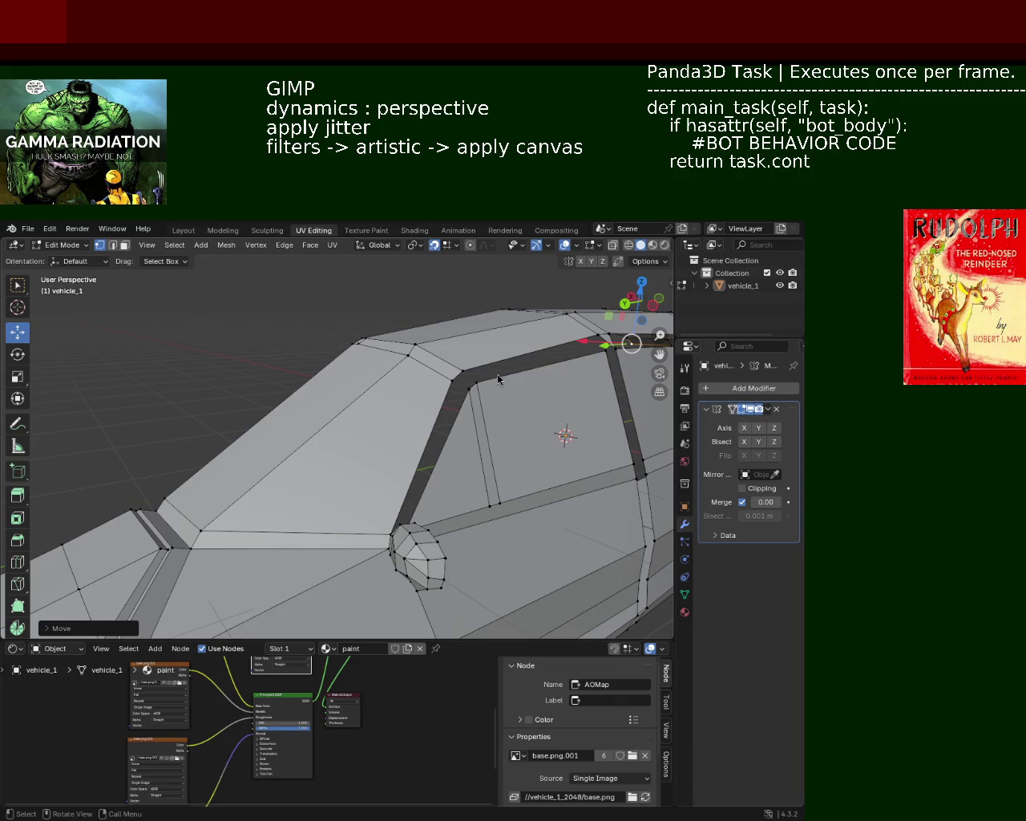
Step: Save vehicle_1.blend with Ctrl+S, then save it once more
mouse_move(328, 427)
middle_mouse_down()
mouse_move(425, 475)
mouse_move(452, 450)
mouse_move(51, 463)
mouse_move(81, 508)
mouse_move(243, 479)
mouse_move(328, 400)
mouse_move(401, 449)
mouse_move(504, 447)
mouse_move(323, 447)
mouse_move(452, 419)
mouse_move(388, 468)
mouse_move(461, 489)
mouse_move(405, 456)
mouse_move(372, 476)
mouse_move(330, 428)
mouse_move(442, 428)
mouse_move(408, 467)
mouse_move(376, 369)
mouse_move(649, 508)
mouse_move(318, 412)
mouse_move(393, 452)
mouse_move(377, 432)
mouse_move(316, 458)
mouse_move(437, 457)
mouse_move(397, 495)
mouse_move(281, 499)
mouse_move(372, 489)
mouse_move(377, 477)
mouse_move(355, 454)
mouse_move(329, 449)
mouse_move(443, 461)
mouse_move(459, 441)
mouse_move(424, 429)
middle_mouse_up()
key("ctrl+s")
scroll(360, 457, "up", 3)
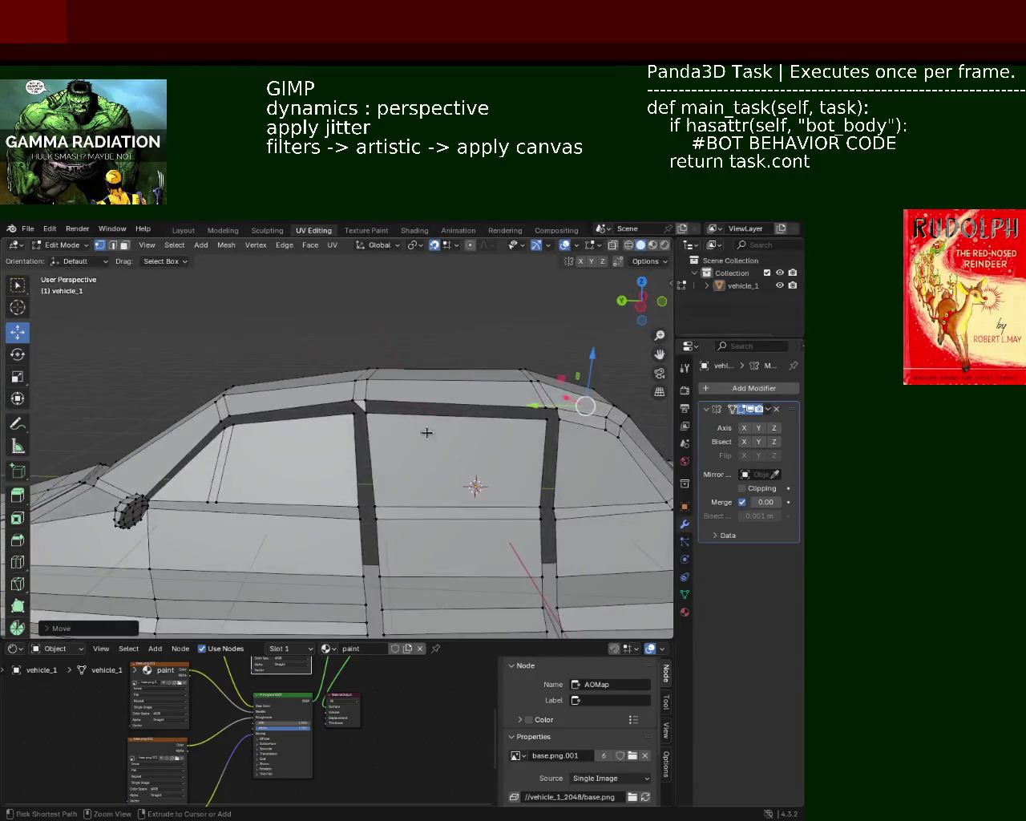
key("ctrl+s")
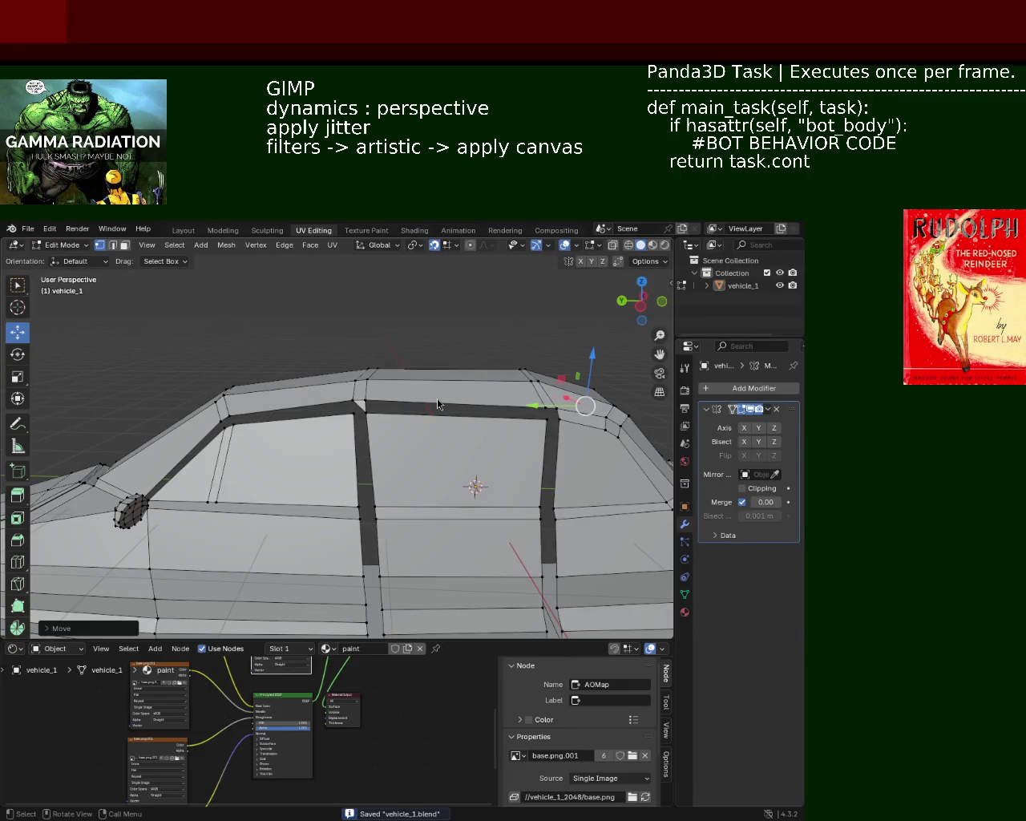
Step: Open the snap settings, slide the selection along X, and pick the pillar-top edge
mouse_move(241, 381)
middle_mouse_down()
mouse_move(209, 449)
mouse_move(166, 451)
mouse_move(229, 378)
mouse_move(232, 353)
mouse_move(345, 333)
mouse_move(387, 357)
mouse_move(401, 345)
middle_mouse_up()
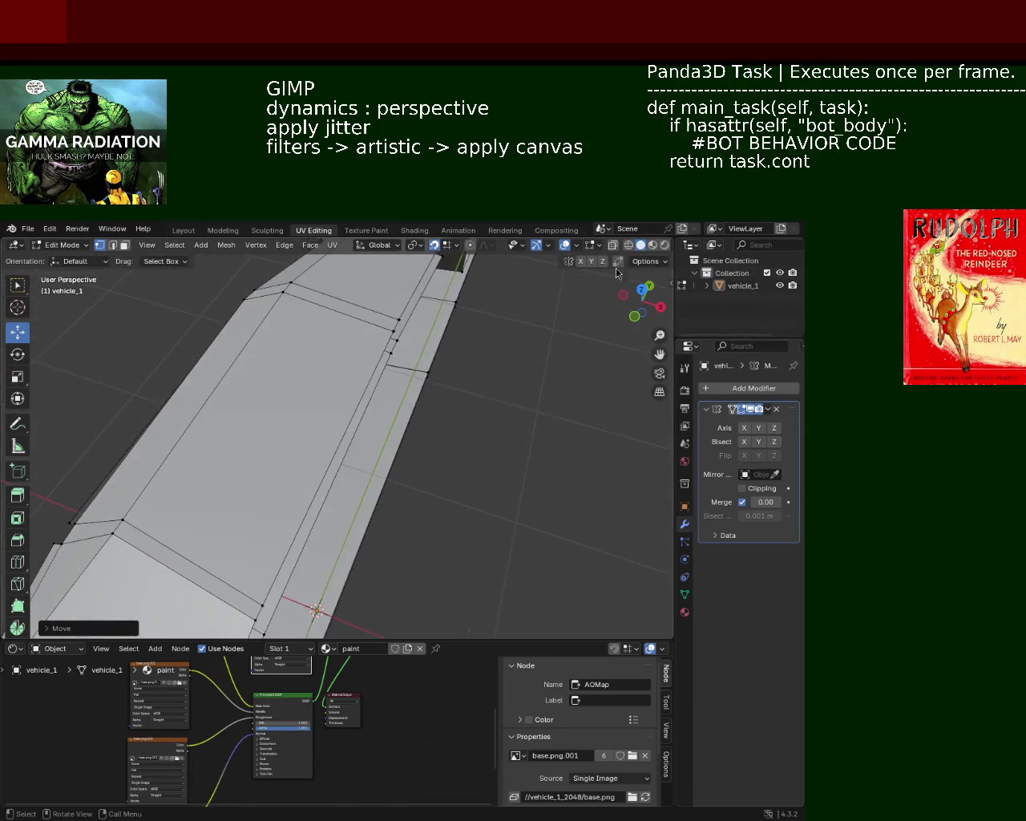
left_click(448, 247)
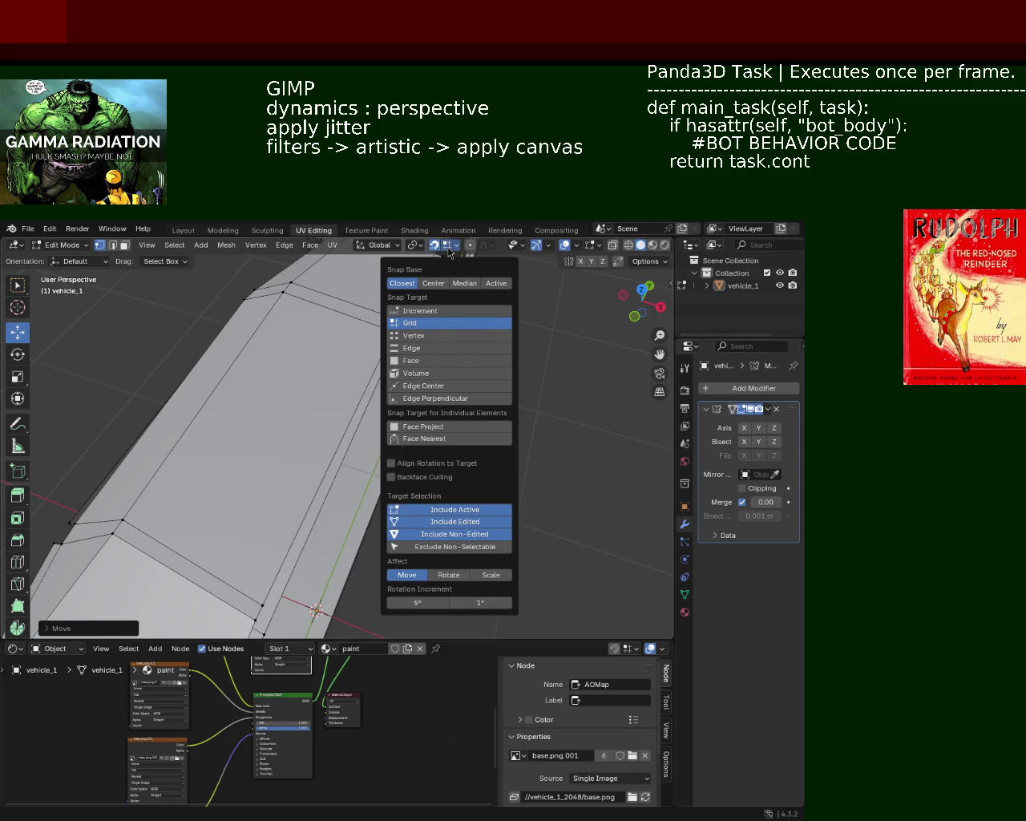
left_click_drag(416, 360, 416, 360)
mouse_move(449, 348)
middle_mouse_down()
mouse_move(435, 368)
mouse_move(436, 306)
mouse_move(364, 323)
mouse_move(398, 333)
mouse_move(328, 297)
middle_mouse_up()
scroll(328, 305, "up", 3)
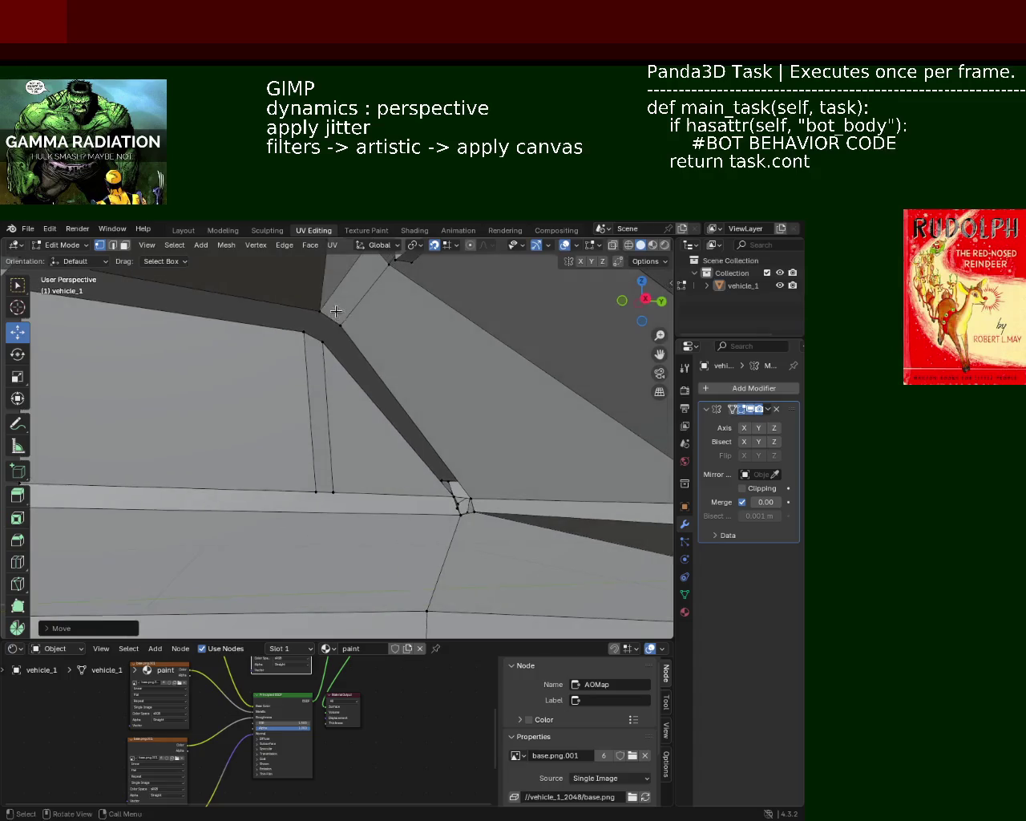
scroll(336, 311, "down", 2)
left_click(327, 348)
left_click(112, 245)
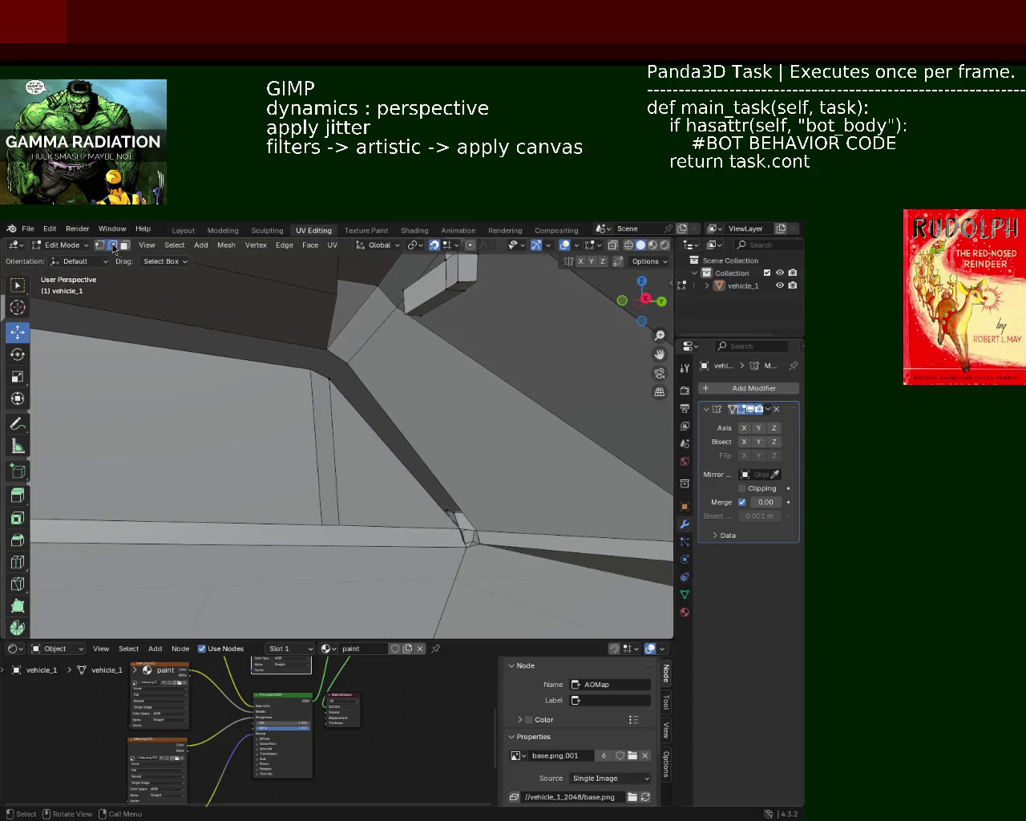
scroll(344, 358, "down", 3)
middle_click_drag(195, 426, 394, 367)
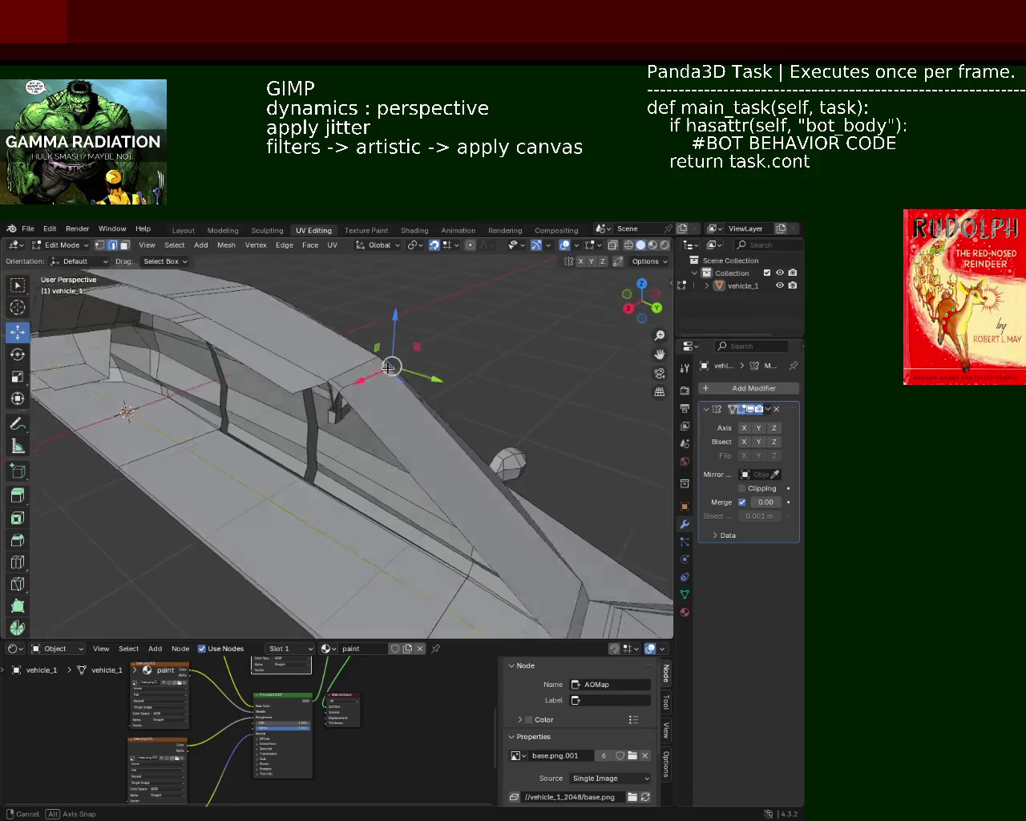
Step: Extrude a small piece from the pillar top and place it along Y at the roof edge
key("g")
key("z")
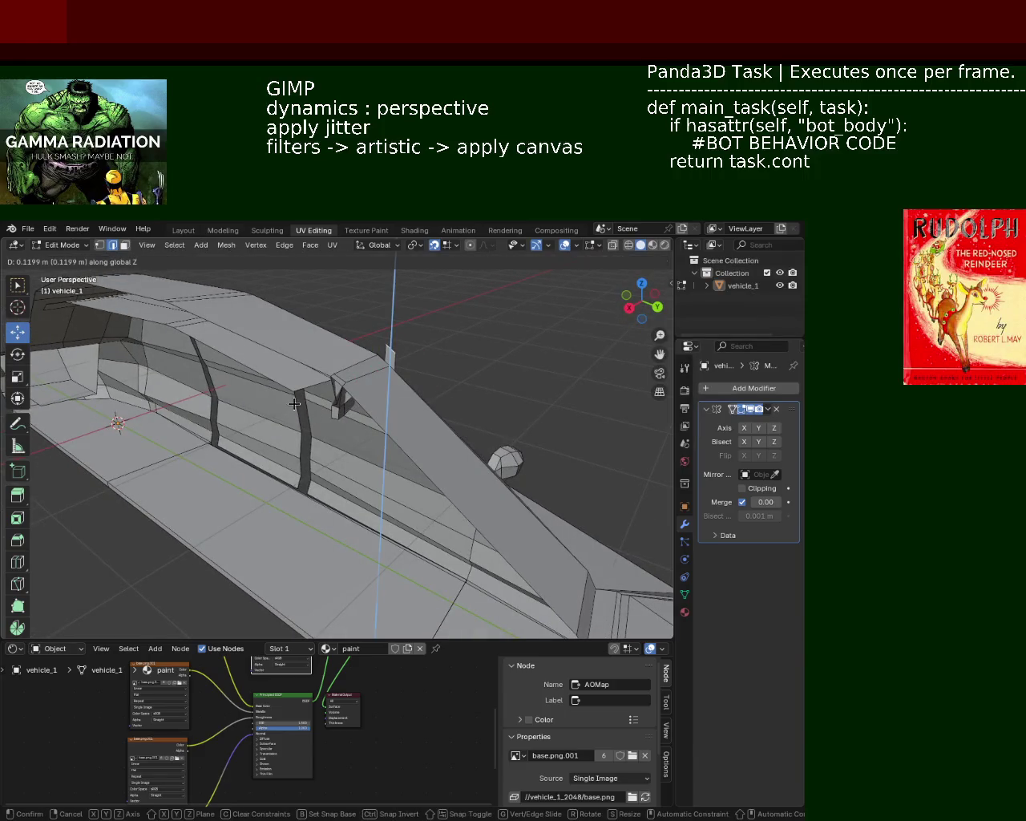
key("Escape")
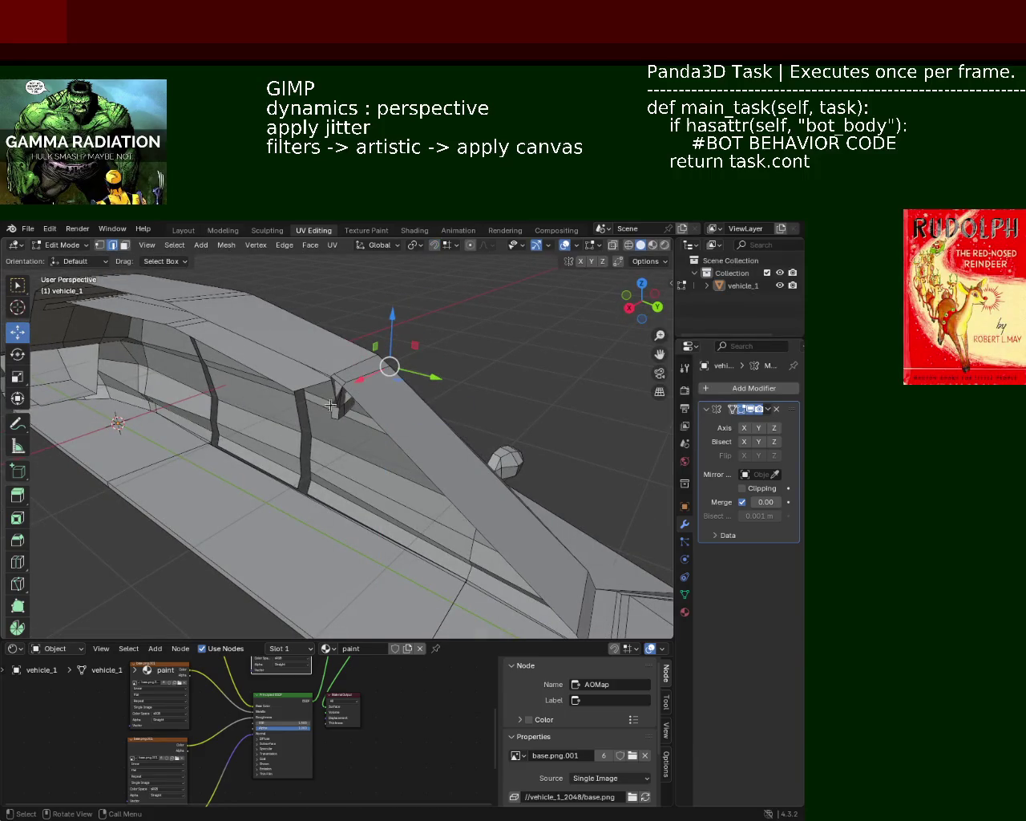
key("g")
key("z")
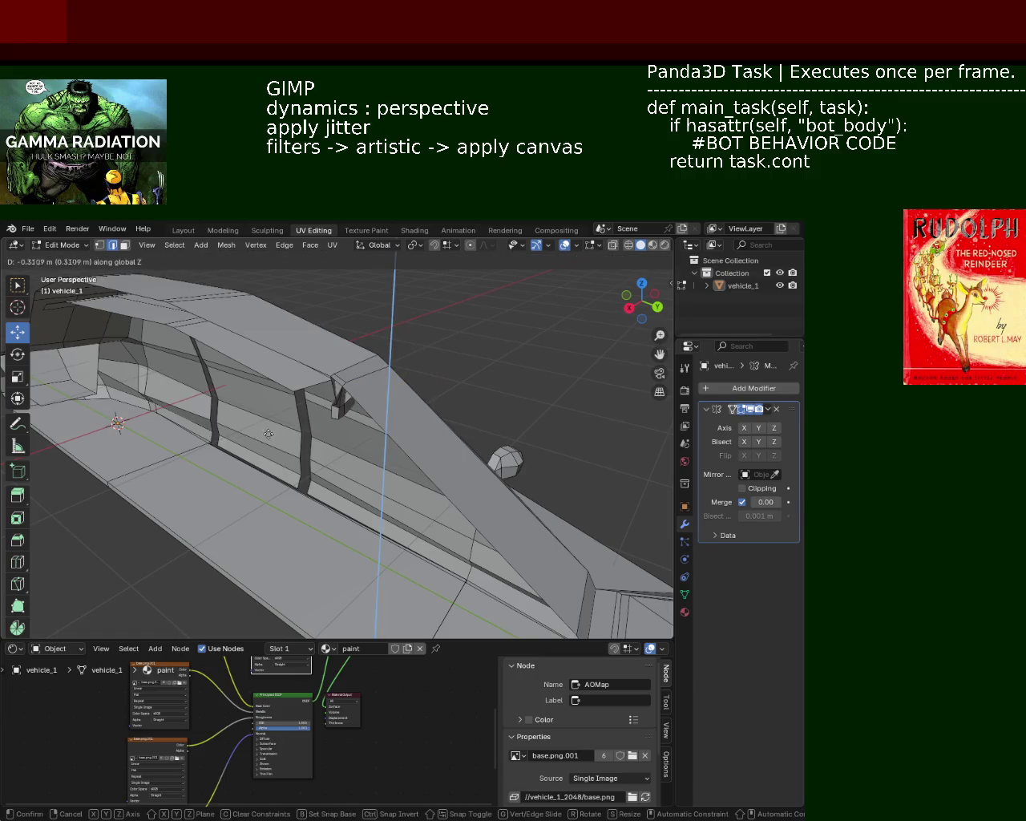
key("y")
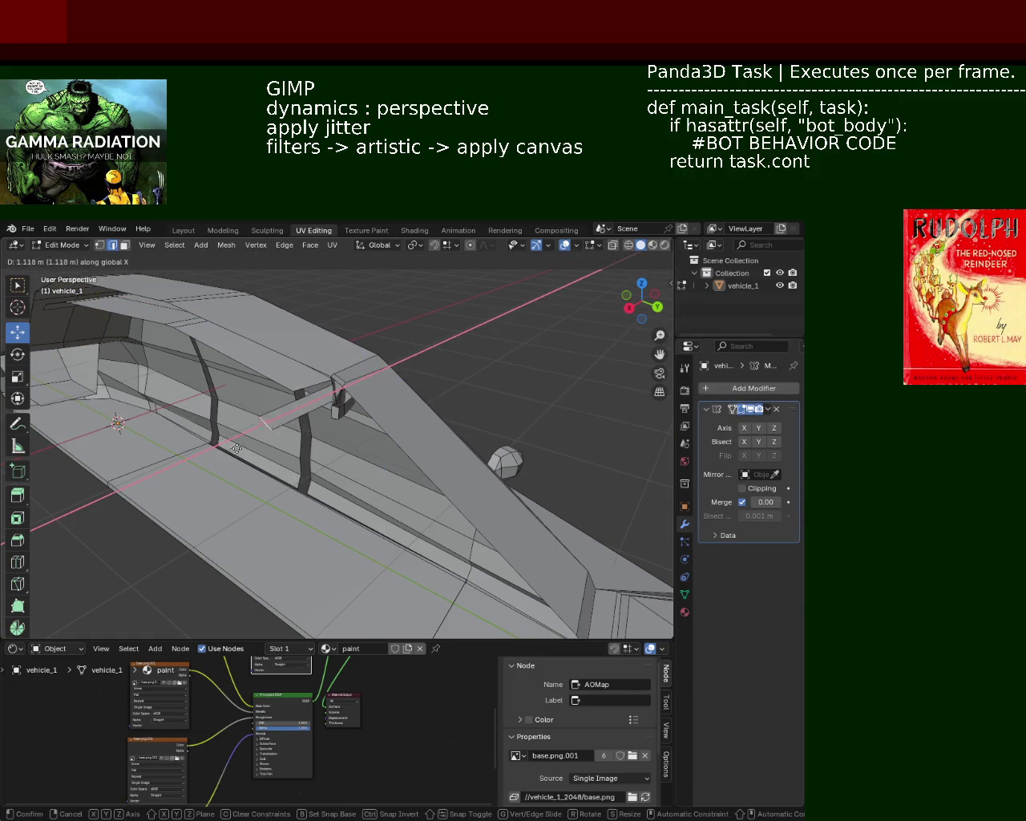
left_click(282, 431)
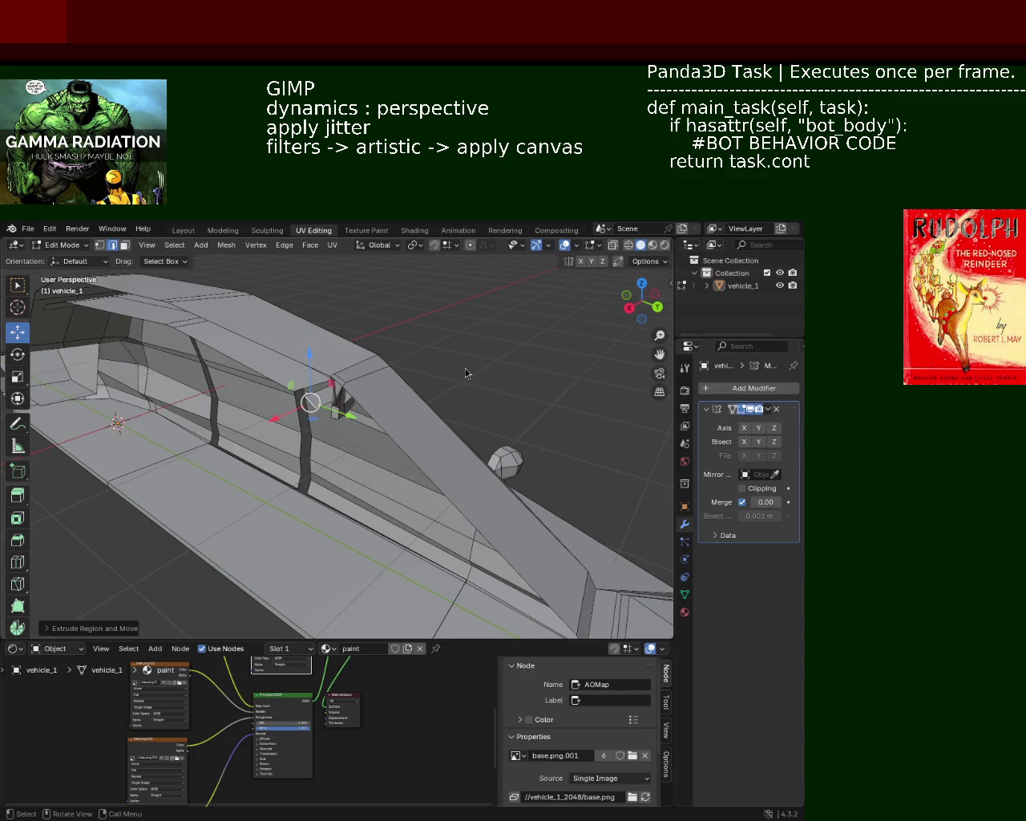
mouse_move(357, 401)
middle_mouse_down()
mouse_move(193, 402)
mouse_move(277, 440)
mouse_move(351, 424)
middle_mouse_up()
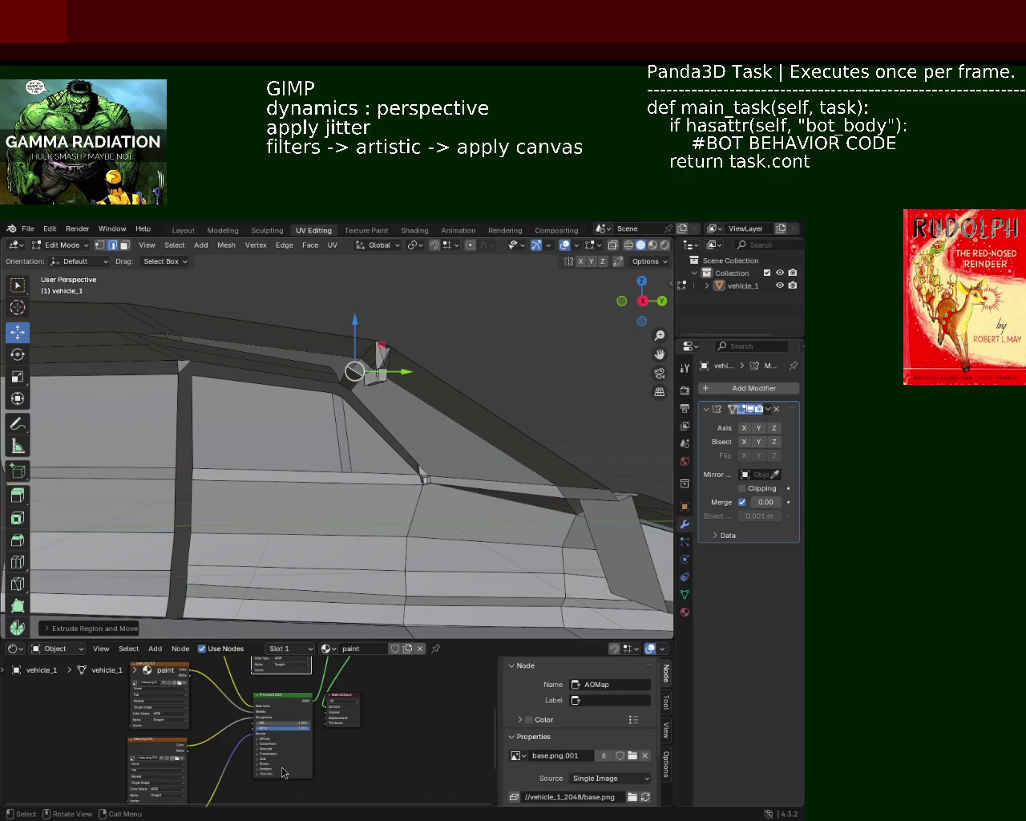
Step: Merge the ridge vertex with the stray pillar-top vertices
mouse_move(355, 428)
middle_mouse_down()
mouse_move(359, 478)
mouse_move(287, 455)
mouse_move(478, 488)
middle_mouse_up()
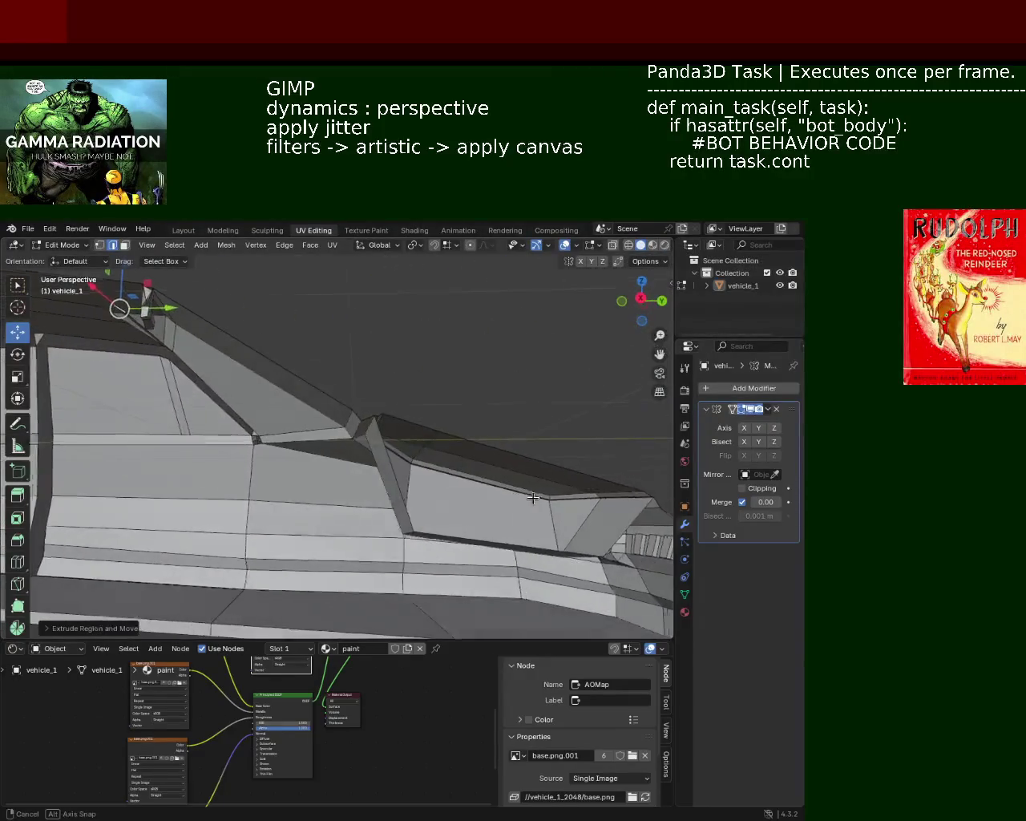
mouse_move(479, 488)
middle_mouse_down()
mouse_move(181, 316)
mouse_move(285, 328)
mouse_move(268, 343)
middle_mouse_up()
key("1")
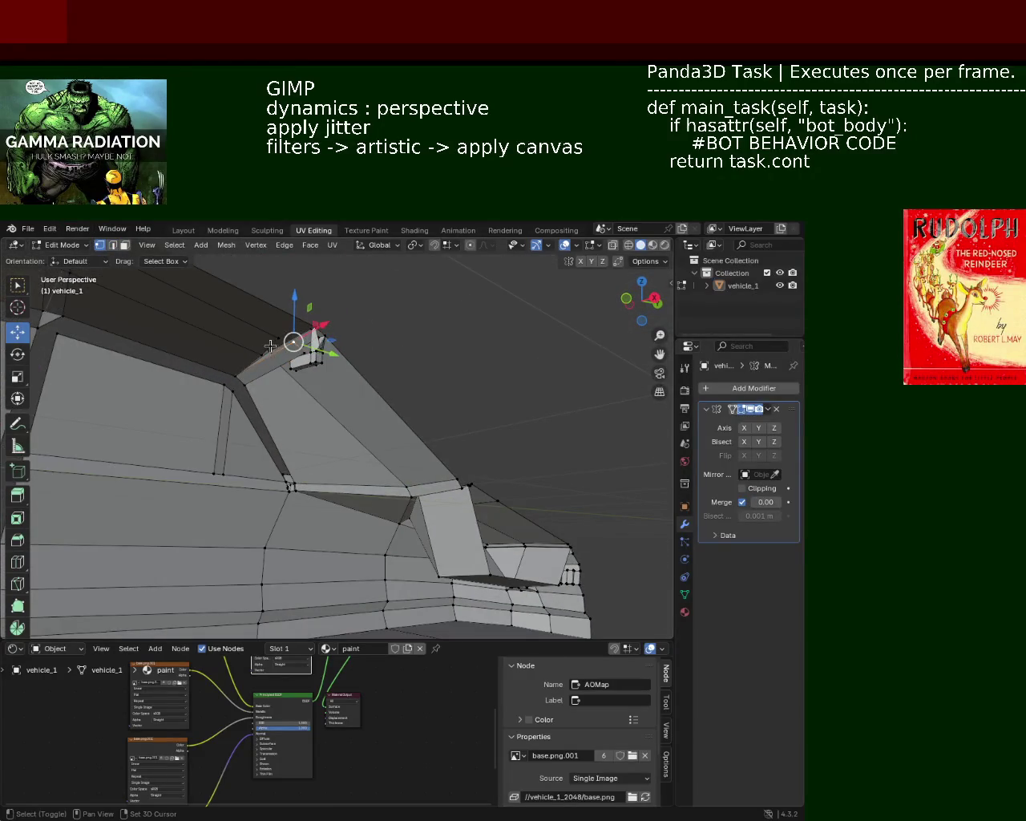
left_click(285, 340, "shift")
key("m")
left_click(280, 333)
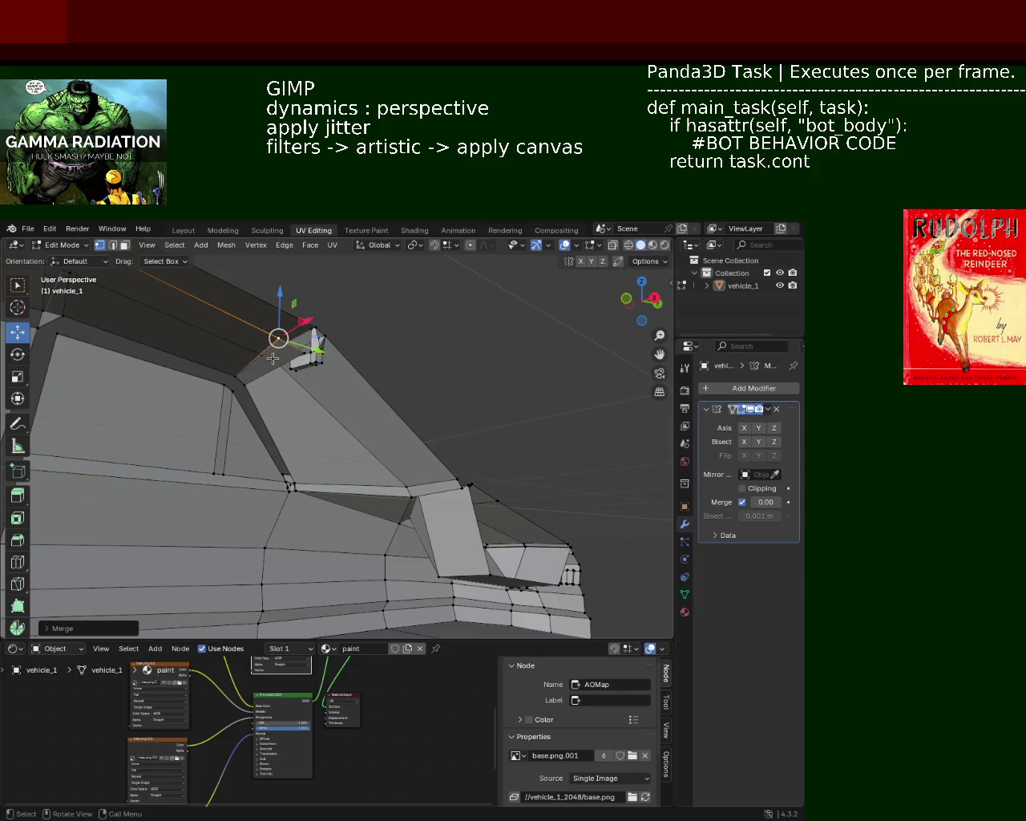
Step: Select the pillar-top edges, opening the Edge menu but closing it unchanged
left_click(241, 374)
key("ctrl+e")
key("Escape")
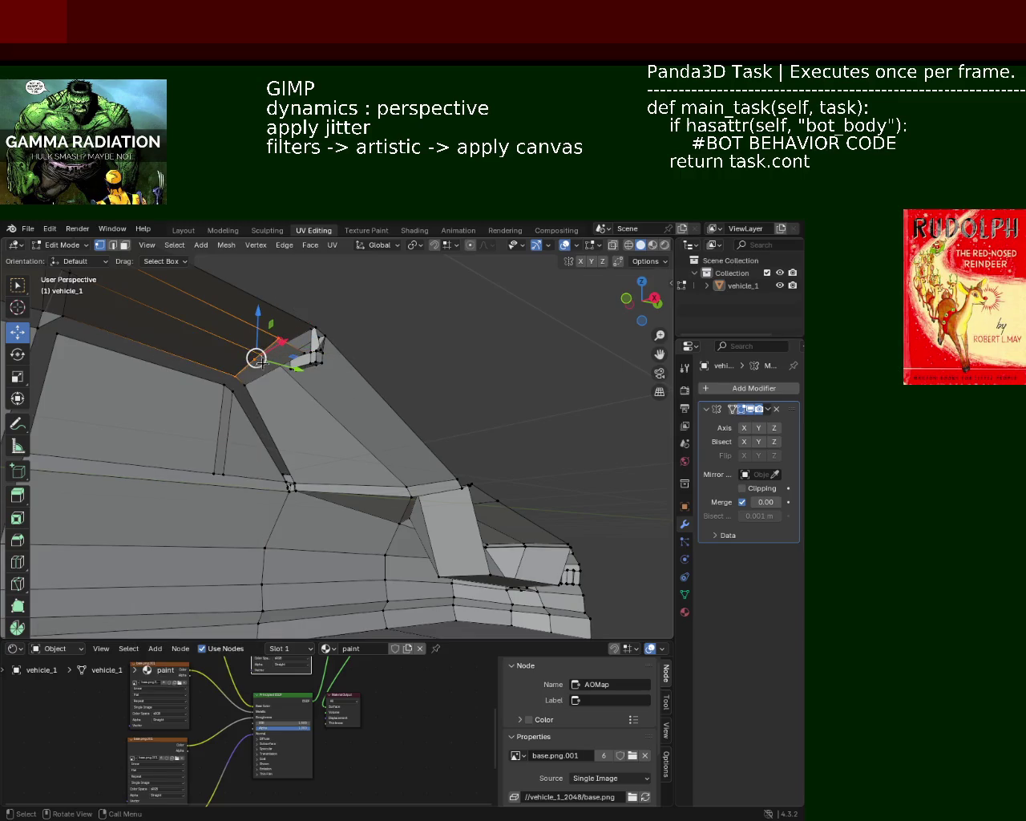
left_click(253, 359, "shift")
Step: Merge the selected pillar-top vertices At Last
key("m")
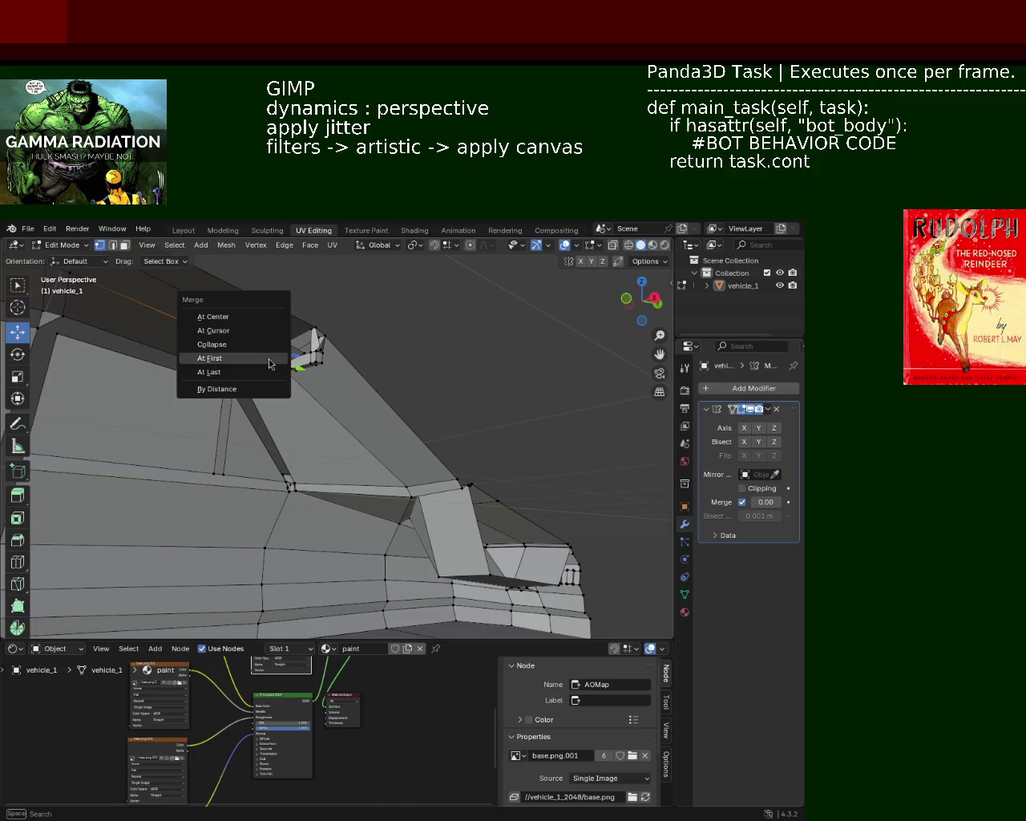
left_click(257, 372)
mouse_move(256, 373)
middle_mouse_down()
mouse_move(240, 368)
mouse_move(251, 400)
mouse_move(273, 375)
mouse_move(468, 439)
middle_mouse_up()
Step: Subdivide a roof edge from the Edge menu, then clear the selection
left_click(251, 399, "shift")
key("ctrl+e")
left_click(250, 396)
left_click(272, 375)
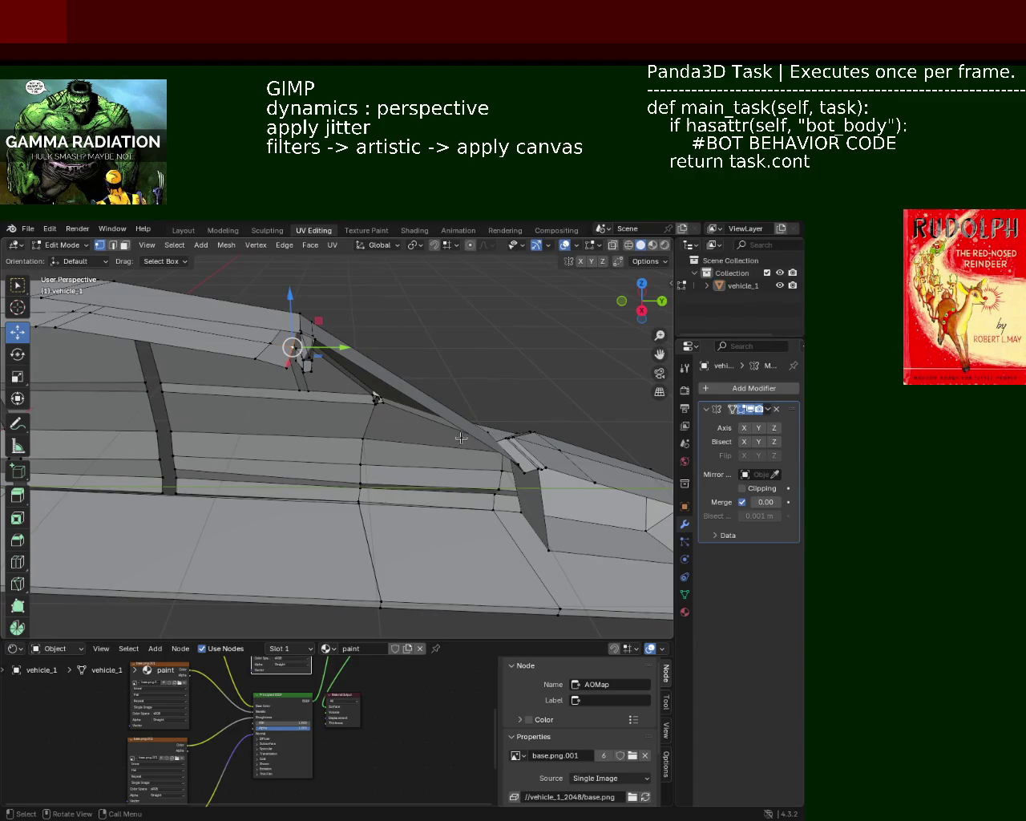
Step: Try joining a neighbouring vertex with J, then merge it At Last instead
mouse_move(283, 363)
middle_mouse_down()
mouse_move(368, 345)
mouse_move(294, 392)
middle_mouse_up()
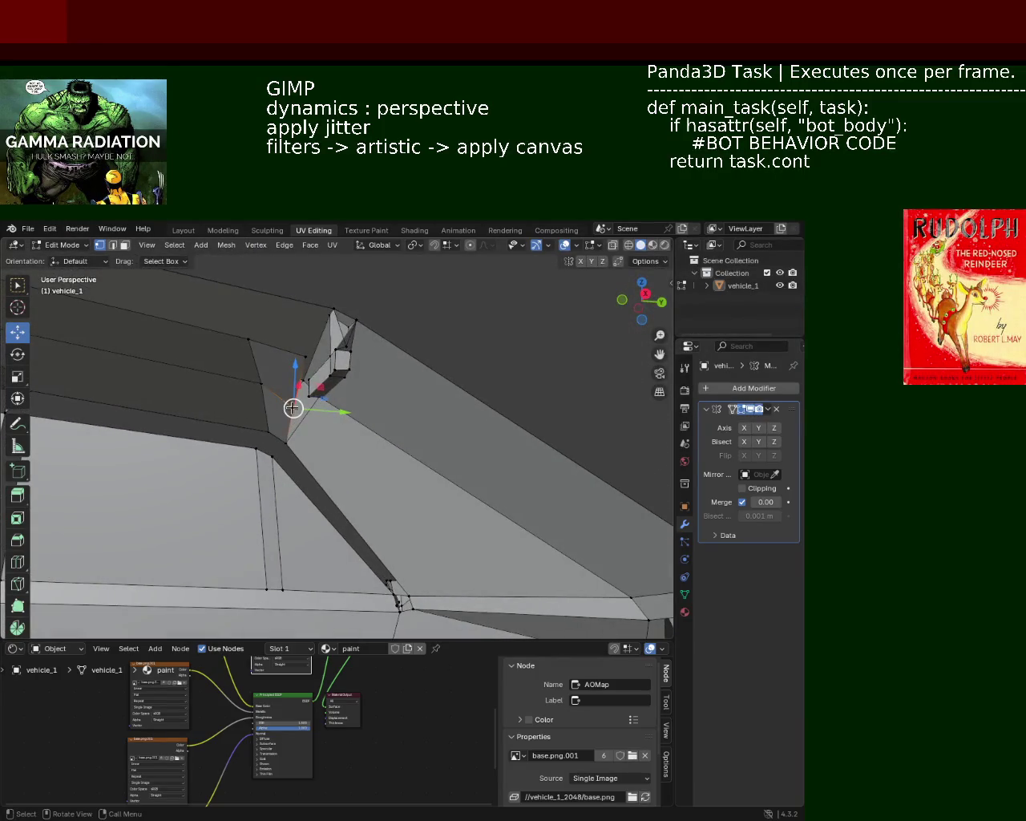
middle_click_drag(294, 392, 358, 418)
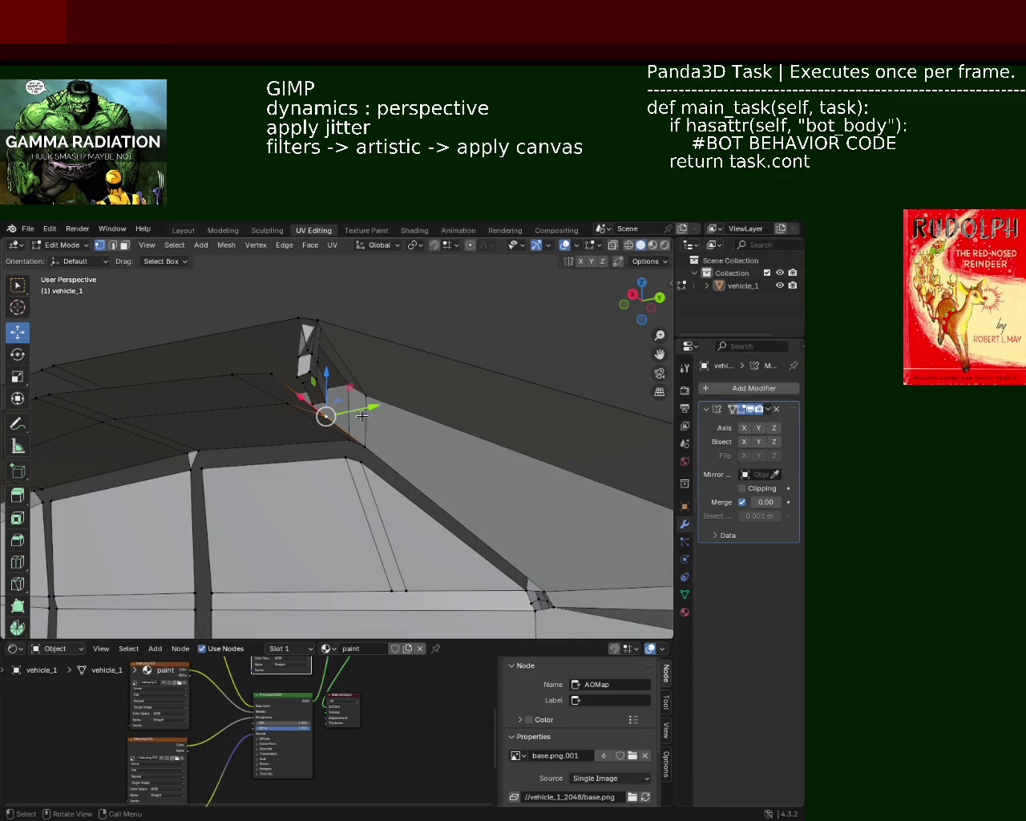
left_click(371, 399, "shift")
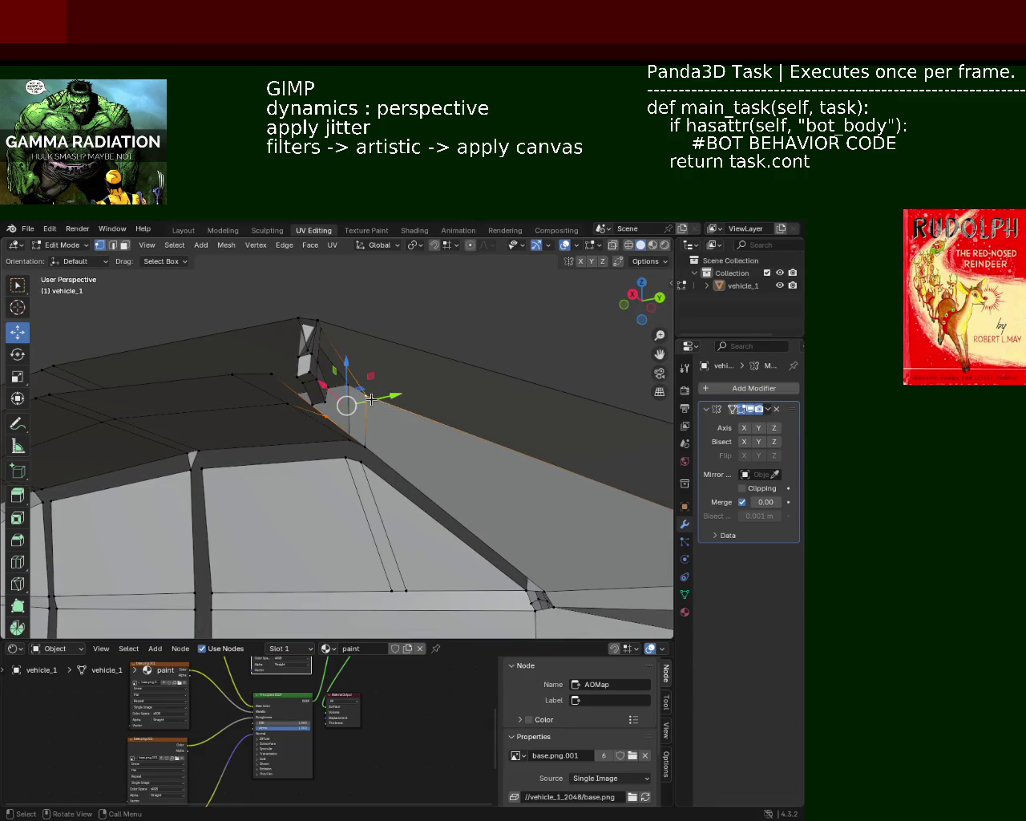
key("j")
left_click(372, 398, "shift")
left_click(379, 394, "shift")
key("m")
left_click(380, 394)
Step: Merge more pillar-top vertices into the roof ledge
mouse_move(300, 398)
middle_mouse_down()
mouse_move(324, 366)
mouse_move(396, 353)
mouse_move(353, 307)
mouse_move(320, 403)
mouse_move(342, 463)
middle_mouse_up()
key("m")
left_click(366, 469)
mouse_move(366, 457)
middle_mouse_down()
mouse_move(431, 405)
mouse_move(314, 399)
mouse_move(364, 372)
middle_mouse_up()
left_click(360, 373, "shift")
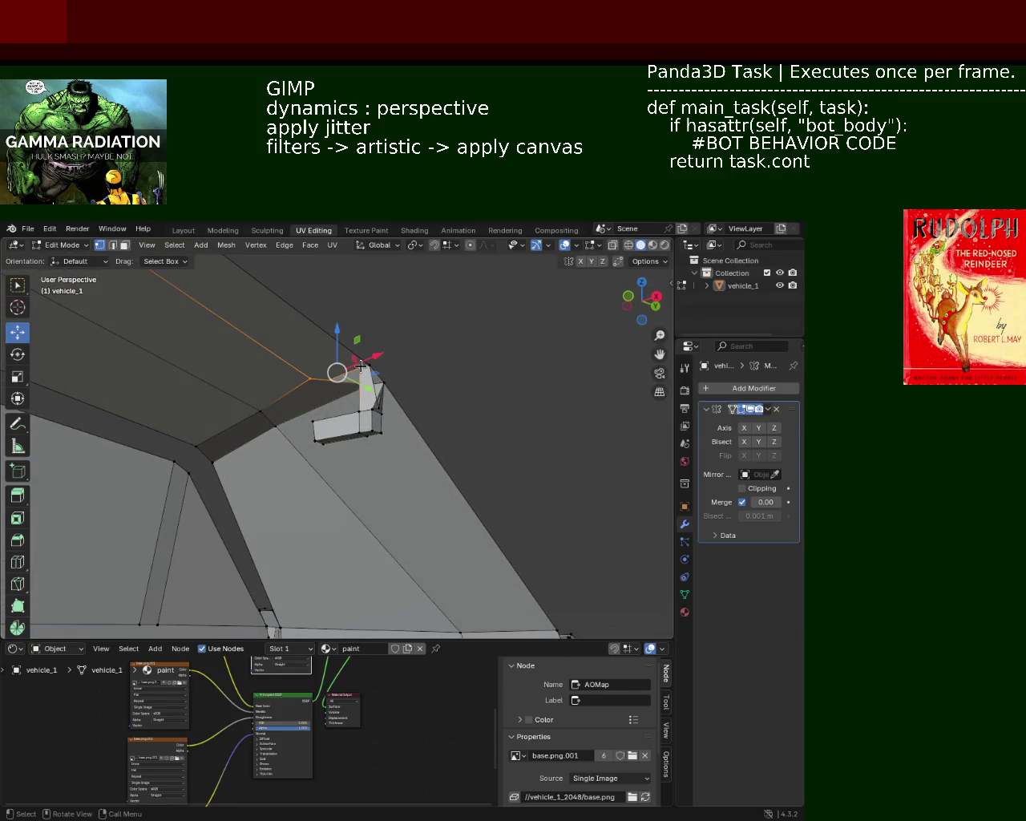
key("m")
left_click(360, 365)
mouse_move(358, 386)
middle_mouse_down()
mouse_move(259, 397)
mouse_move(351, 404)
mouse_move(403, 394)
mouse_move(372, 391)
middle_mouse_up()
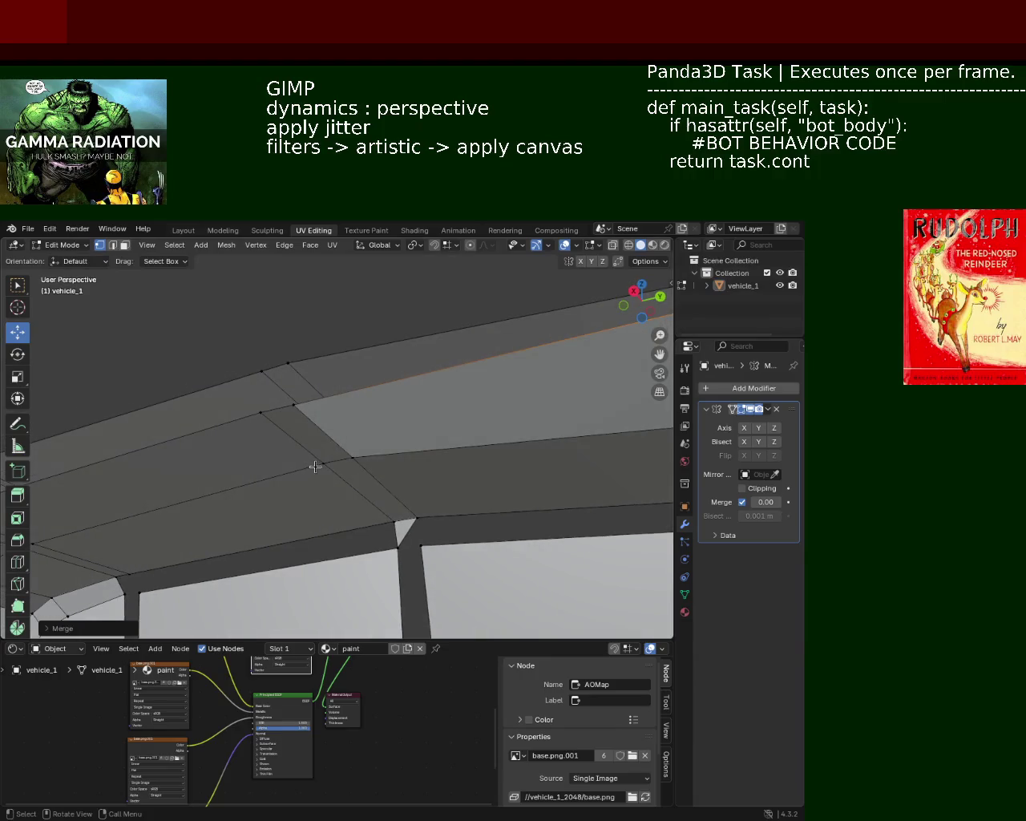
Step: Lower the selected vertex on the roof edge
mouse_move(439, 393)
middle_mouse_down()
mouse_move(310, 377)
mouse_move(484, 393)
middle_mouse_up()
mouse_move(543, 417)
middle_mouse_down()
mouse_move(545, 408)
mouse_move(554, 462)
mouse_move(575, 482)
middle_mouse_up()
left_click_drag(553, 434, 555, 446)
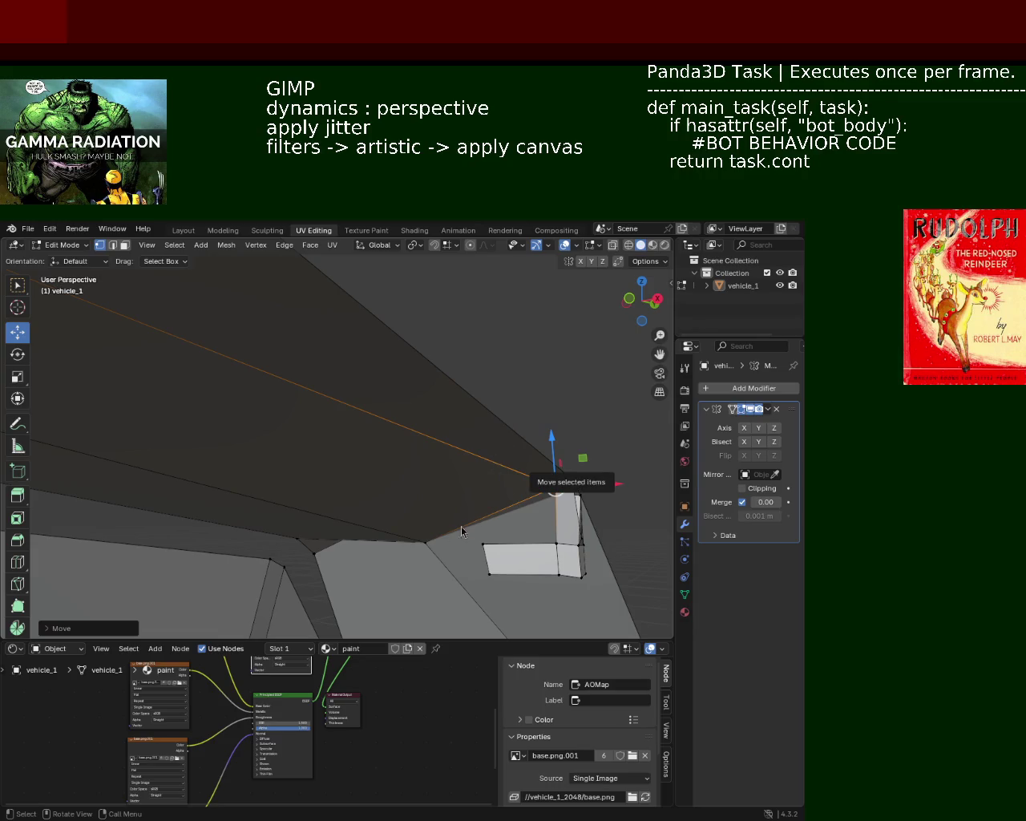
mouse_move(460, 432)
middle_mouse_down()
mouse_move(436, 463)
mouse_move(383, 402)
mouse_move(374, 430)
mouse_move(321, 371)
mouse_move(327, 357)
mouse_move(313, 386)
middle_mouse_up()
Step: Select both ends of a roof edge and subdivide it
left_click(294, 417)
left_click(301, 391, "shift")
mouse_move(313, 401)
middle_mouse_down()
mouse_move(439, 448)
mouse_move(473, 474)
middle_mouse_up()
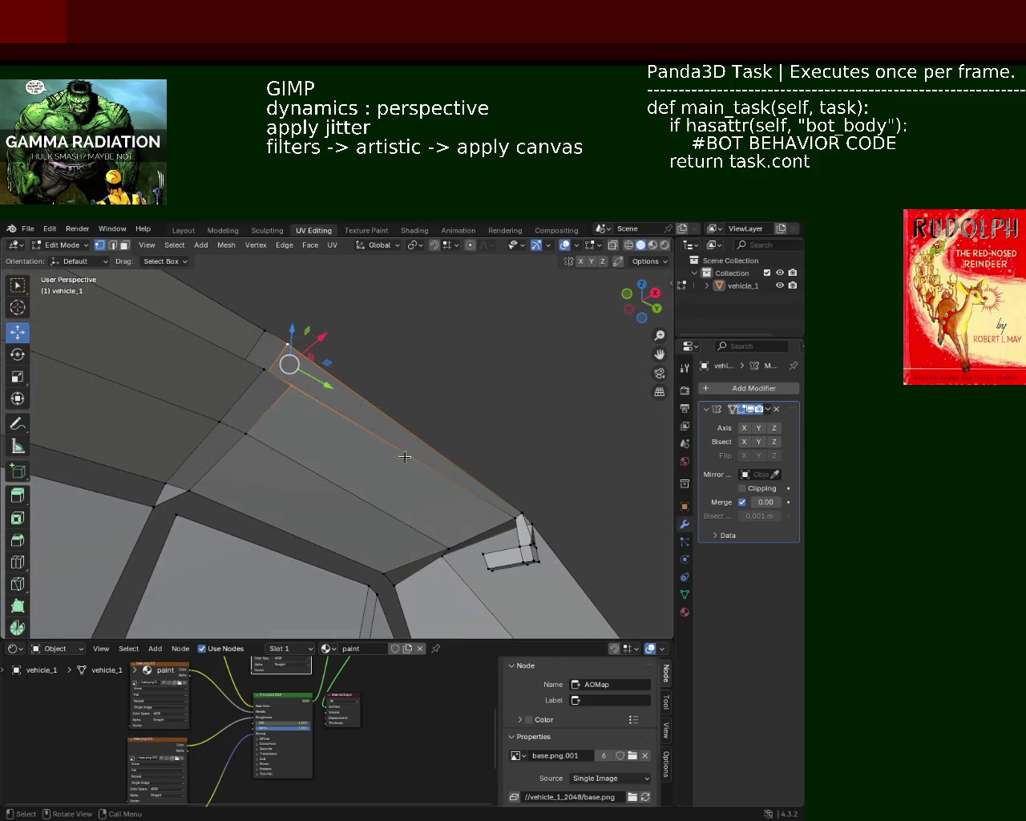
middle_click_drag(283, 372, 287, 383)
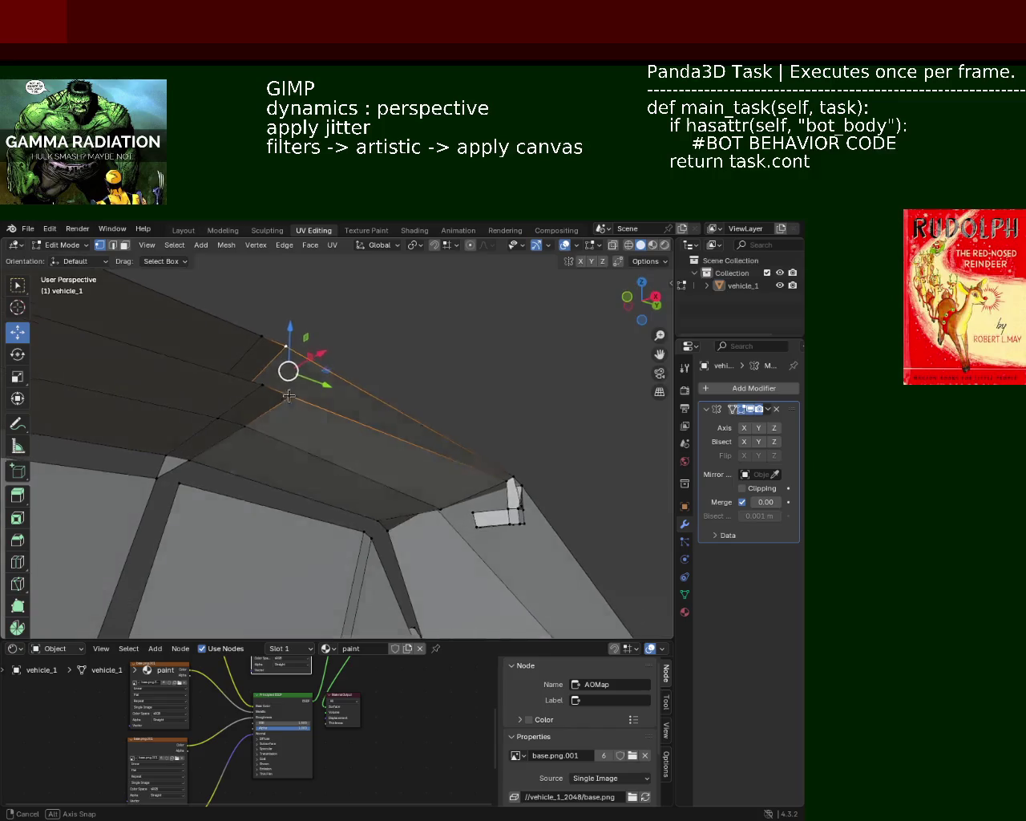
mouse_move(287, 383)
middle_mouse_down()
mouse_move(272, 373)
mouse_move(258, 314)
middle_mouse_up()
left_click(255, 309)
left_click(306, 483, "shift")
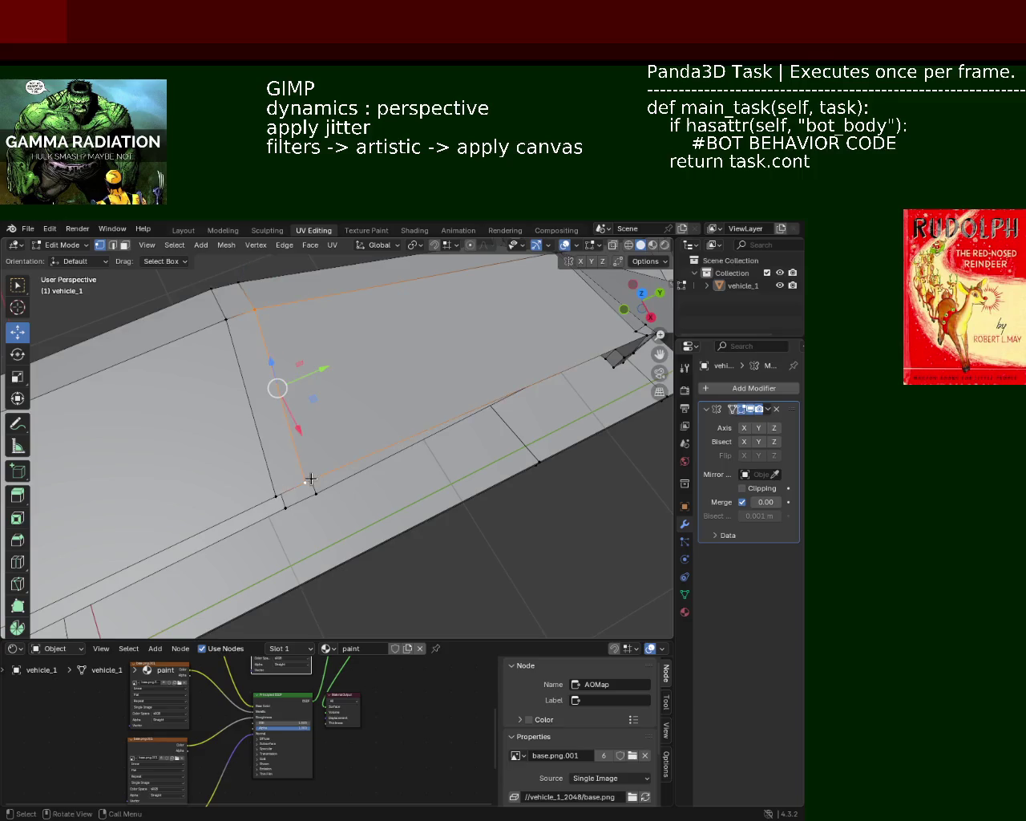
right_click(309, 477)
left_click(310, 476)
Step: Vertex-slide the single roof-edge vertex along the edge into place
left_click(226, 319)
right_click(268, 482)
left_click(277, 388)
key("shift+v")
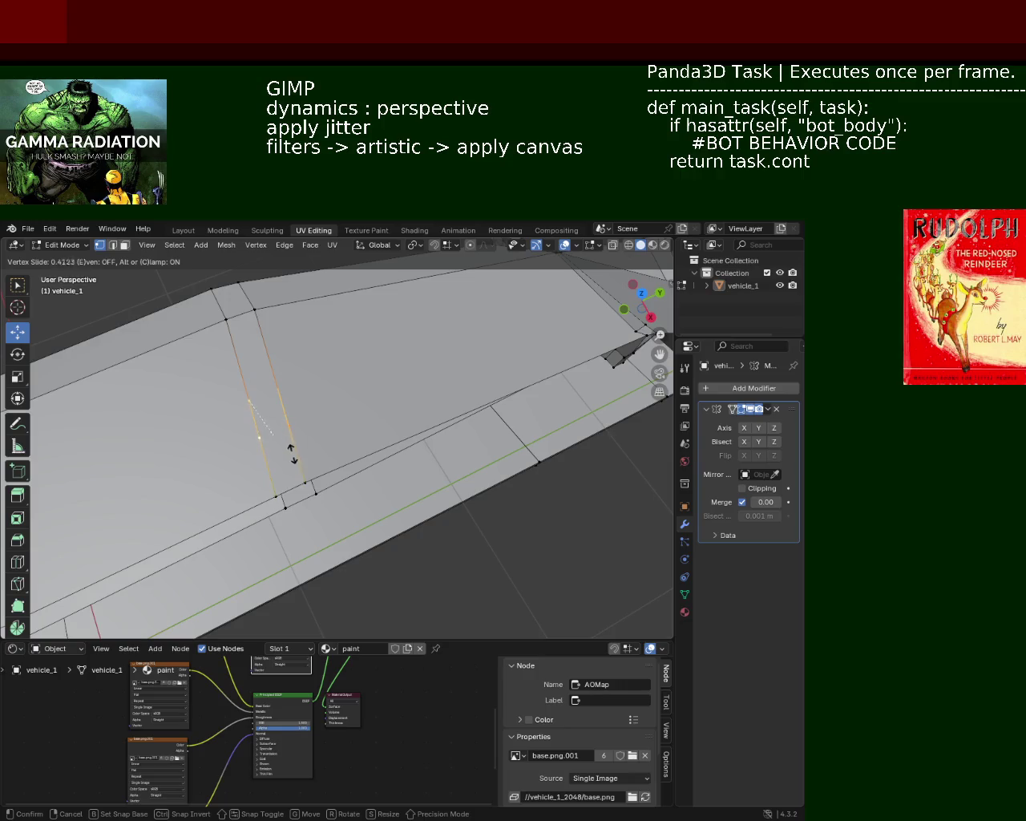
left_click(284, 489)
mouse_move(348, 494)
middle_mouse_down()
mouse_move(376, 328)
mouse_move(431, 387)
mouse_move(367, 406)
mouse_move(377, 407)
mouse_move(362, 435)
middle_mouse_up()
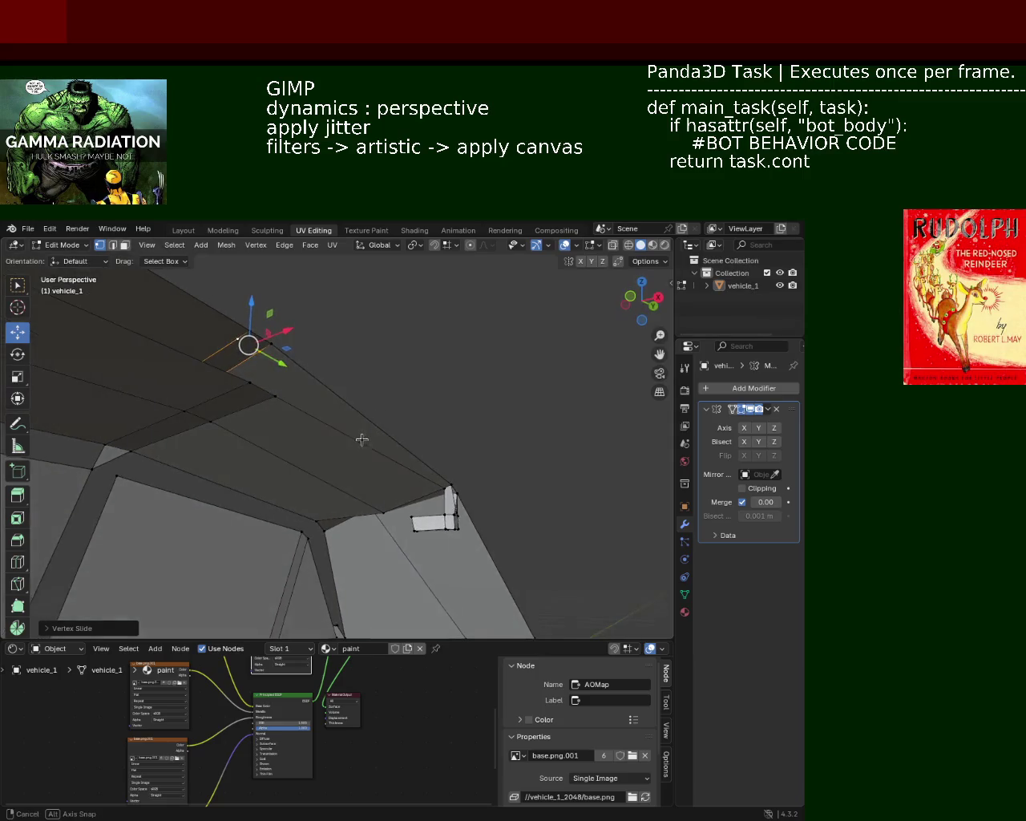
Step: Try lowering the pillar-top vertex along Z, undo it, and select a face of the small vertical piece
left_click(443, 488)
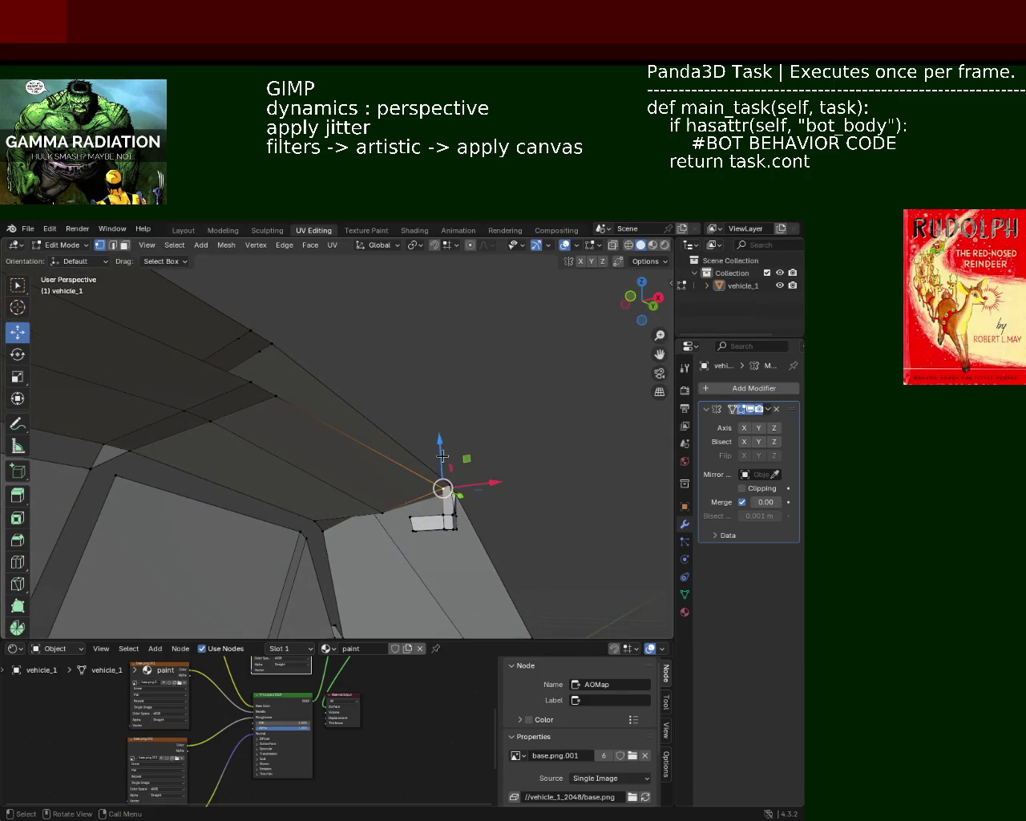
key("g")
key("z")
left_click(443, 481)
mouse_move(443, 481)
middle_mouse_down()
mouse_move(457, 476)
mouse_move(463, 450)
mouse_move(372, 450)
middle_mouse_up()
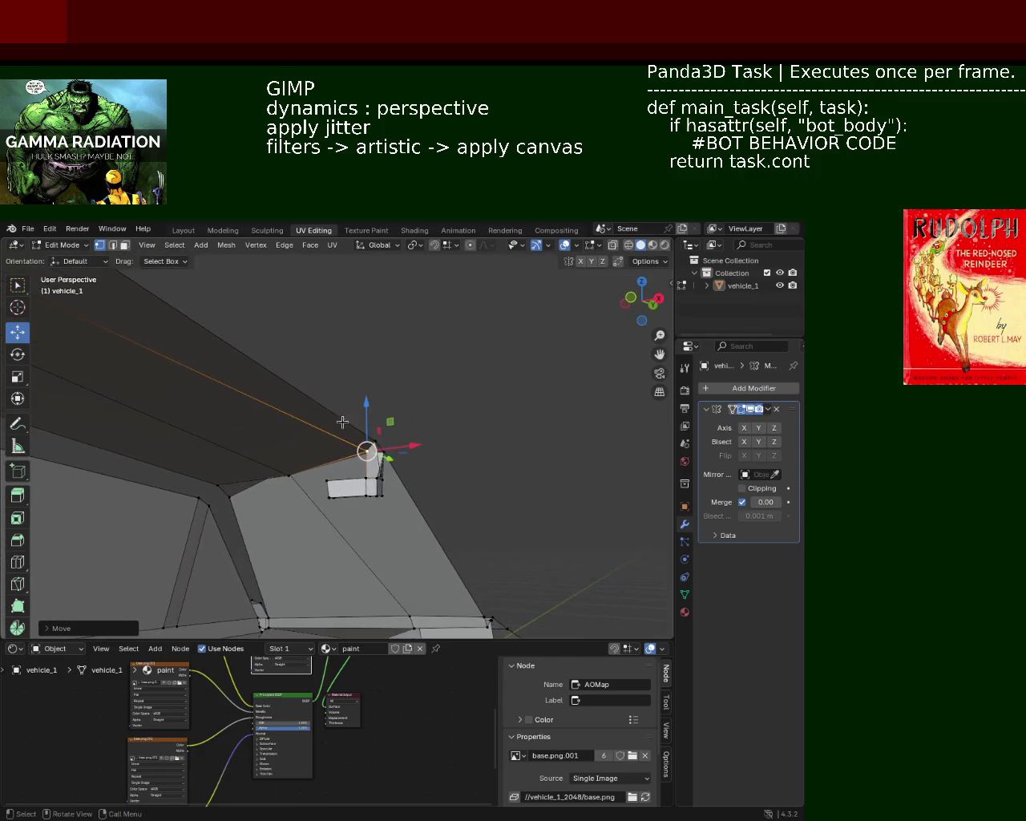
scroll(380, 417, "up", 2)
key("ctrl+z")
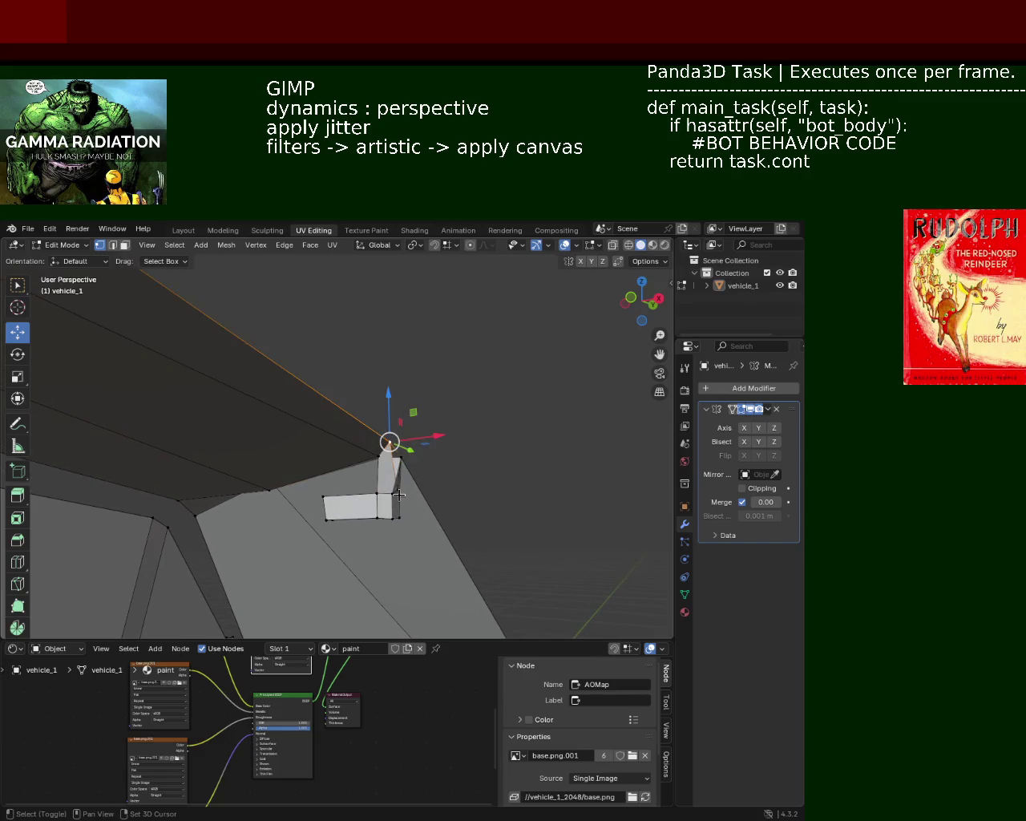
middle_click_drag(390, 492, 457, 457, "shift")
left_click(457, 457)
Step: Delete three faces of the small vertical piece
key("x")
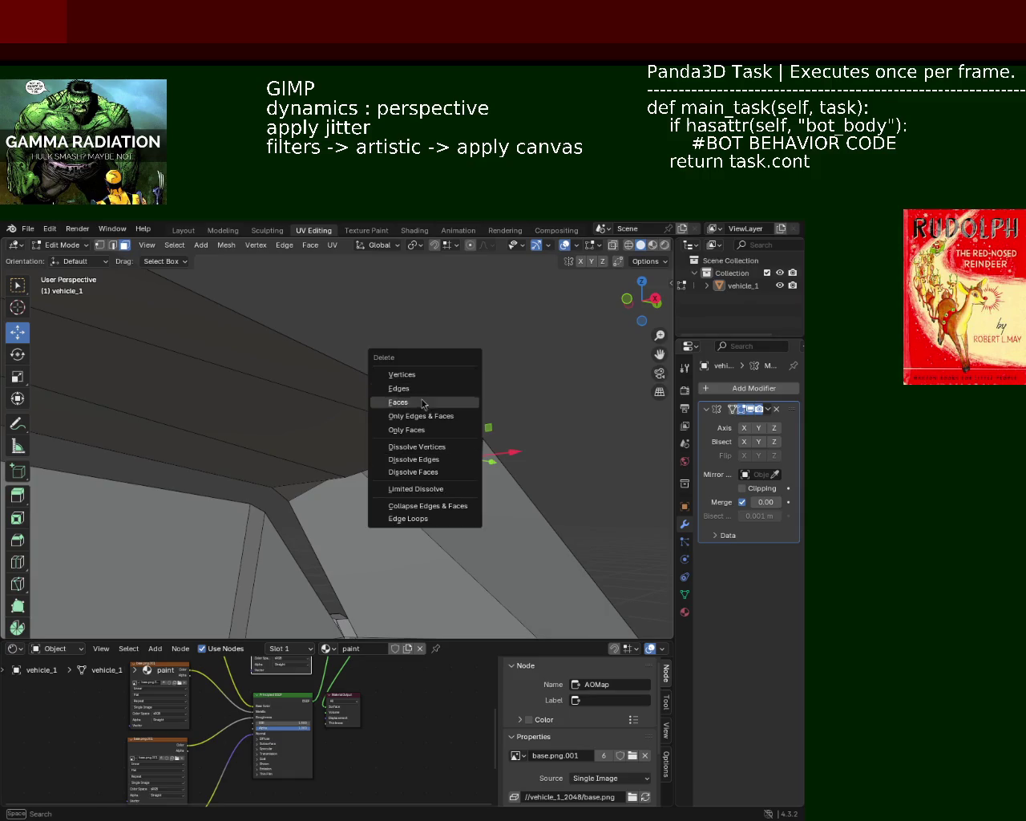
left_click(423, 404)
left_click(470, 449)
key("x")
left_click(470, 453)
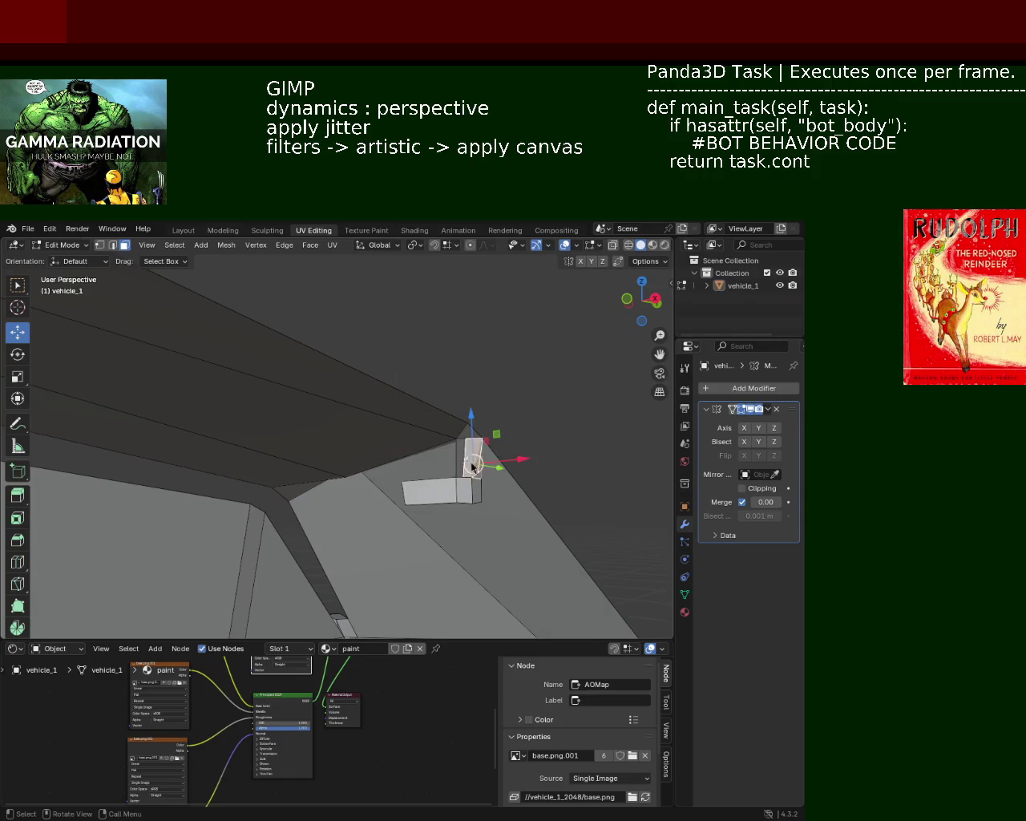
key("x")
left_click(461, 462)
mouse_move(462, 462)
middle_mouse_down()
mouse_move(329, 417)
mouse_move(341, 404)
middle_mouse_up()
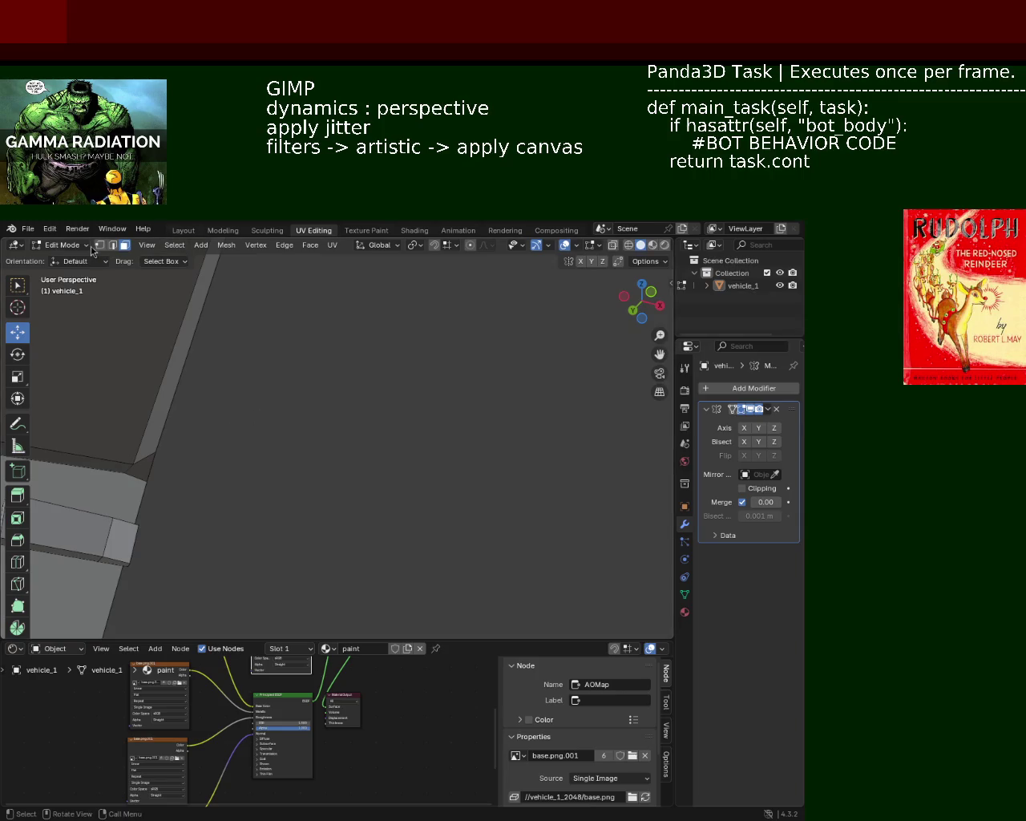
Step: Merge the thin strip's vertices At Last into a single point
left_click(179, 443)
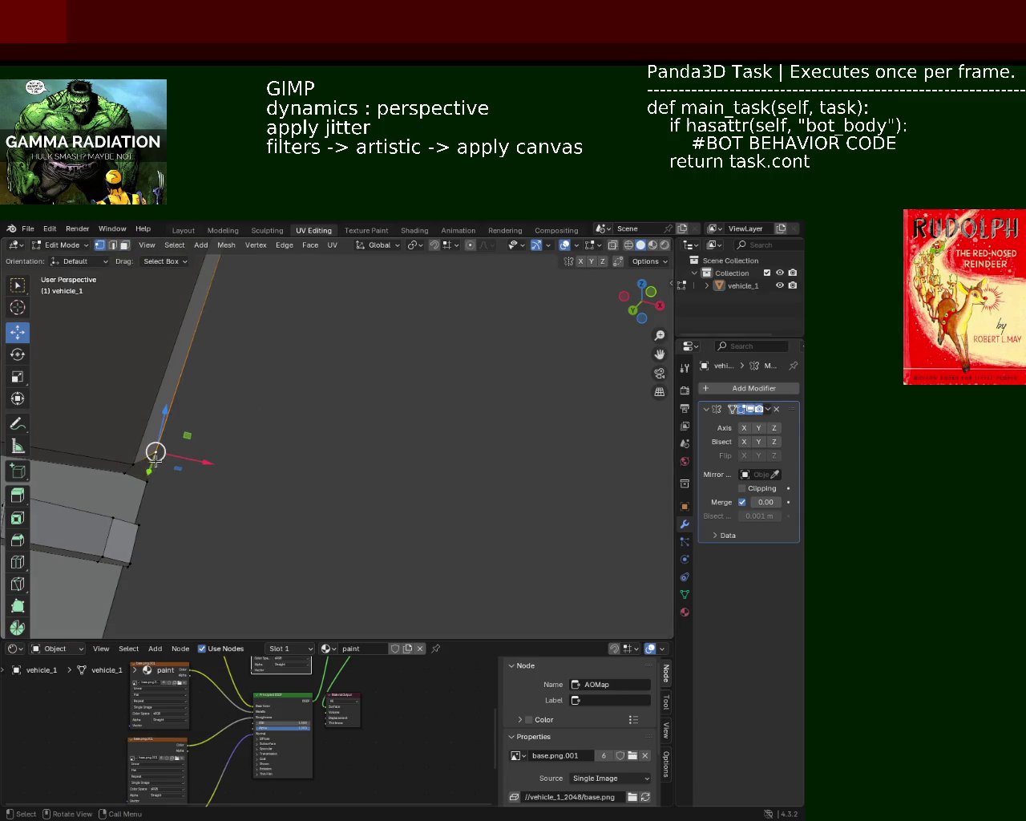
left_click(133, 464, "shift")
key("grave")
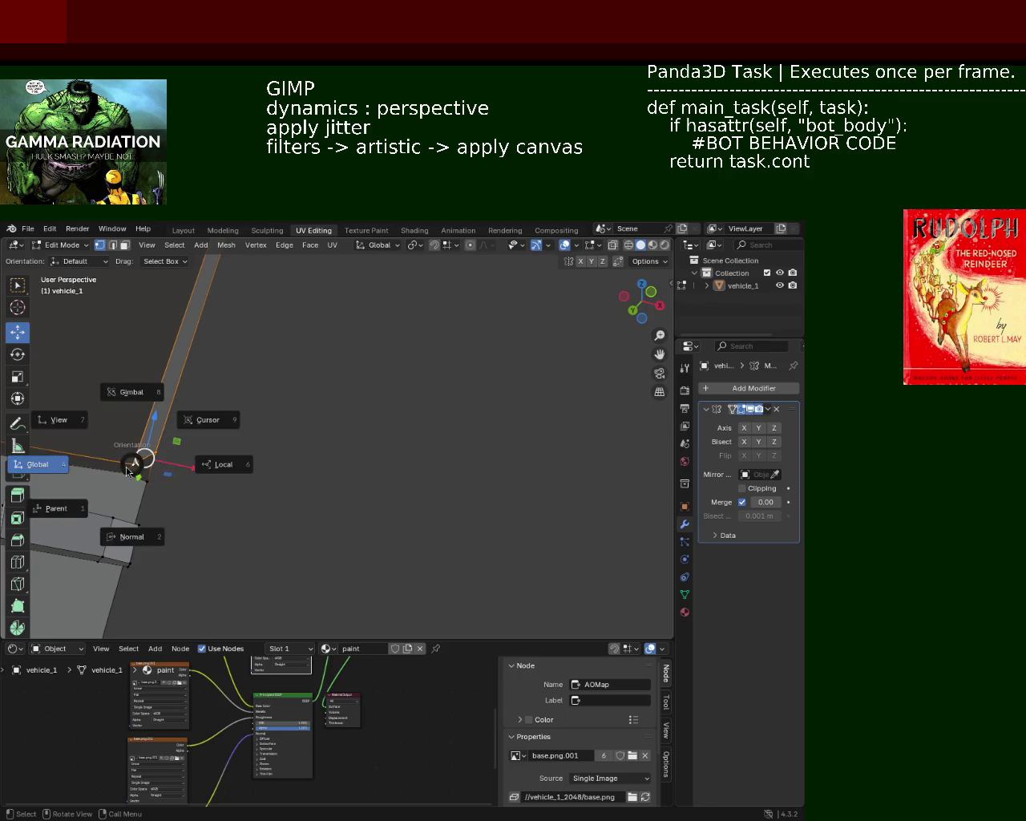
key("m")
left_click(159, 472)
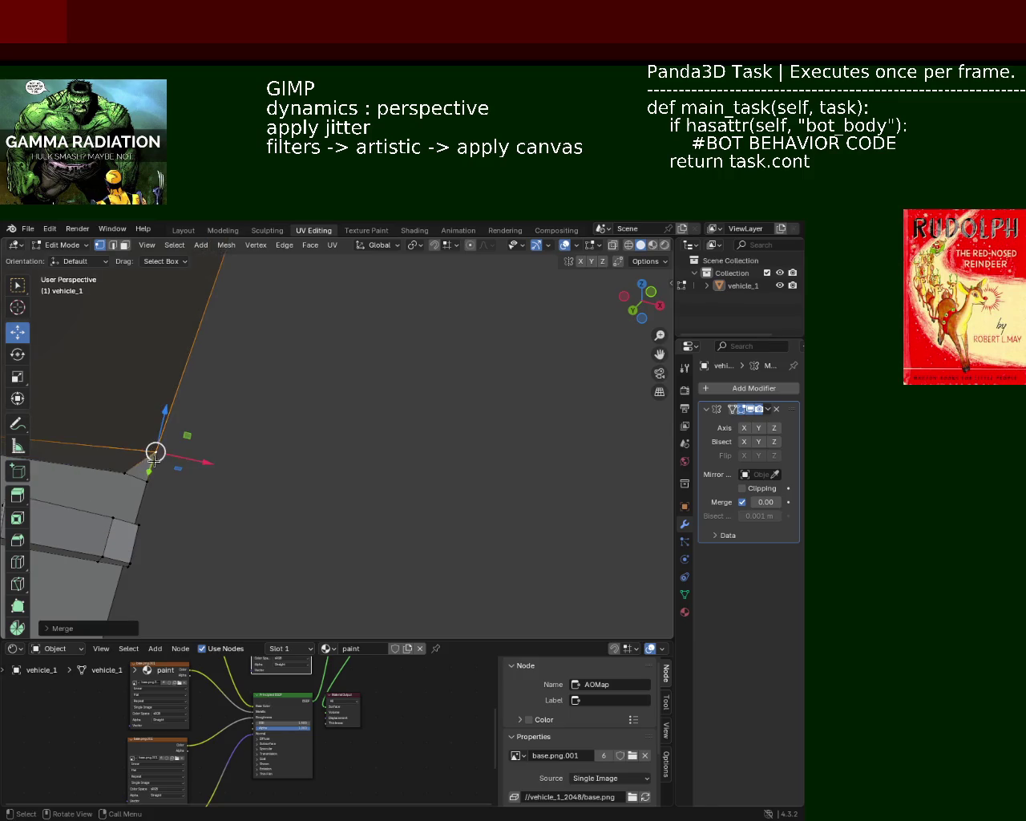
key("m")
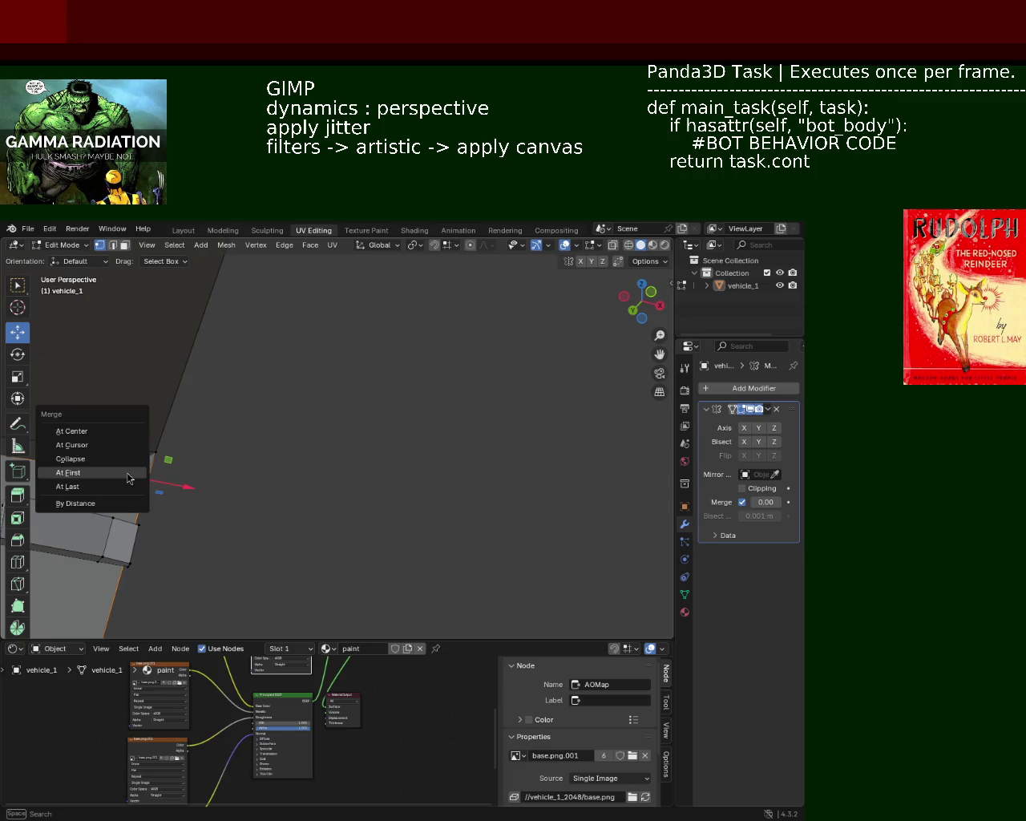
left_click(127, 471)
mouse_move(127, 473)
middle_mouse_down()
mouse_move(258, 405)
mouse_move(209, 421)
mouse_move(441, 329)
mouse_move(522, 336)
mouse_move(572, 504)
mouse_move(518, 532)
mouse_move(382, 338)
mouse_move(414, 325)
middle_mouse_up()
Step: Select the vertex at the strip's end and switch to face select mode
left_click(453, 380, "ctrl")
key("ctrl+z")
key("ctrl+z")
left_click(454, 361)
mouse_move(454, 360)
middle_mouse_down()
mouse_move(518, 325)
mouse_move(430, 351)
middle_mouse_up()
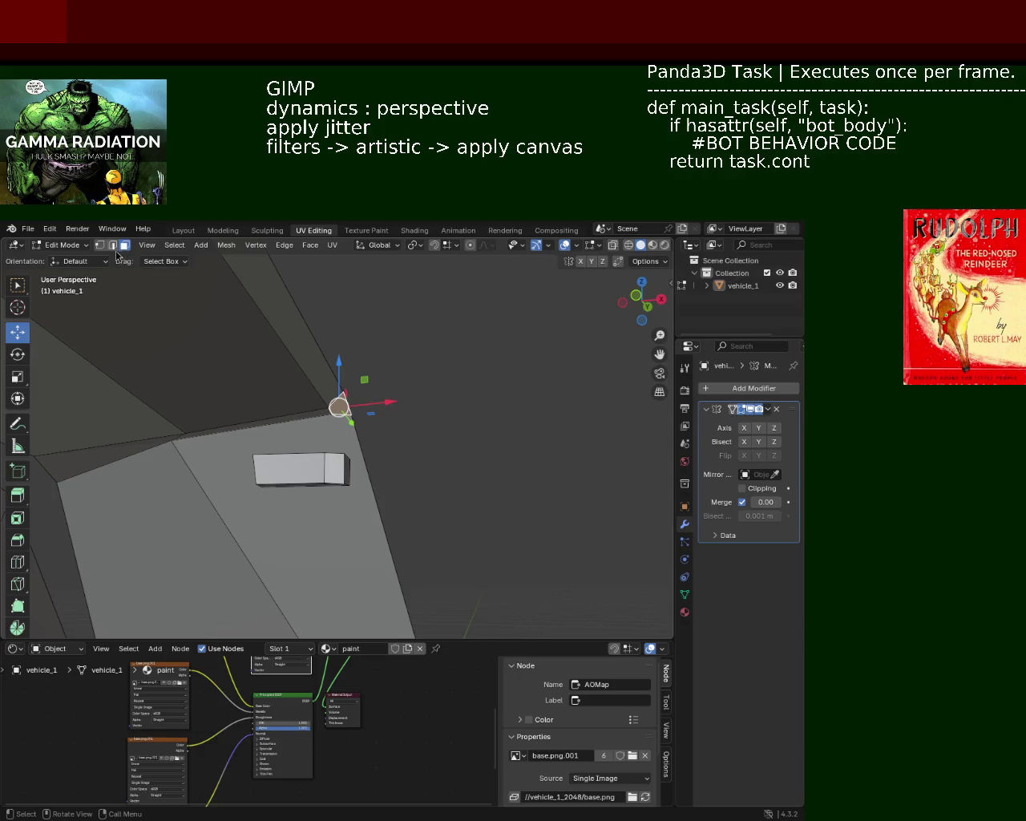
left_click(336, 389, "ctrl")
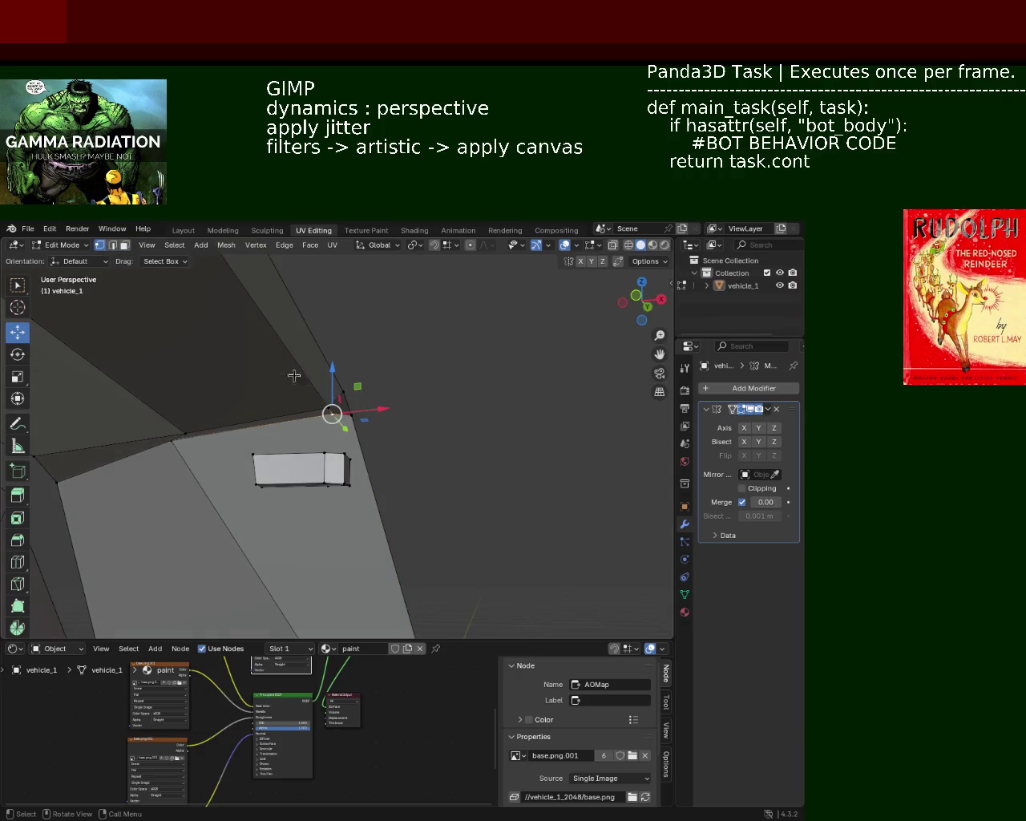
left_click(124, 245)
key("x")
key("Escape")
mouse_move(343, 392)
middle_mouse_down()
mouse_move(347, 409)
mouse_move(321, 360)
mouse_move(397, 348)
middle_mouse_up()
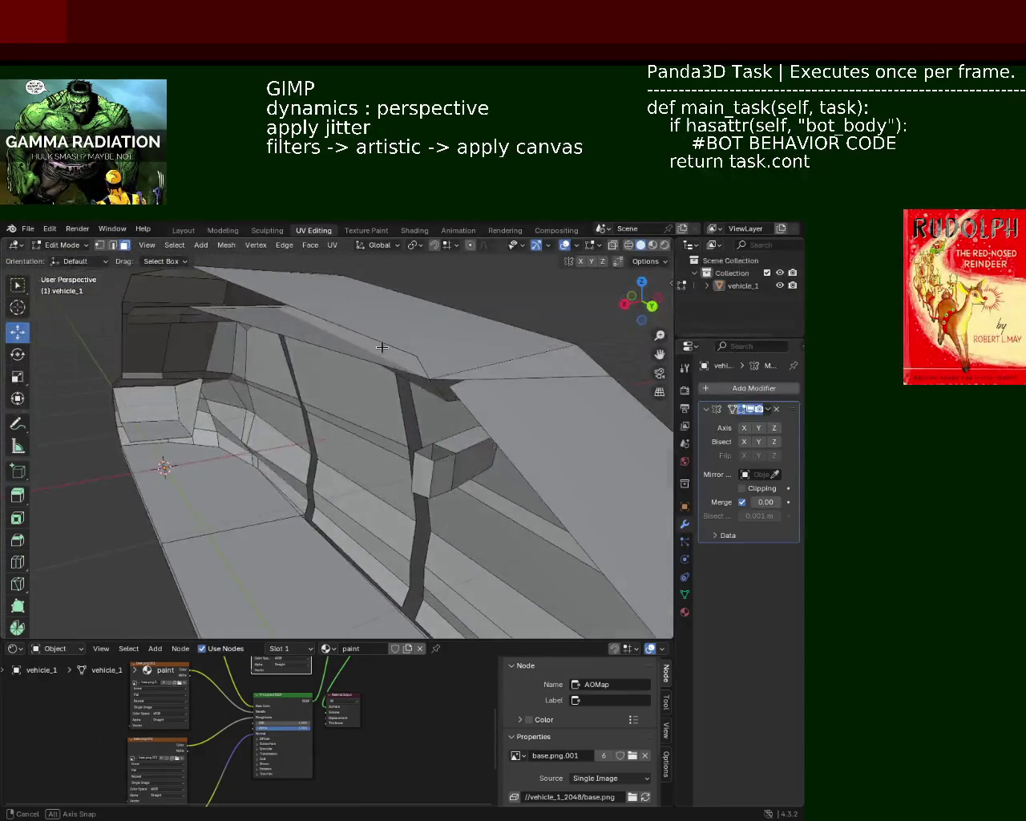
Step: Delete the stray face at the pillar top
mouse_move(398, 348)
middle_mouse_down()
mouse_move(360, 377)
mouse_move(402, 387)
mouse_move(344, 461)
middle_mouse_up()
left_click(361, 377)
key("x")
left_click(360, 383)
left_click(347, 461)
Step: Select the vertices around the roof corner to form a clean angled face
mouse_move(280, 524)
middle_mouse_down()
mouse_move(387, 424)
mouse_move(389, 355)
mouse_move(401, 371)
mouse_move(433, 356)
mouse_move(420, 384)
mouse_move(486, 350)
mouse_move(434, 341)
middle_mouse_up()
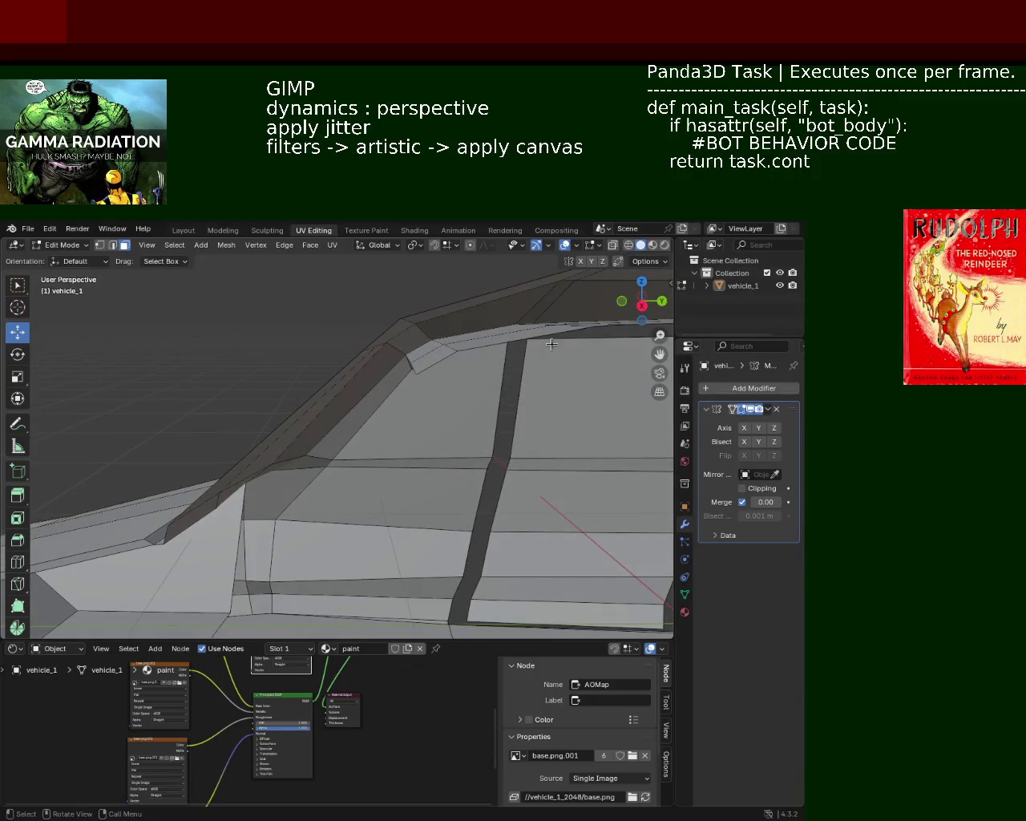
mouse_move(496, 371)
middle_mouse_down()
mouse_move(414, 303)
mouse_move(422, 368)
mouse_move(421, 344)
mouse_move(344, 388)
mouse_move(414, 400)
middle_mouse_up()
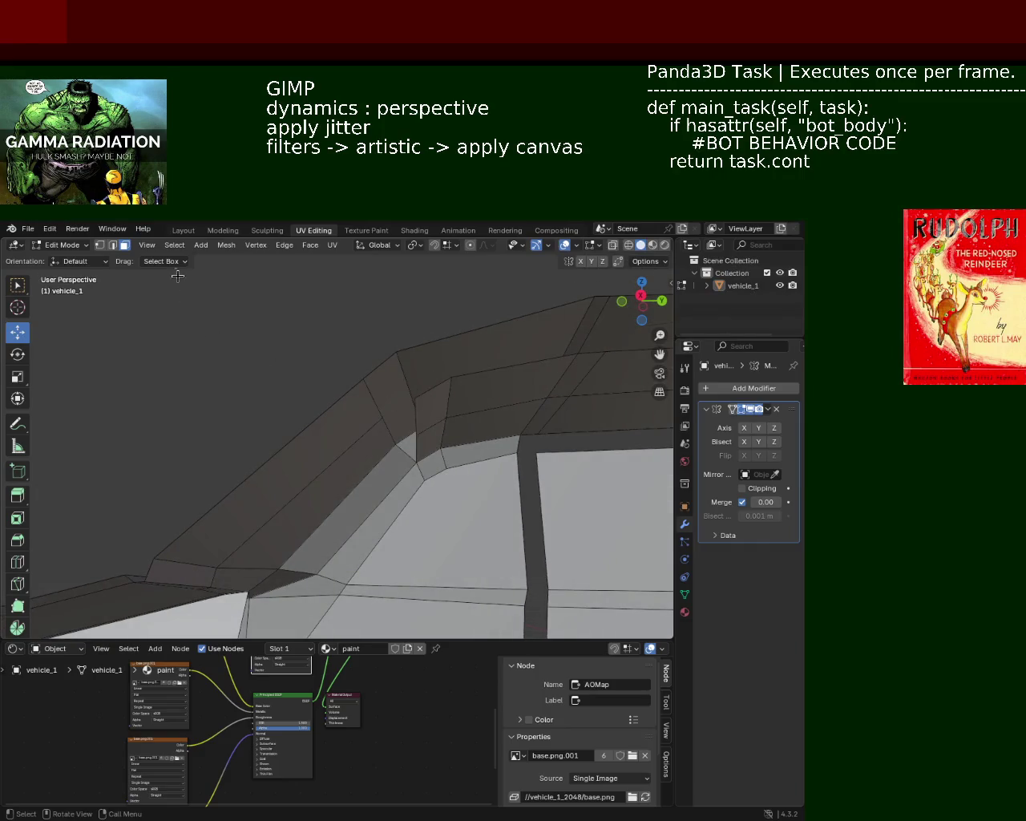
mouse_move(294, 433)
middle_mouse_down()
mouse_move(364, 407)
mouse_move(335, 420)
mouse_move(345, 422)
middle_mouse_up()
left_click(302, 446, "shift")
left_click(302, 468, "shift")
left_click(345, 372, "shift")
left_click(402, 308, "shift")
mouse_move(404, 312)
middle_mouse_down()
mouse_move(387, 379)
mouse_move(405, 405)
middle_mouse_up()
left_click(395, 339, "shift")
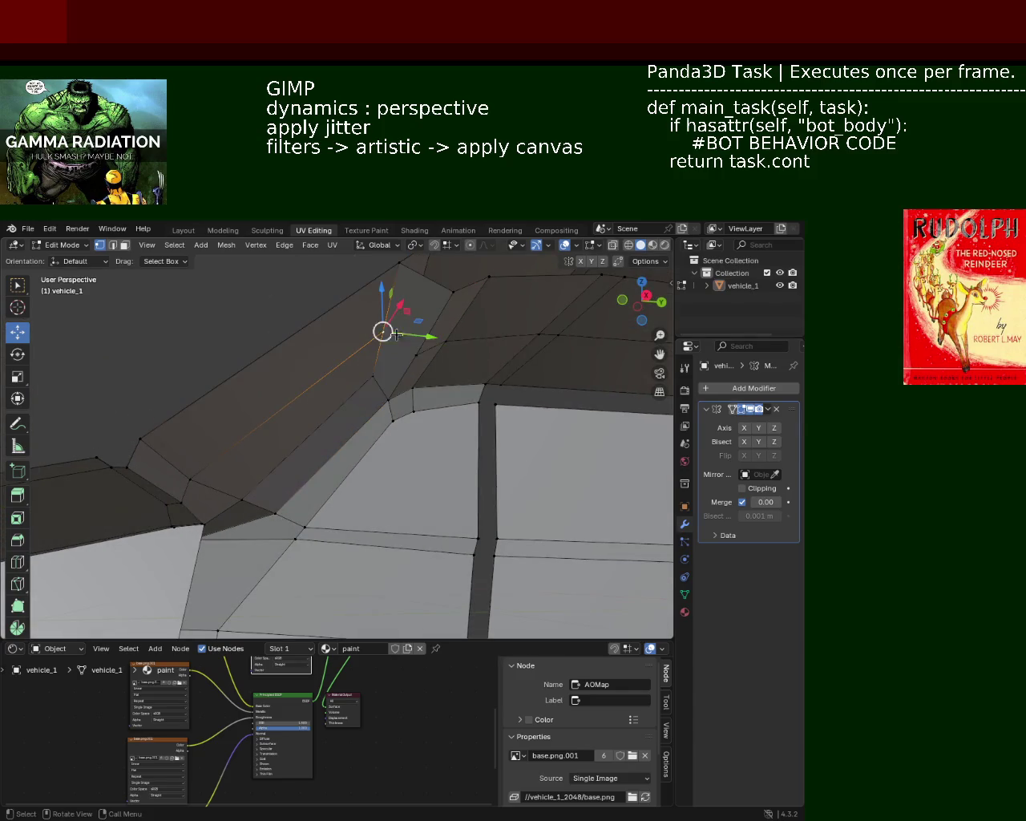
left_click(416, 356, "shift")
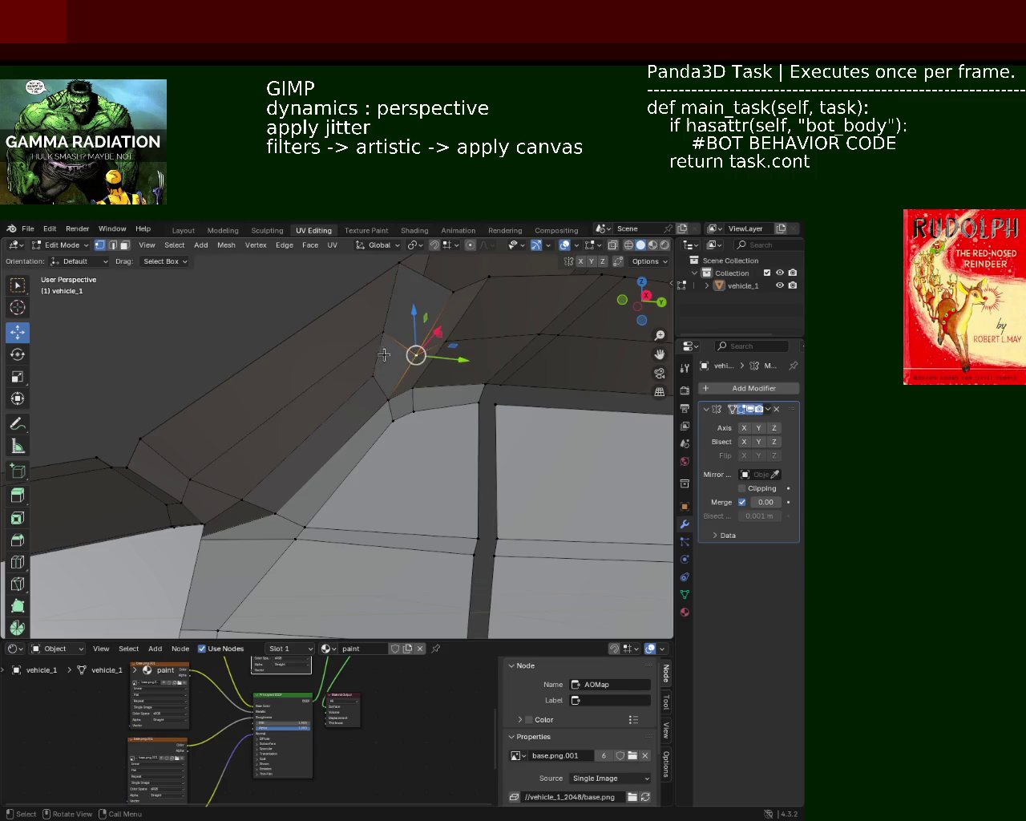
middle_click_drag(415, 357, 373, 371)
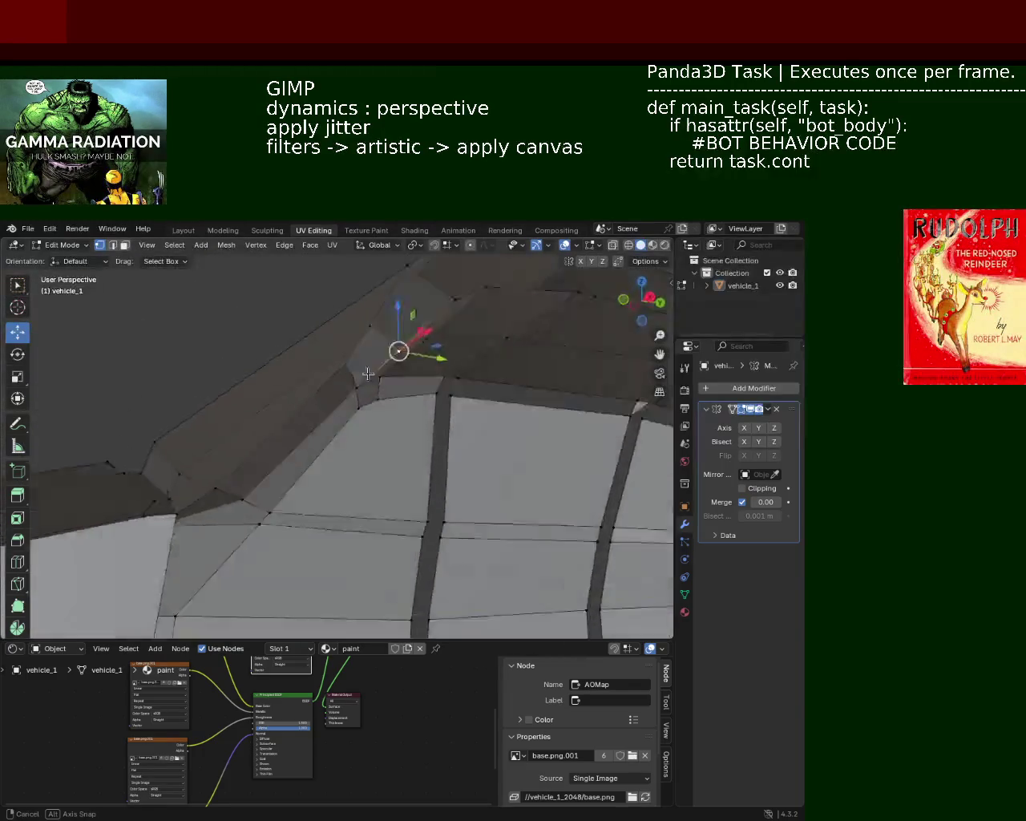
mouse_move(373, 371)
middle_mouse_down()
mouse_move(345, 425)
mouse_move(337, 420)
middle_mouse_up()
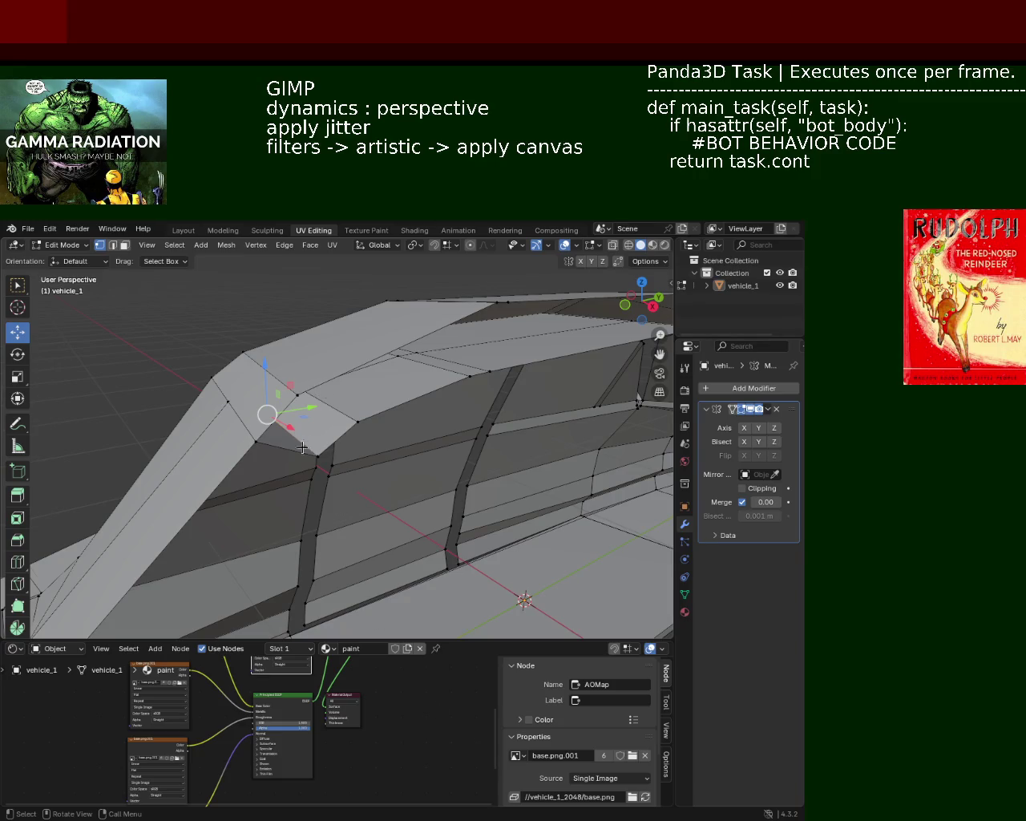
Step: Select the roof's top and lower edge loops and move them along Y
middle_click_drag(302, 447, 323, 439)
left_click(123, 387)
left_click(146, 405)
left_click(177, 400, "alt")
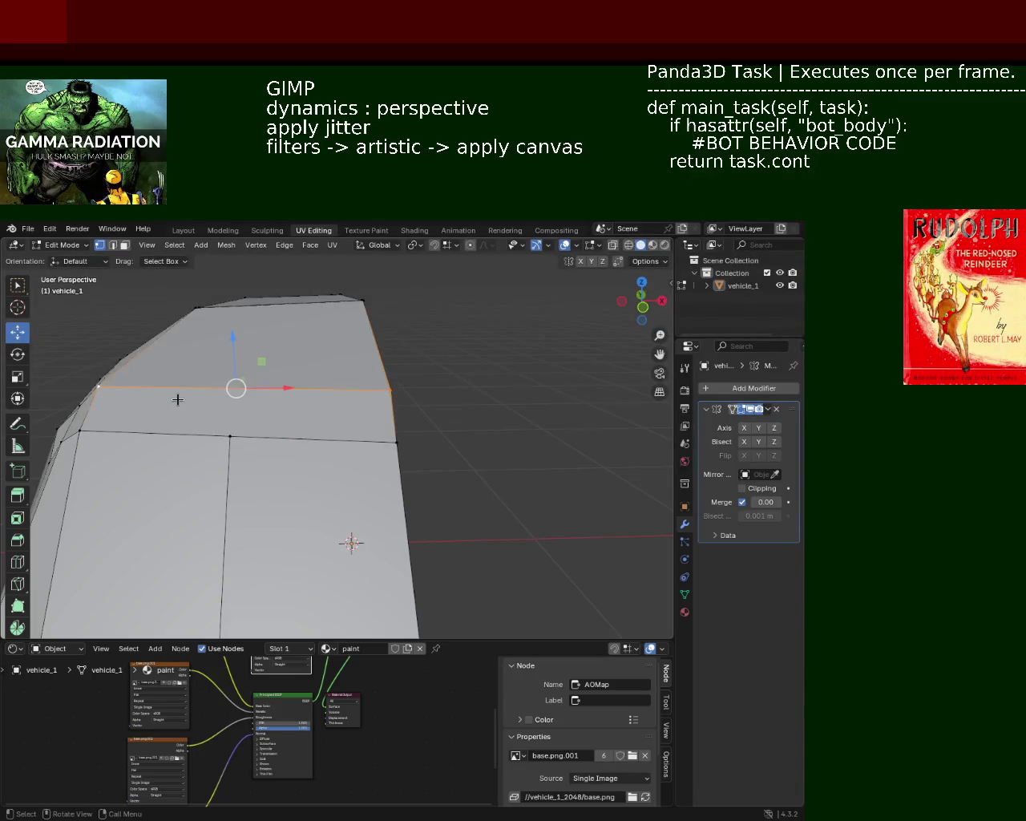
left_click(232, 440, "alt+shift")
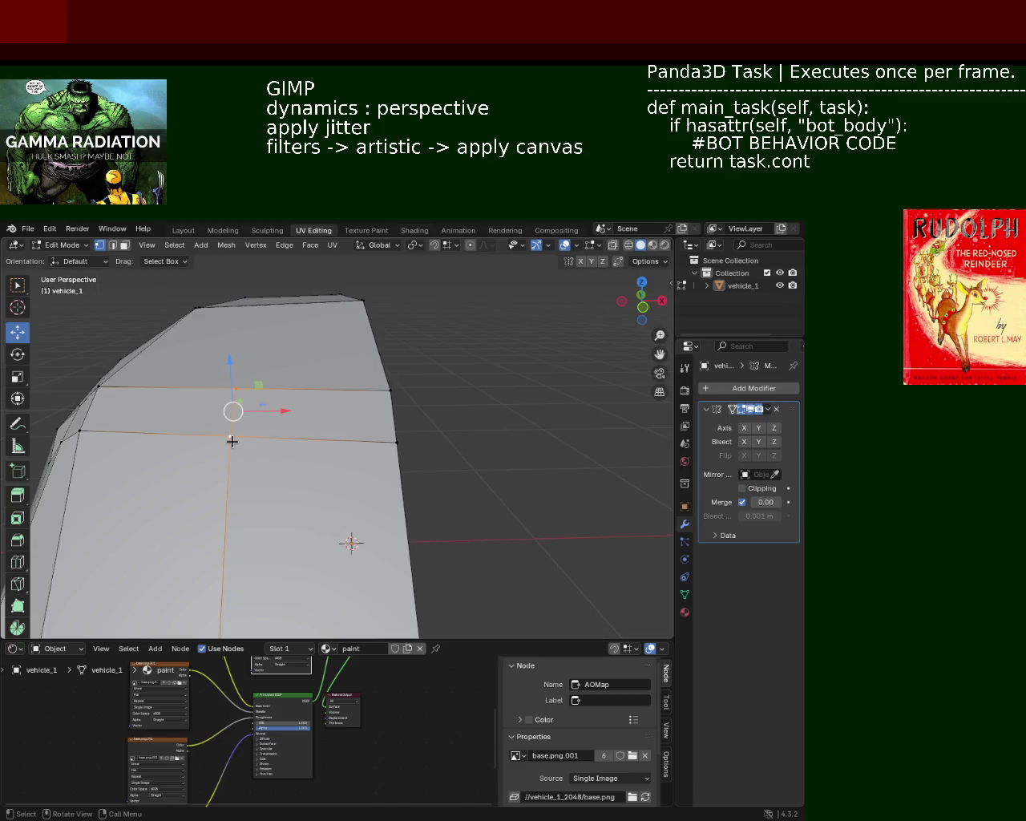
mouse_move(232, 440)
middle_mouse_down()
mouse_move(305, 403)
mouse_move(270, 417)
mouse_move(257, 386)
mouse_move(270, 407)
mouse_move(305, 401)
mouse_move(245, 403)
mouse_move(257, 388)
middle_mouse_up()
left_click_drag(323, 383, 346, 379)
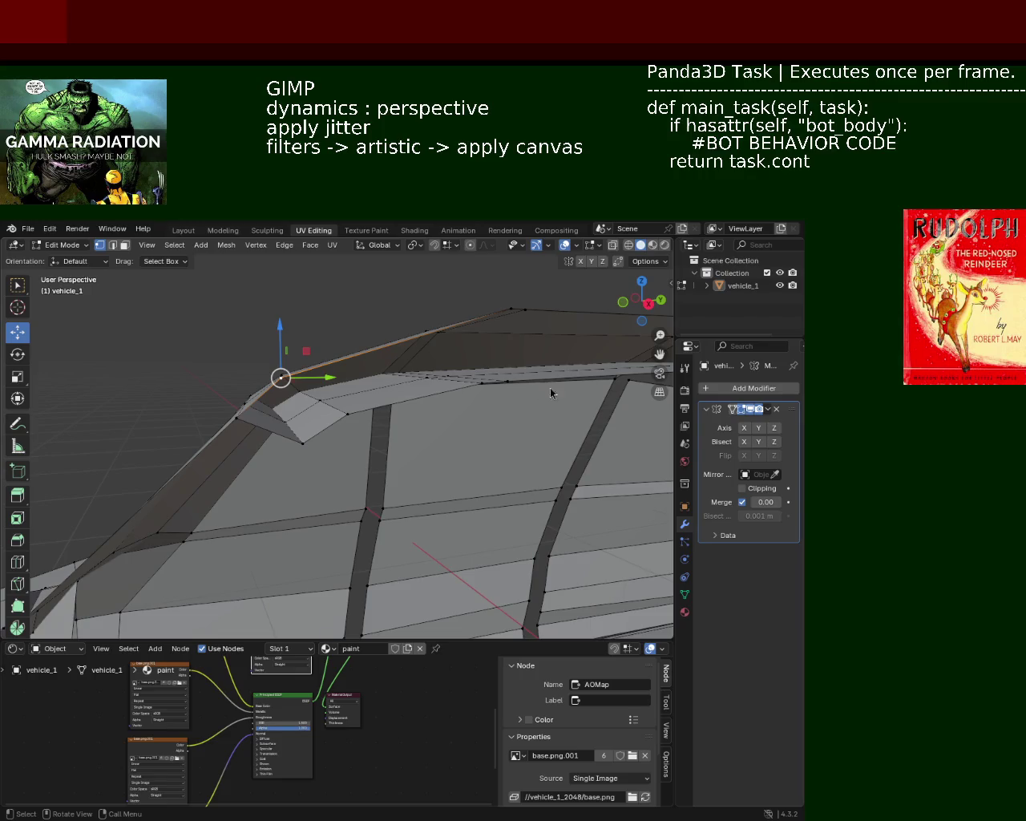
Step: In edge mode, slide a roof edge along the Y axis
mouse_move(244, 360)
middle_mouse_down()
mouse_move(236, 398)
mouse_move(233, 389)
middle_mouse_up()
key("2")
left_click(230, 388)
left_click_drag(290, 383, 270, 385)
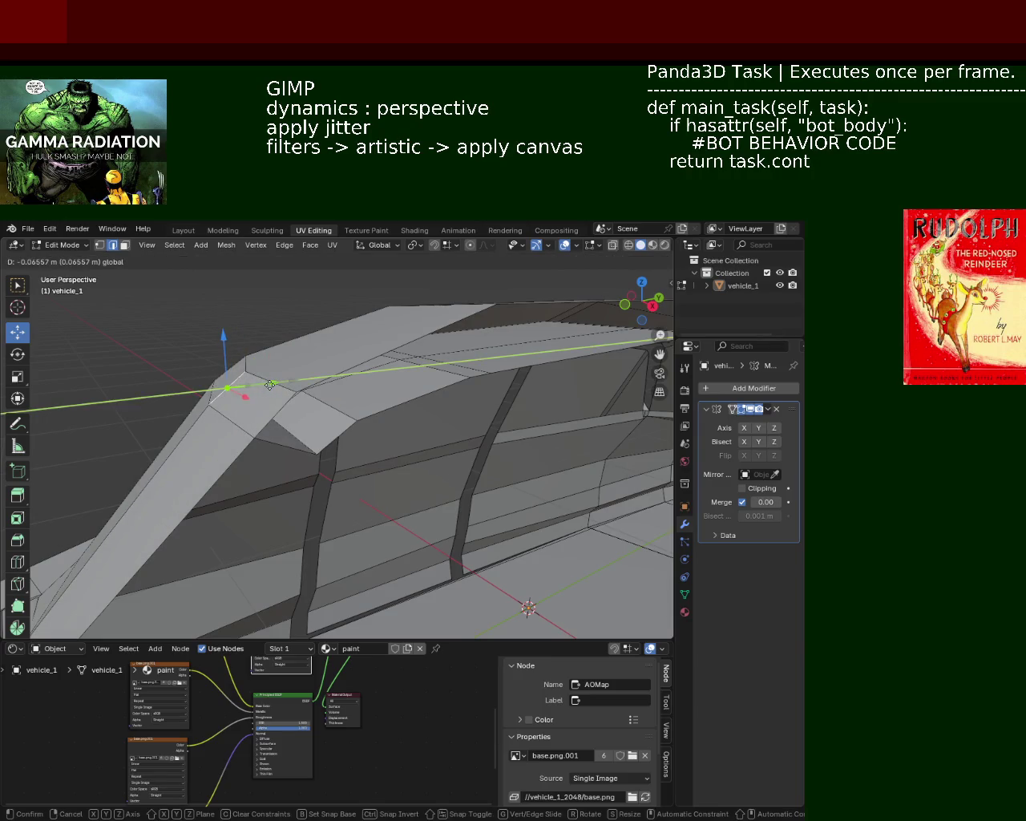
left_click(270, 385)
Step: Move the selected roof-corner edge about 0.039 m along Y
mouse_move(313, 432)
middle_mouse_down()
mouse_move(350, 424)
mouse_move(352, 446)
mouse_move(339, 382)
mouse_move(307, 426)
mouse_move(321, 415)
mouse_move(362, 469)
mouse_move(329, 441)
mouse_move(345, 447)
mouse_move(342, 458)
mouse_move(286, 360)
mouse_move(265, 401)
mouse_move(238, 399)
mouse_move(257, 431)
mouse_move(328, 366)
middle_mouse_up()
key("g")
key("y")
left_click(302, 390)
scroll(204, 432, "up", 3)
scroll(341, 481, "down", 4)
scroll(358, 386, "up", 4)
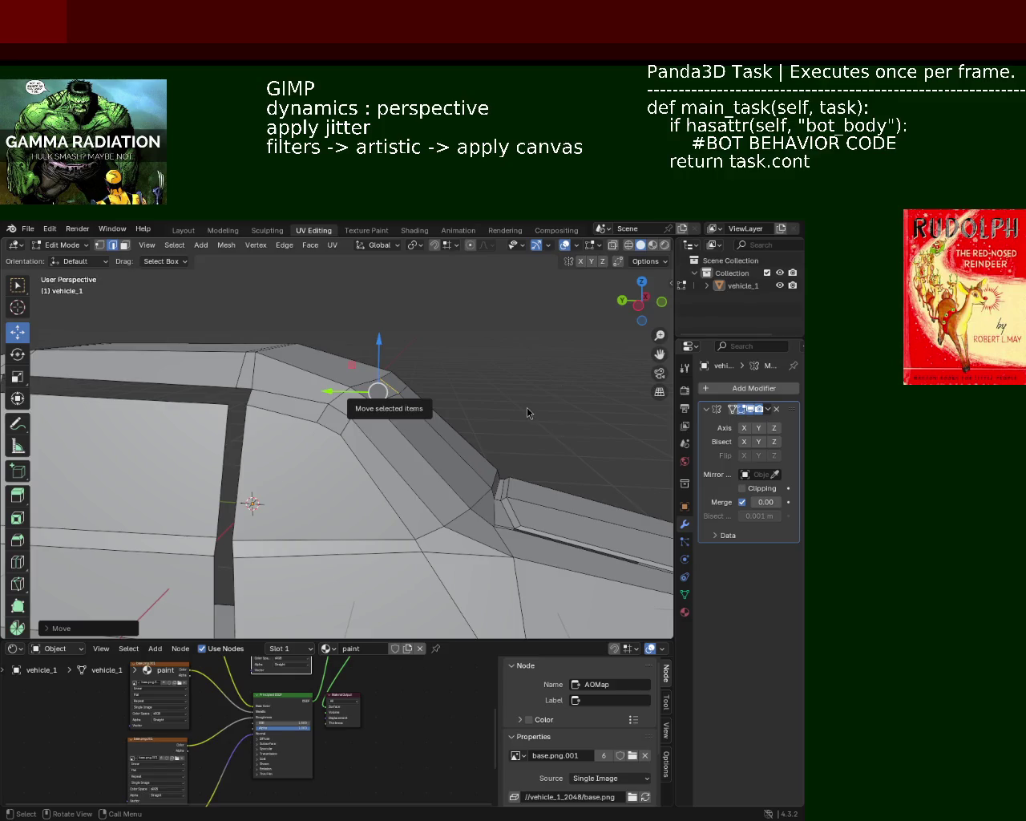
Step: Raise the pillar-top vertex with the Z gizmo arrow
mouse_move(448, 385)
middle_mouse_down()
mouse_move(404, 426)
mouse_move(323, 400)
mouse_move(336, 454)
mouse_move(339, 427)
mouse_move(463, 418)
mouse_move(390, 373)
mouse_move(351, 404)
mouse_move(259, 411)
middle_mouse_up()
left_click(277, 404)
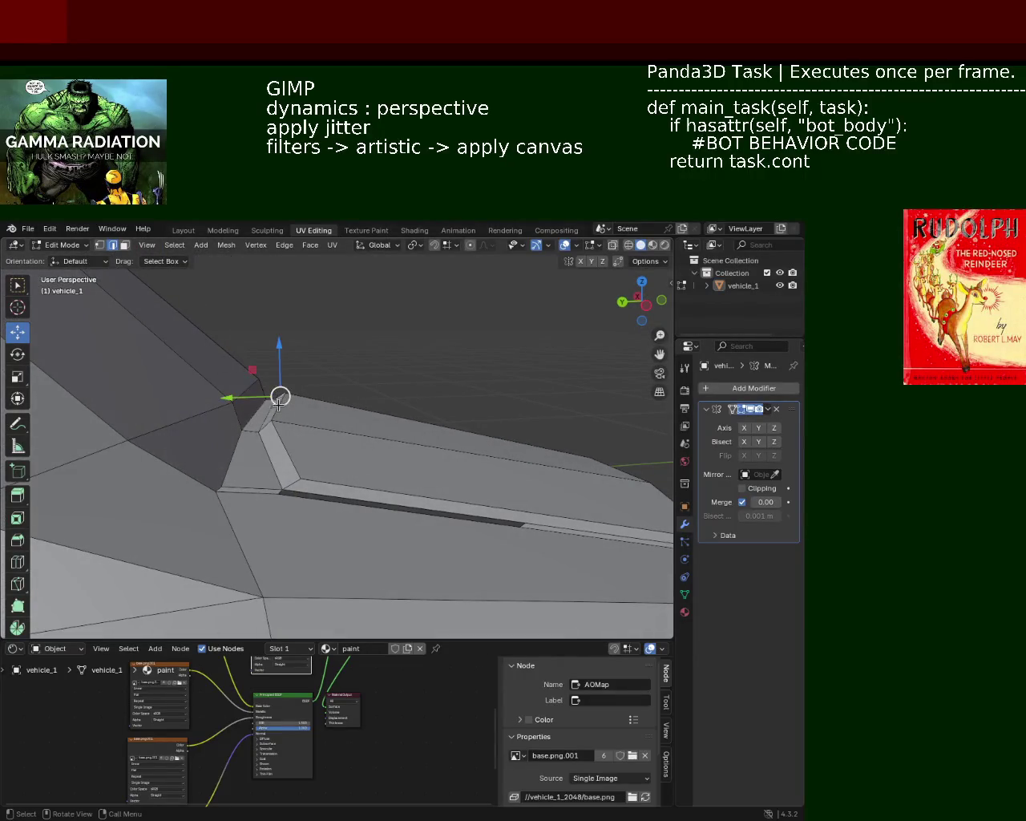
mouse_move(281, 424)
left_mouse_down()
mouse_move(257, 431)
mouse_move(296, 399)
left_mouse_up()
Step: Move a roof-ledge edge about 0.0125 m along Z to adjust the front lip
mouse_move(296, 399)
middle_mouse_down()
mouse_move(282, 431)
mouse_move(286, 474)
mouse_move(321, 464)
mouse_move(299, 458)
mouse_move(355, 493)
mouse_move(361, 467)
mouse_move(422, 451)
mouse_move(467, 508)
mouse_move(442, 475)
mouse_move(473, 479)
middle_mouse_up()
scroll(430, 462, "down", 4)
left_click(473, 479)
left_click_drag(477, 447, 477, 460)
mouse_move(477, 461)
middle_mouse_down()
mouse_move(268, 433)
mouse_move(356, 404)
mouse_move(101, 412)
mouse_move(387, 344)
mouse_move(376, 349)
middle_mouse_up()
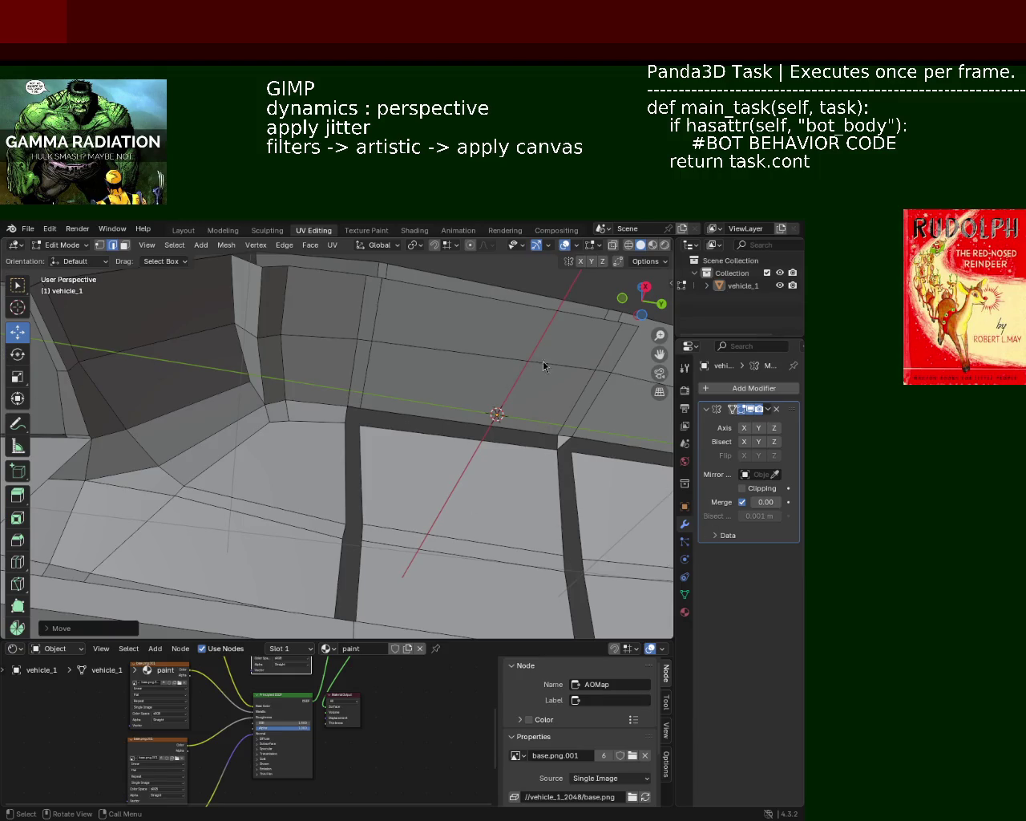
Step: Select the extra vertical roof edge and dissolve it with Dissolve Edges, keeping the face
mouse_move(328, 374)
middle_mouse_down()
mouse_move(323, 429)
mouse_move(368, 470)
mouse_move(373, 451)
mouse_move(350, 393)
mouse_move(355, 424)
mouse_move(364, 369)
middle_mouse_up()
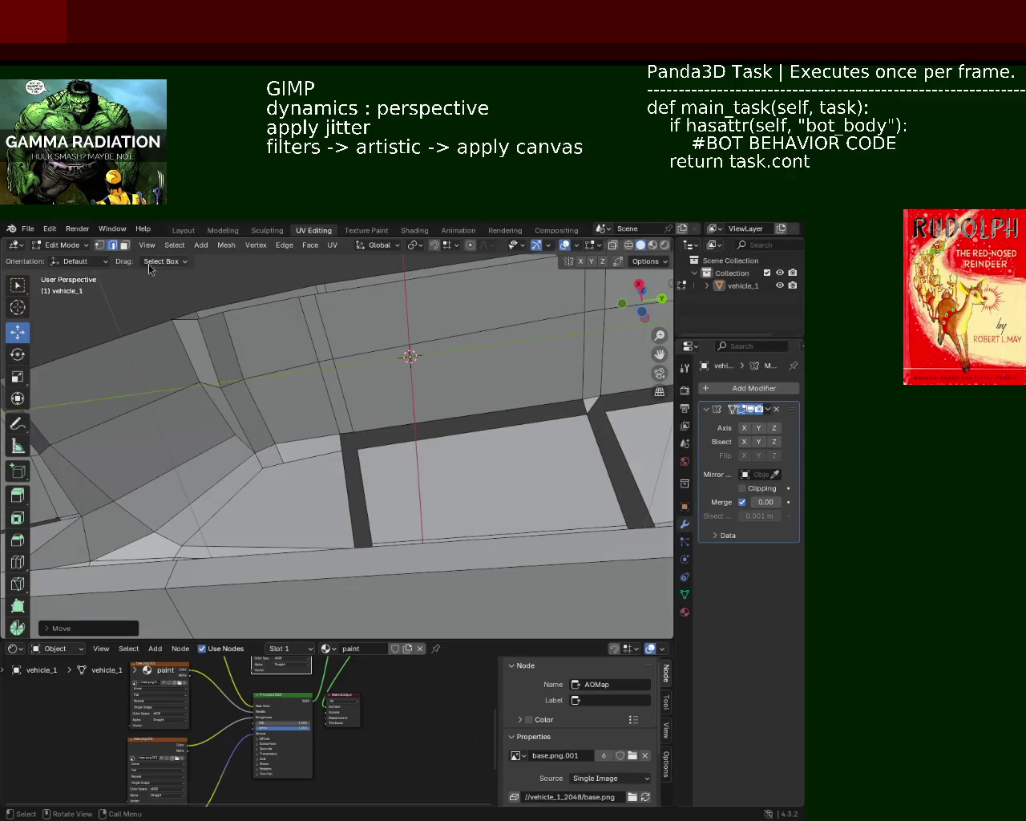
left_click(112, 246)
left_click(346, 414, "shift")
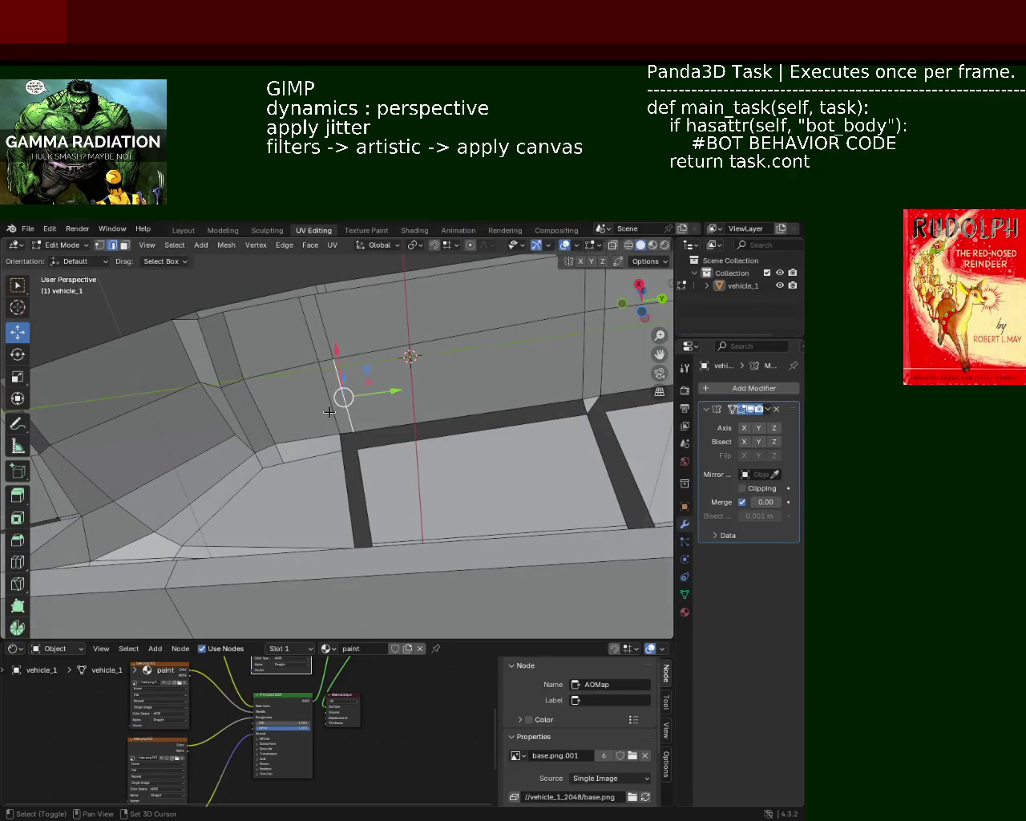
left_click(312, 337, "shift")
key("c")
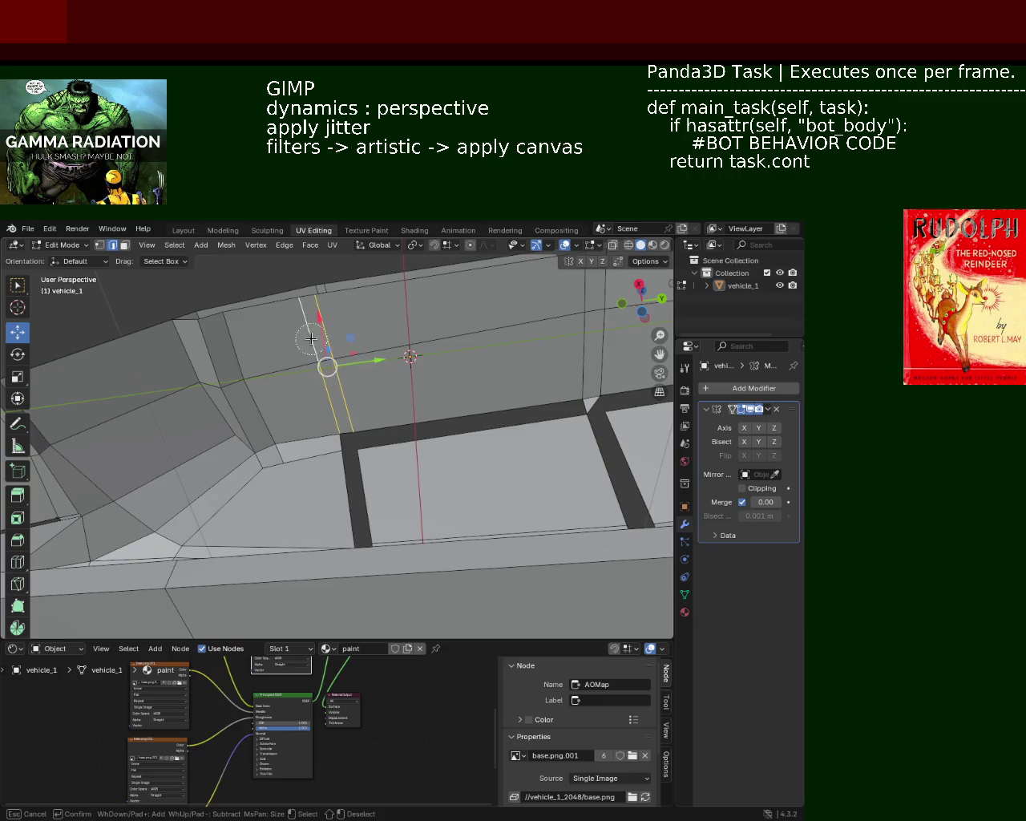
key("Escape")
key("x")
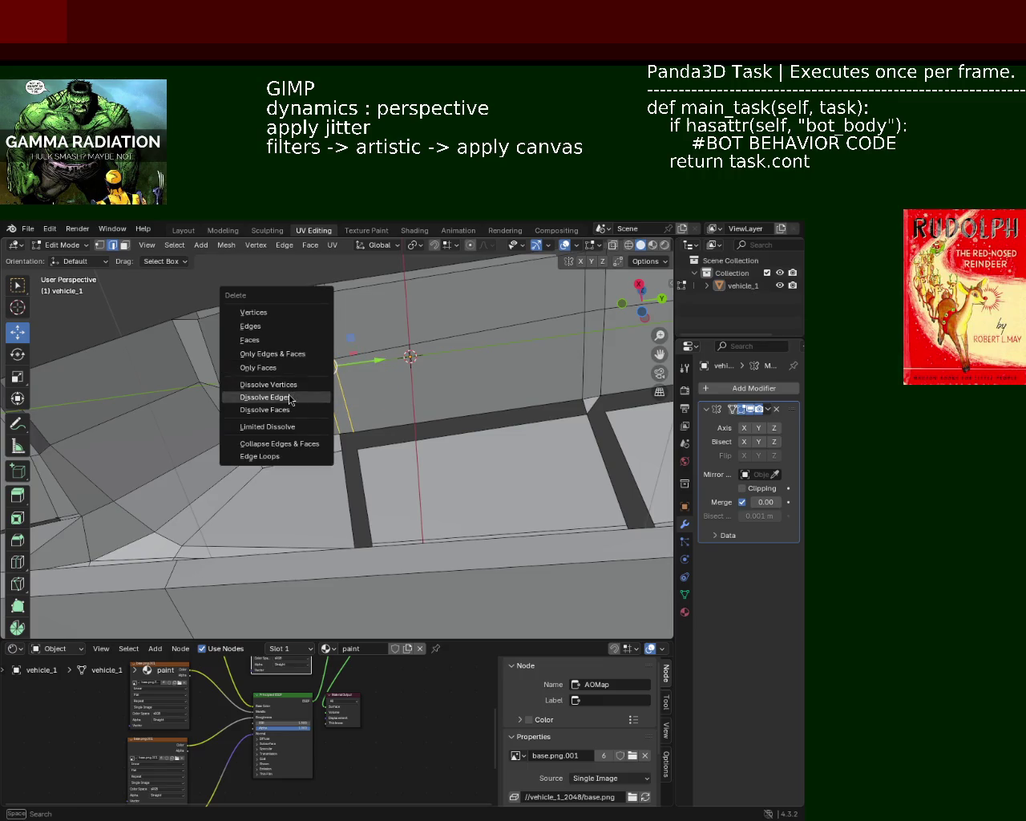
left_click(297, 397)
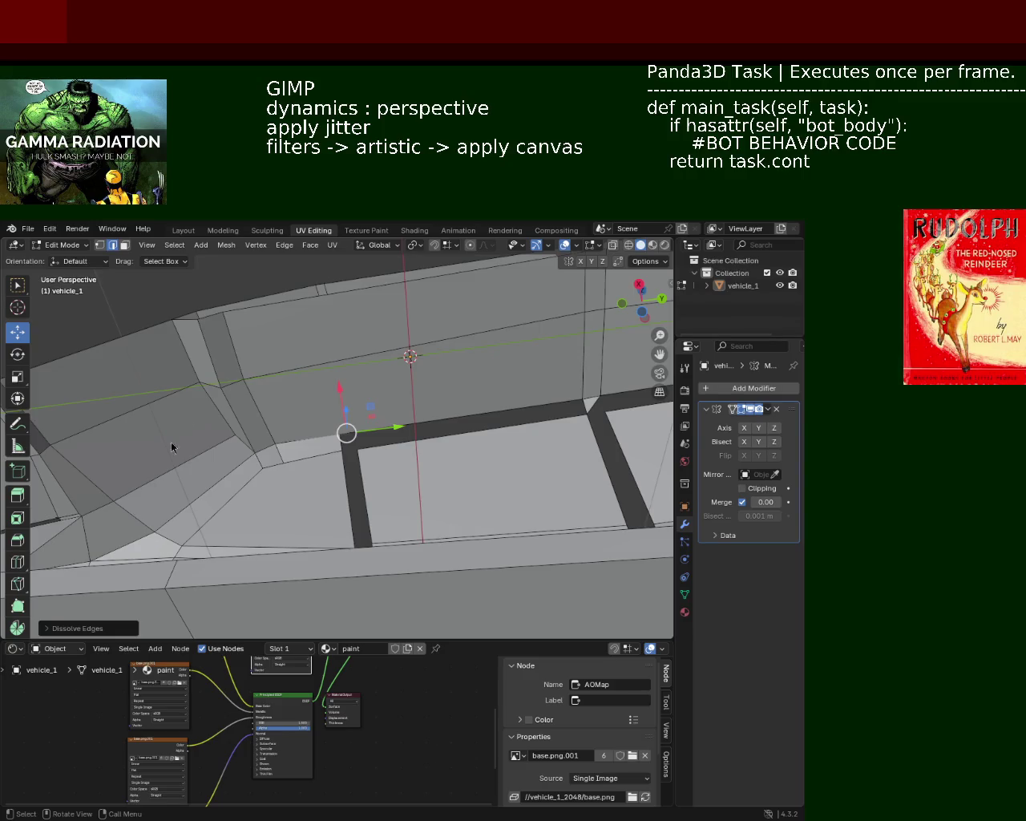
mouse_move(208, 356)
middle_mouse_down()
mouse_move(379, 404)
mouse_move(377, 428)
middle_mouse_up()
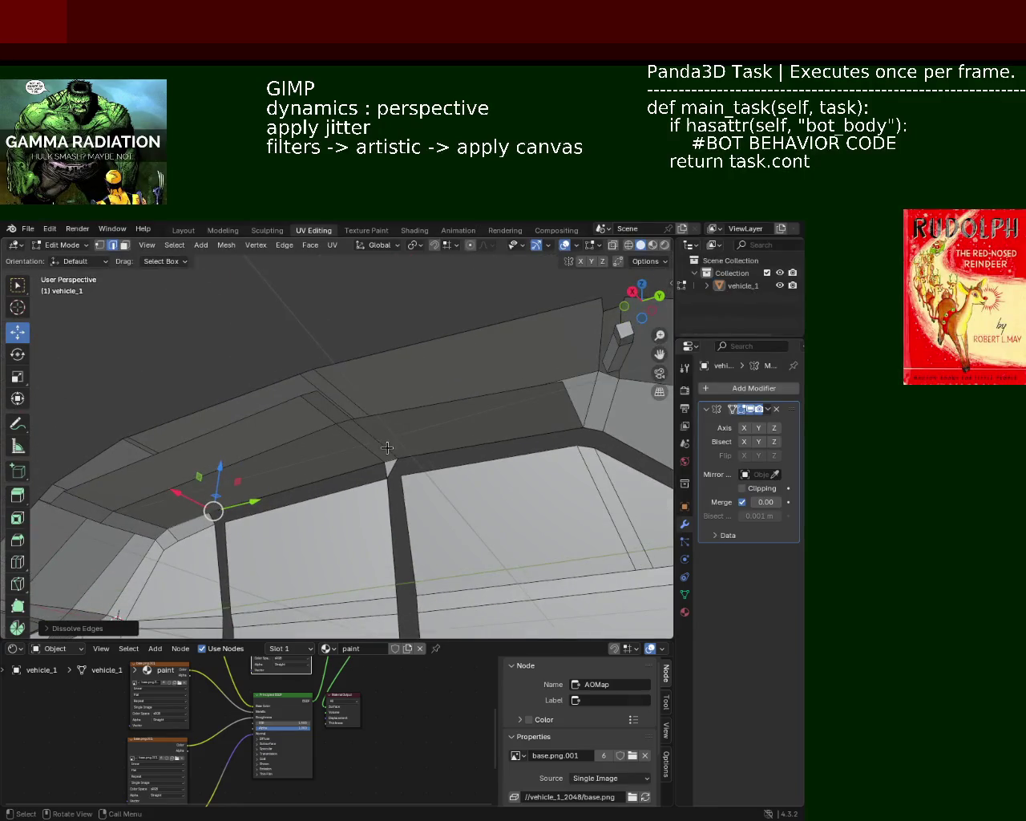
Step: Clear the face selection, switch to edge mode and bring the car's side roof section into view
mouse_move(353, 427)
middle_mouse_down()
mouse_move(391, 432)
mouse_move(355, 455)
mouse_move(403, 438)
middle_mouse_up()
key("1")
left_click(403, 439)
mouse_move(551, 427)
middle_mouse_down()
mouse_move(296, 395)
mouse_move(251, 375)
middle_mouse_up()
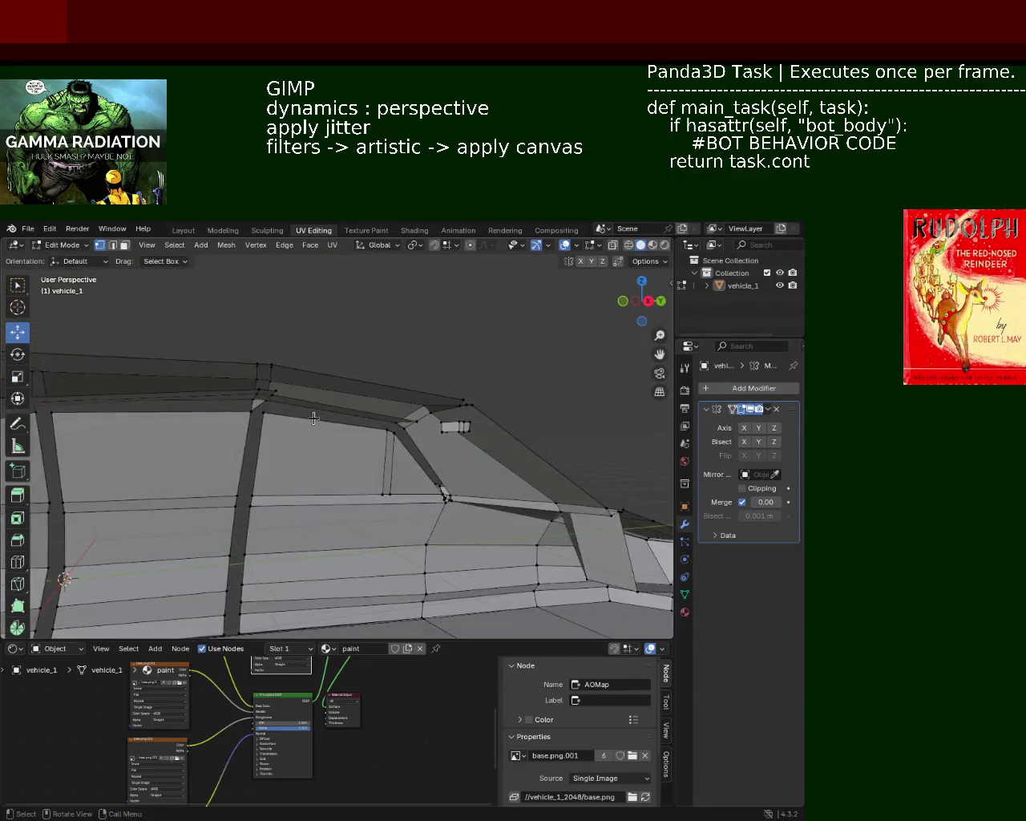
left_click(113, 246)
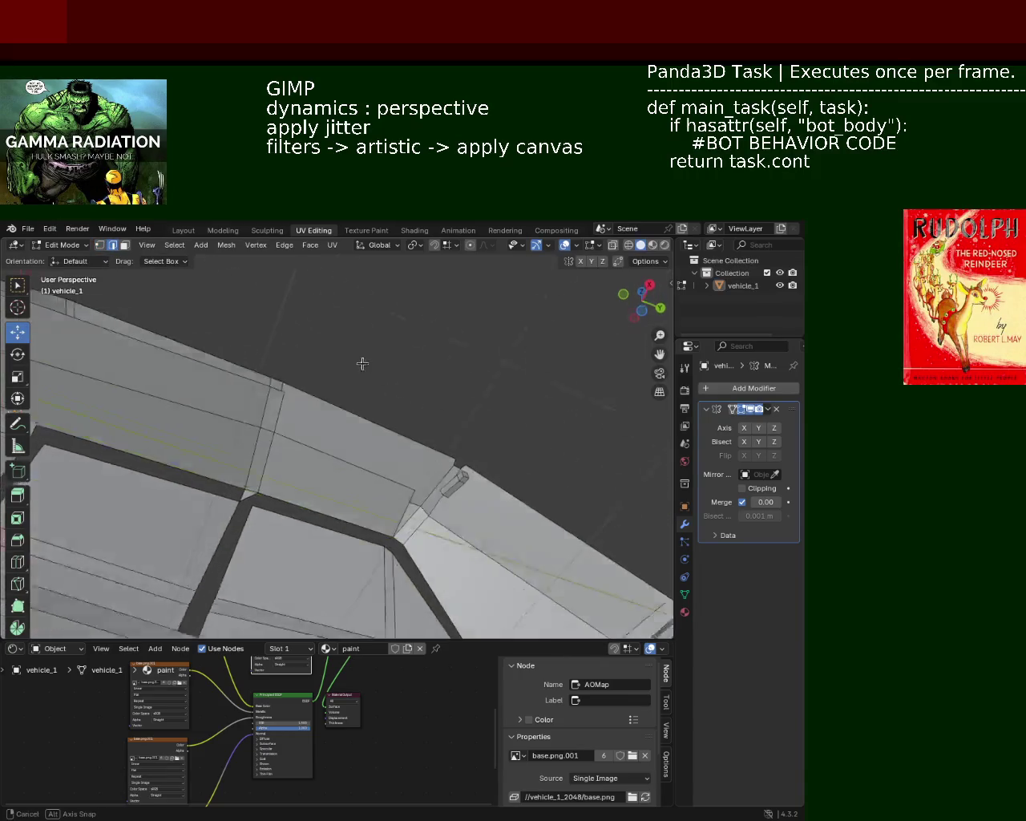
middle_click_drag(321, 448, 342, 454)
Step: Move the selected roof face with axis locks on Z, then Y, then X, and confirm its new position
left_click_drag(337, 460, 353, 415)
key("z")
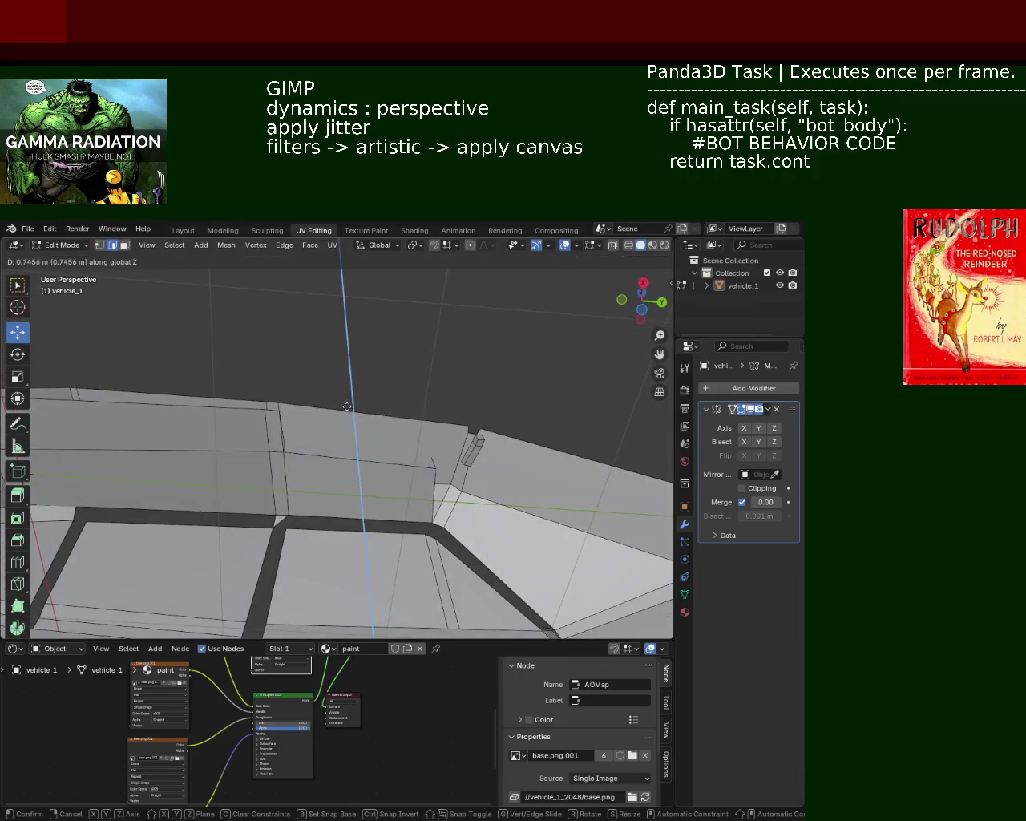
key("y")
key("x")
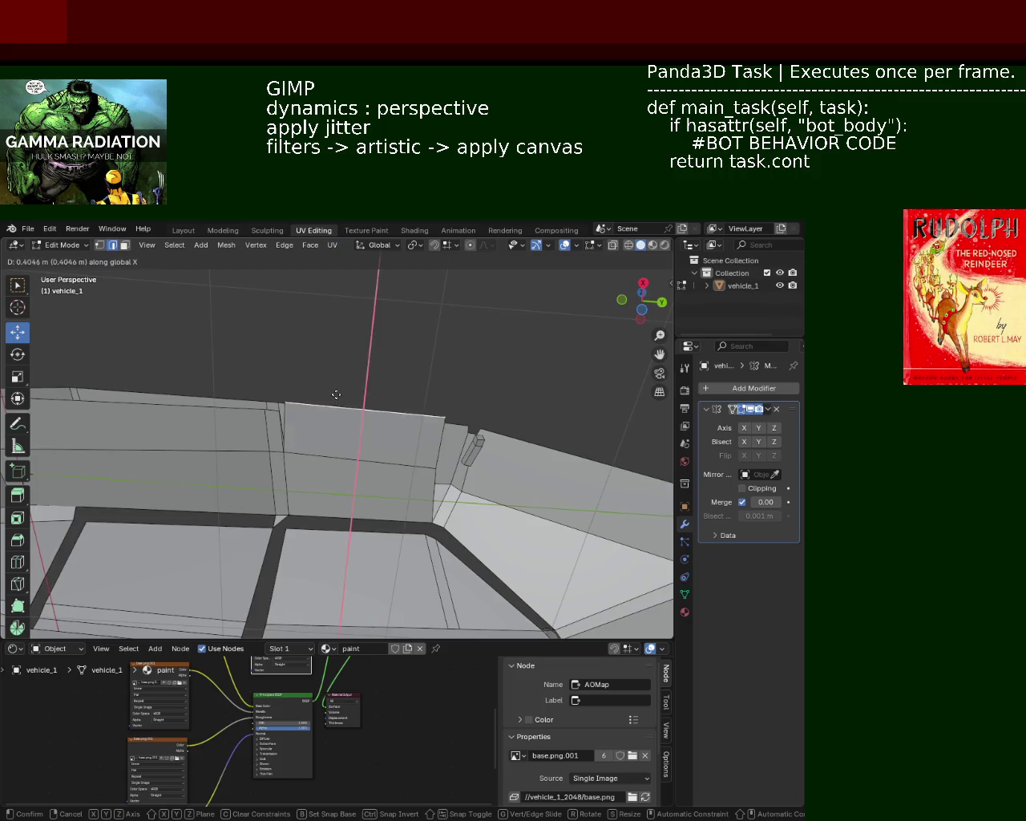
left_click(353, 414)
Step: Switch to vertex mode and select the stray vertex at the roof corner
mouse_move(350, 415)
middle_mouse_down()
mouse_move(338, 386)
mouse_move(341, 427)
middle_mouse_up()
left_click(100, 245)
left_click(240, 361)
Step: Merge the selected roof-corner vertices At Last into a single point
key("m")
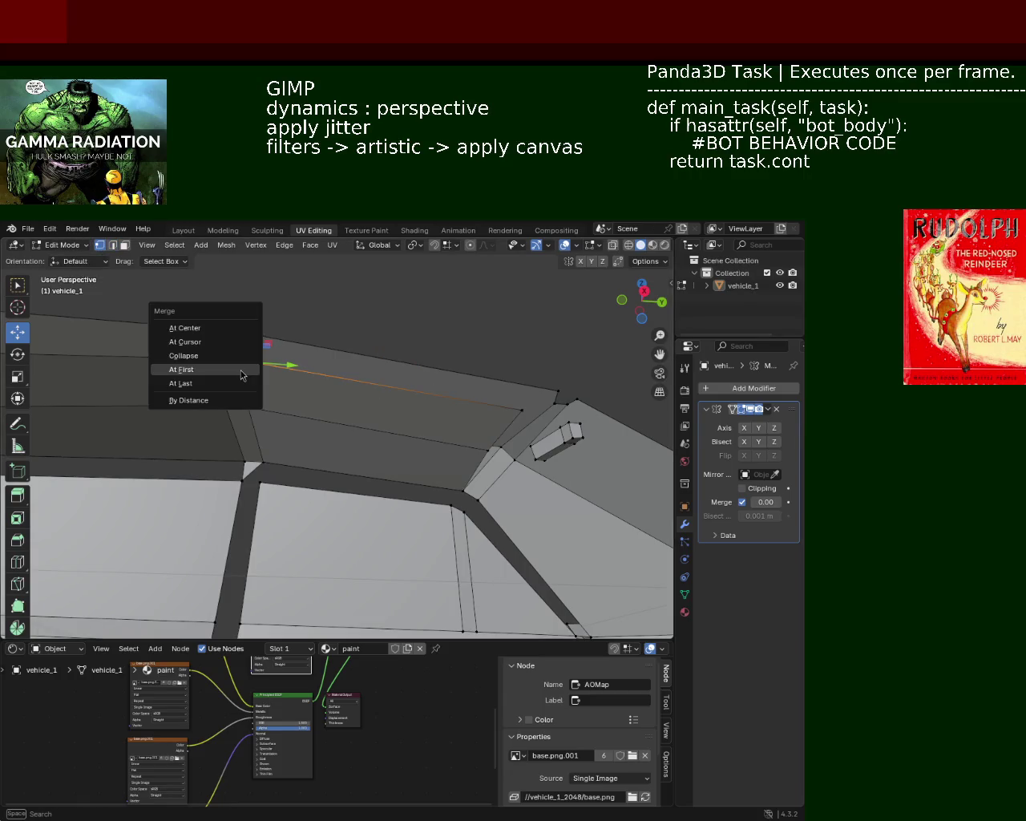
left_click(229, 385)
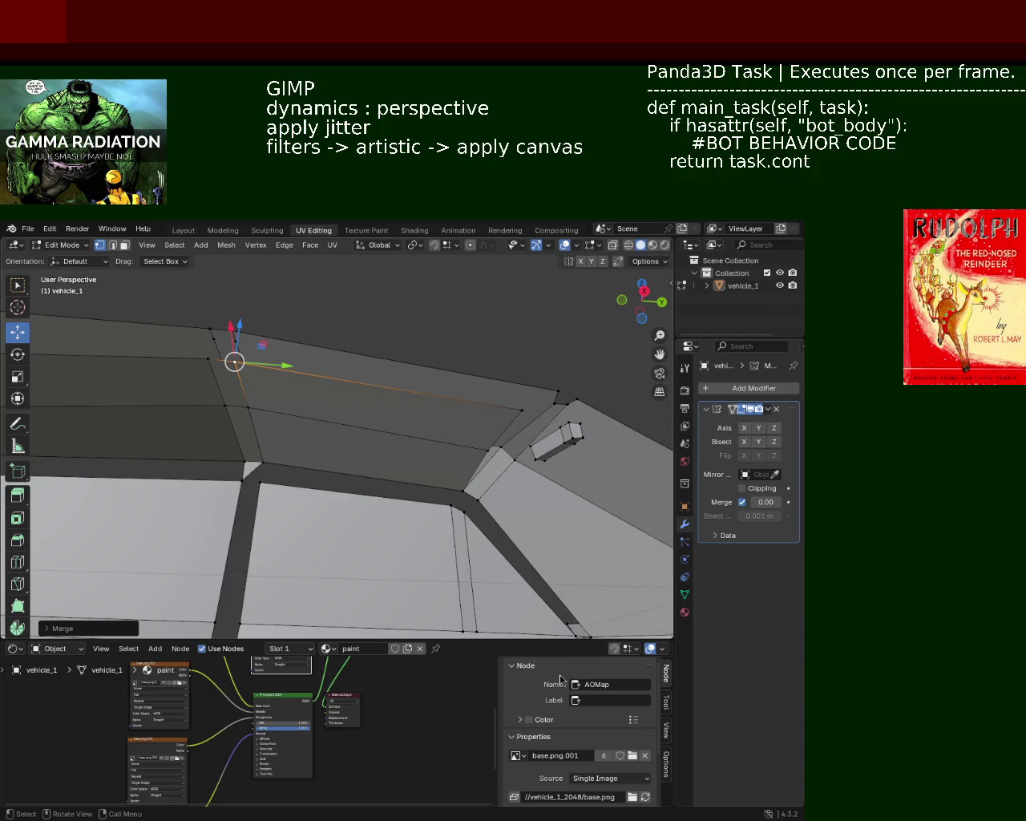
mouse_move(359, 342)
middle_mouse_down()
mouse_move(323, 376)
mouse_move(365, 333)
middle_mouse_up()
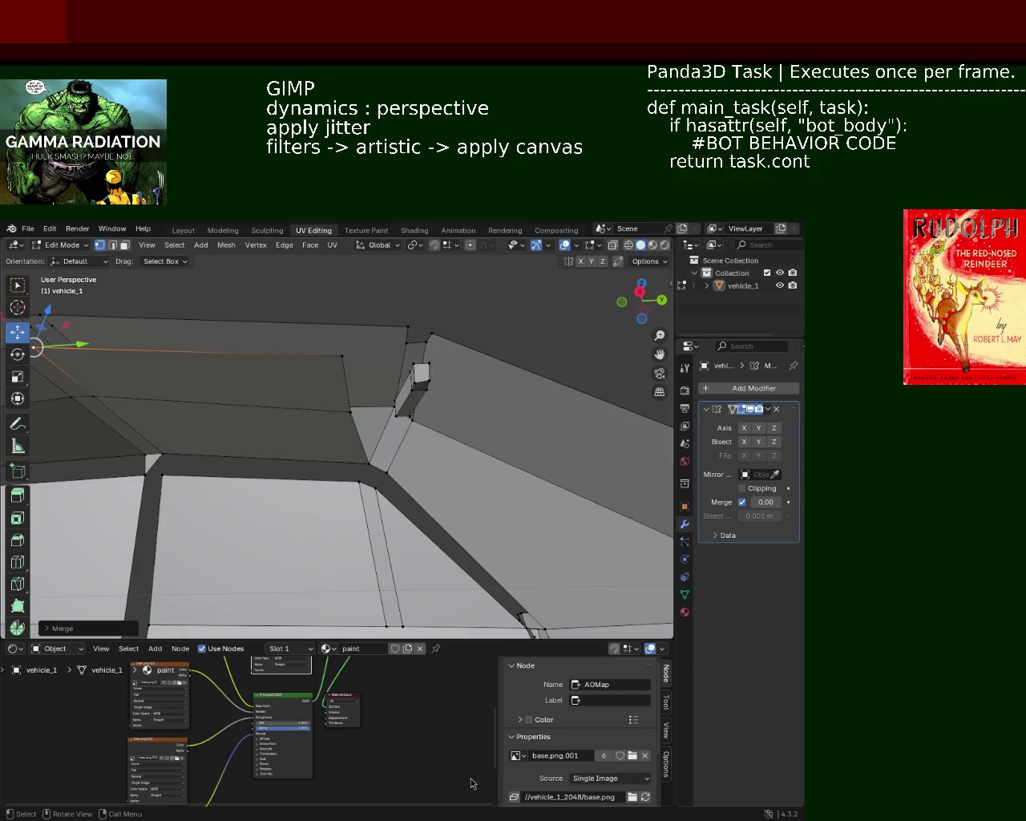
mouse_move(280, 376)
middle_mouse_down()
mouse_move(333, 430)
mouse_move(388, 439)
mouse_move(364, 462)
middle_mouse_up()
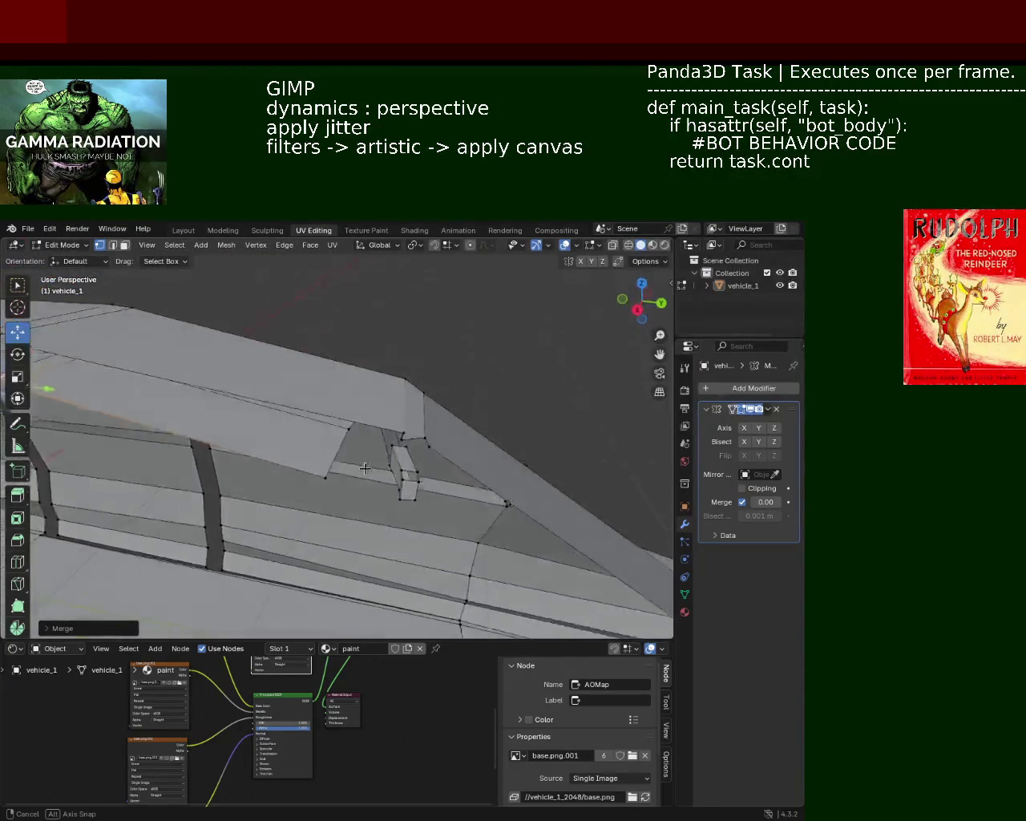
Step: Dissolve the redundant vertex on the roof edge with Dissolve Vertices
mouse_move(363, 462)
middle_mouse_down()
mouse_move(404, 415)
mouse_move(356, 421)
mouse_move(388, 426)
mouse_move(499, 386)
mouse_move(462, 374)
middle_mouse_up()
key("x")
left_click(401, 402)
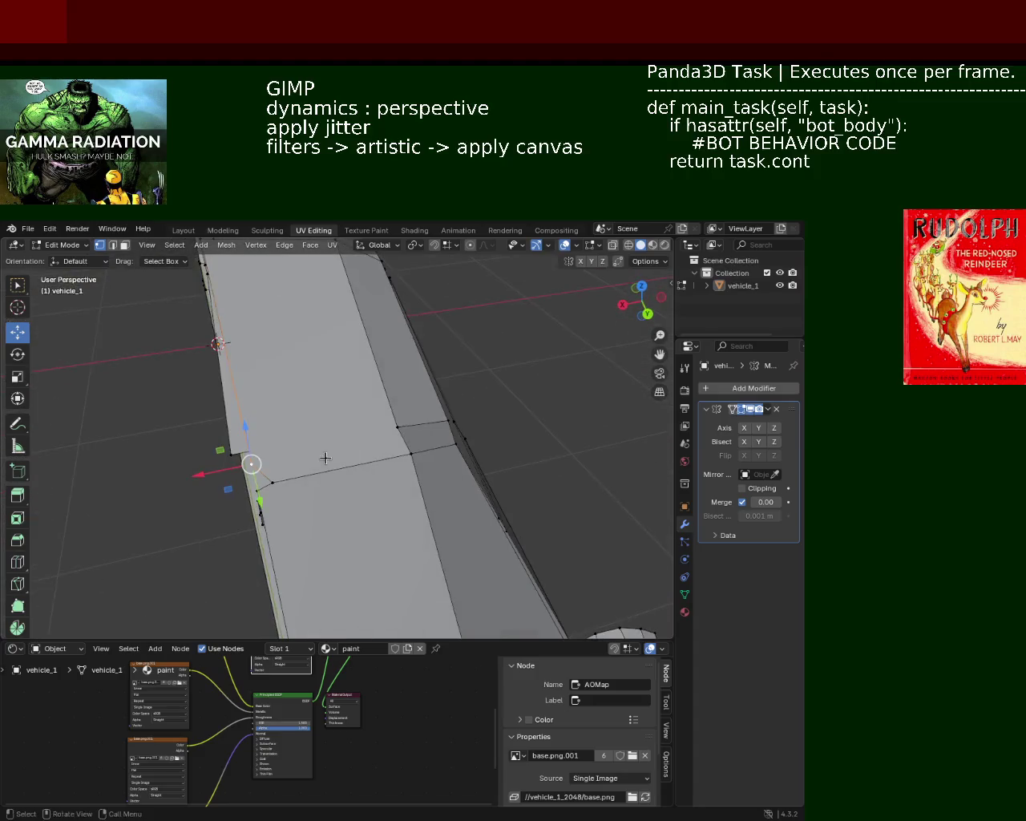
Step: Select the windshield corner vertex plus its target and merge them At Last
left_click(393, 425, "shift")
left_click(393, 425)
left_click(460, 375)
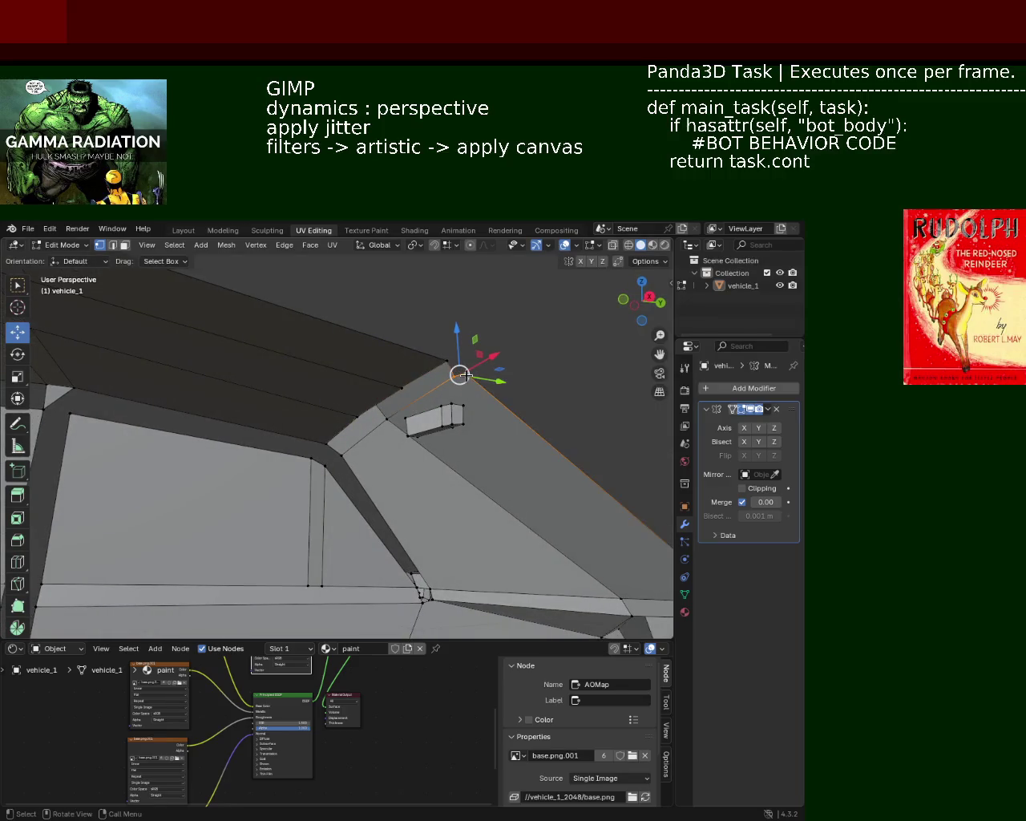
key("m")
left_click(467, 377)
mouse_move(467, 376)
middle_mouse_down()
mouse_move(418, 383)
mouse_move(430, 374)
middle_mouse_up()
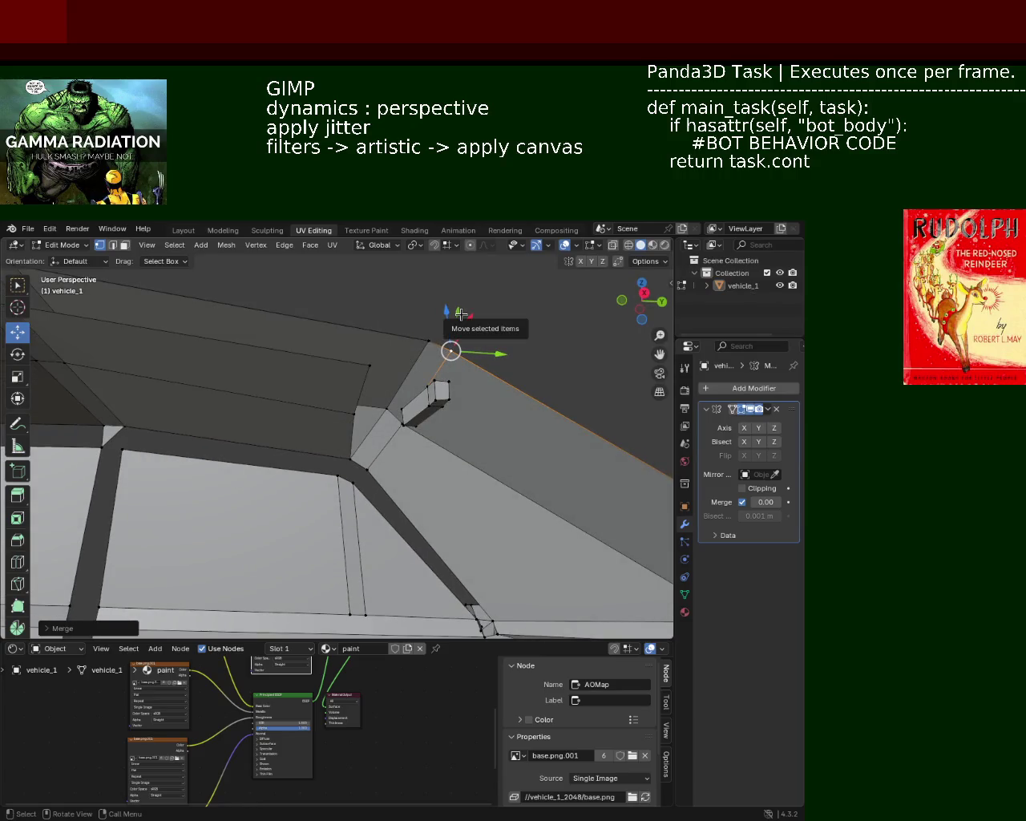
mouse_move(373, 437)
middle_mouse_down()
mouse_move(362, 468)
mouse_move(352, 457)
middle_mouse_up()
Step: Try selecting roof-edge vertices, the upper strip loop and the face beside the windshield
left_click(381, 460)
left_click(332, 465)
left_click(380, 432, "shift")
middle_click_drag(462, 391, 355, 398)
left_click(353, 405, "alt+shift")
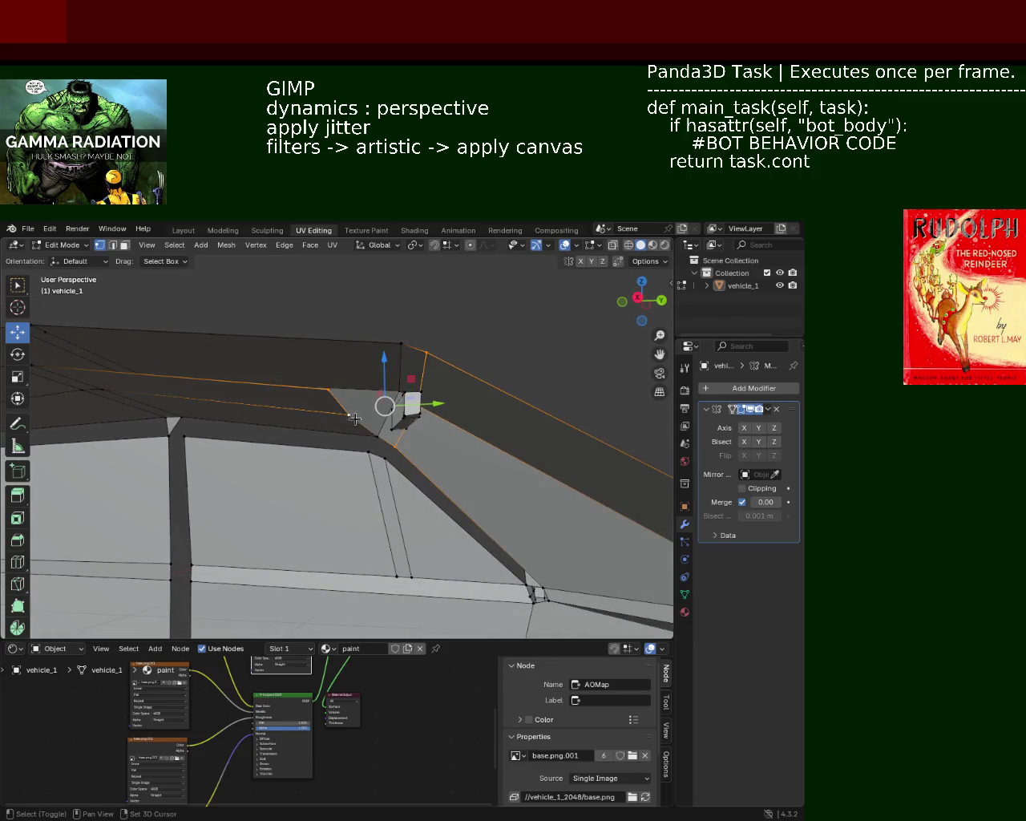
mouse_move(411, 370)
middle_mouse_down()
mouse_move(374, 452)
mouse_move(388, 455)
mouse_move(385, 482)
mouse_move(393, 453)
middle_mouse_up()
left_click(375, 453, "shift")
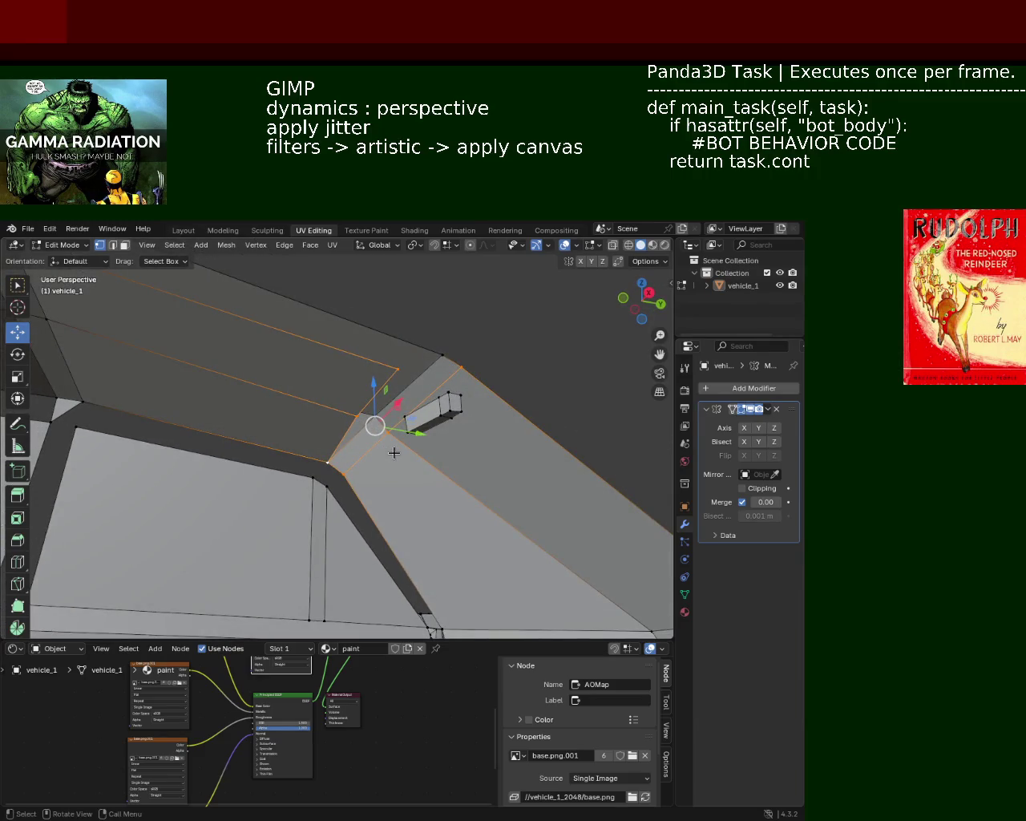
Step: Select the vertex at the windshield corner and view it from the side
mouse_move(394, 453)
middle_mouse_down()
mouse_move(433, 413)
mouse_move(399, 483)
mouse_move(338, 435)
middle_mouse_up()
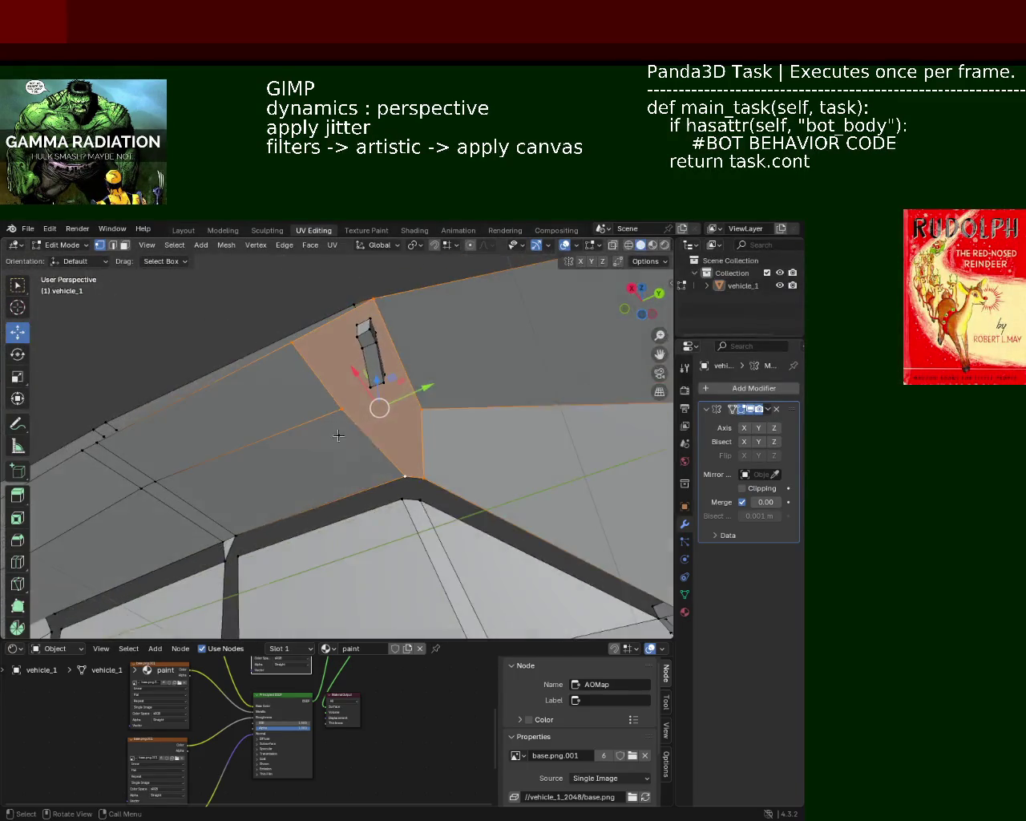
left_click(342, 408)
left_click(422, 409)
mouse_move(422, 414)
middle_mouse_down()
mouse_move(416, 427)
mouse_move(350, 374)
mouse_move(361, 428)
mouse_move(373, 435)
middle_mouse_up()
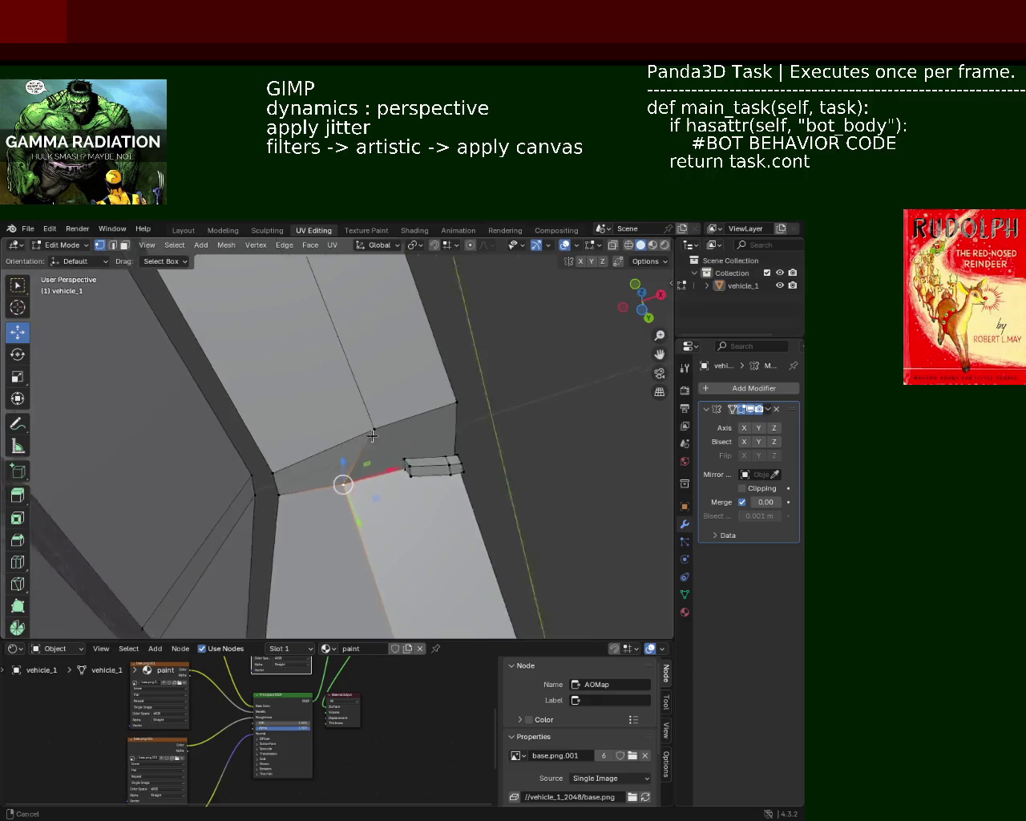
mouse_move(373, 434)
middle_mouse_down()
mouse_move(361, 394)
mouse_move(364, 451)
mouse_move(341, 527)
mouse_move(340, 497)
mouse_move(486, 424)
middle_mouse_up()
Step: Raise the roof-corner vertex along Z, then start an X-constrained move
key("g")
key("z")
left_click(479, 399)
key("g")
key("x")
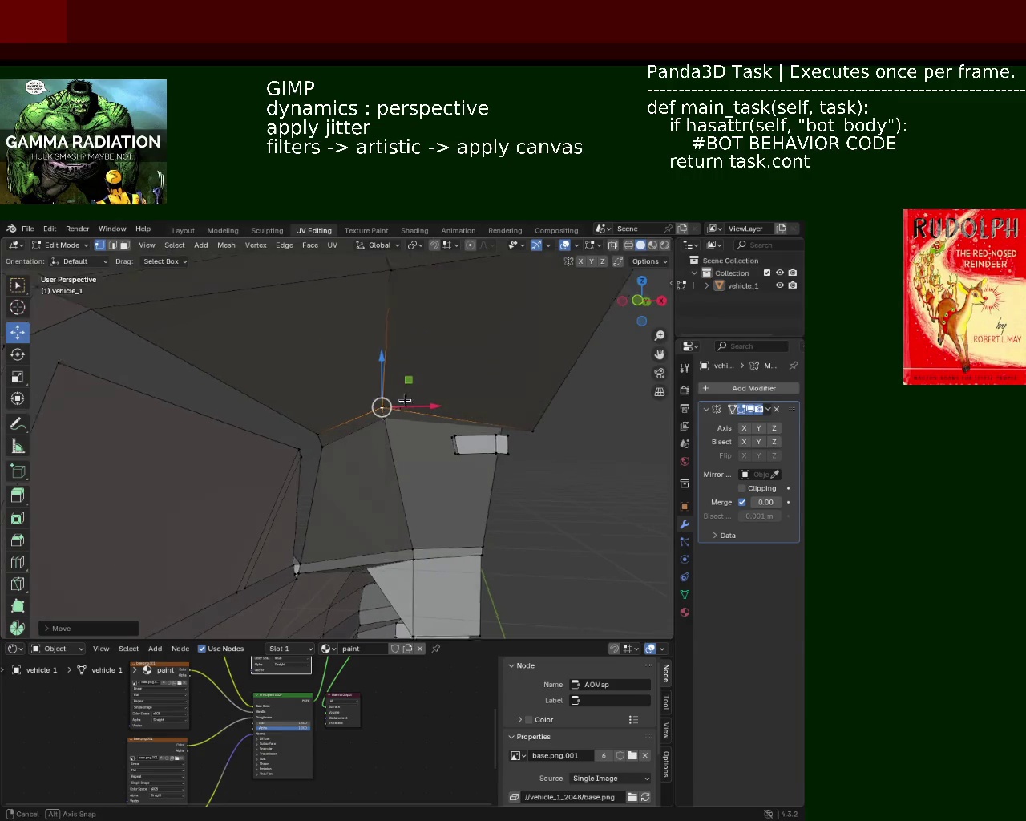
middle_click_drag(405, 400, 429, 392)
Step: Readjust the corner vertex along Z and then along Y
key("g")
key("z")
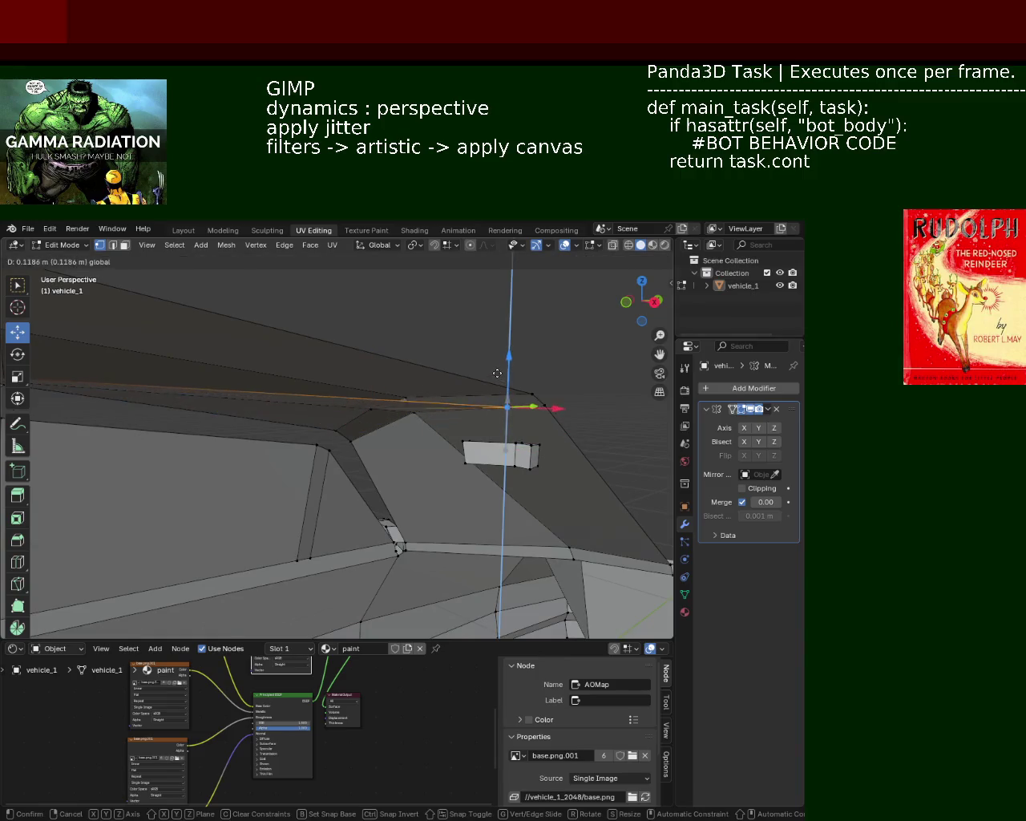
left_click(497, 368)
middle_click_drag(497, 367, 508, 351)
key("g")
key("y")
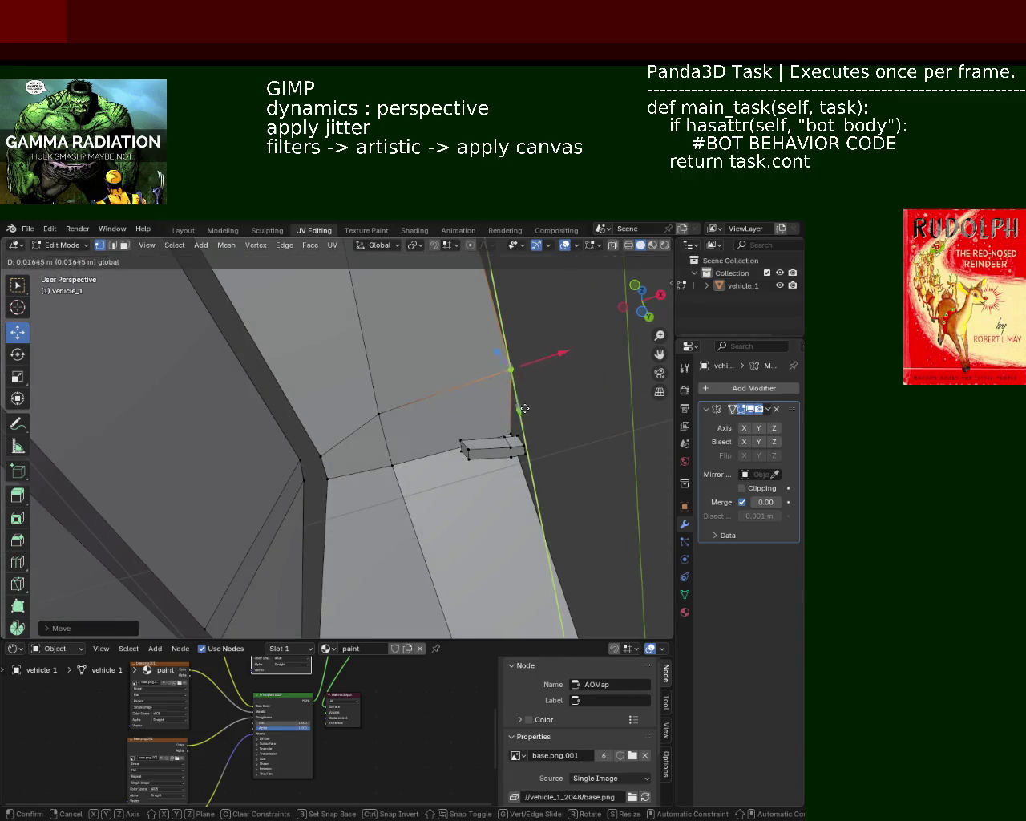
left_click(524, 422)
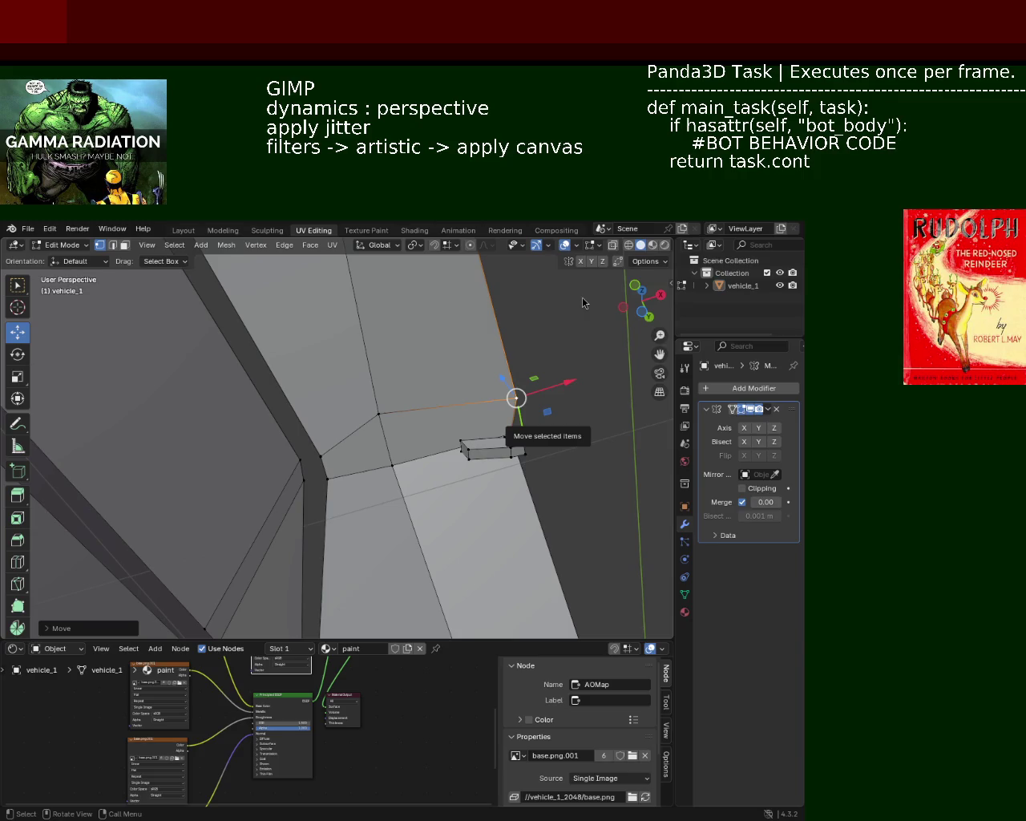
Step: Select a lower windshield-edge vertex and slide it along Y, undoing the attempt
left_click(264, 353)
left_click(379, 414)
left_click_drag(393, 439, 405, 473)
mouse_move(531, 339)
middle_mouse_down()
mouse_move(403, 400)
mouse_move(439, 439)
mouse_move(379, 442)
middle_mouse_up()
key("g")
key("y")
left_click(408, 444)
key("ctrl+z")
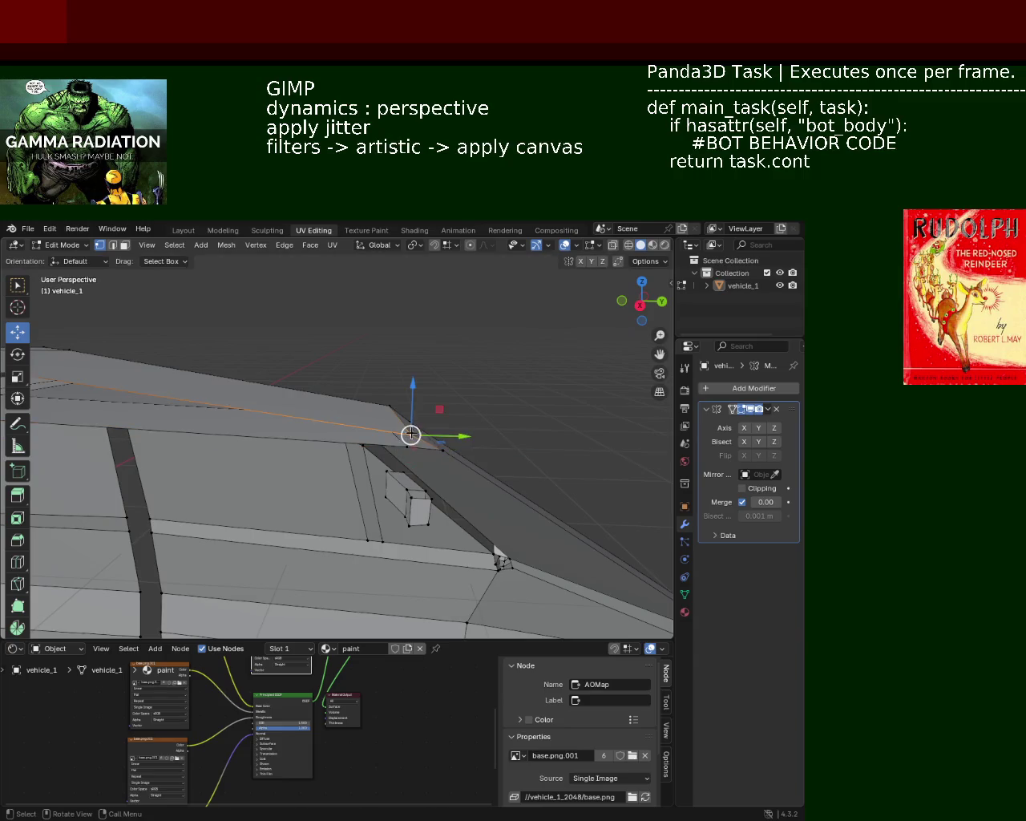
Step: Slide the windshield-edge vertex along Y again, then along X
key("g")
key("y")
left_click(422, 450)
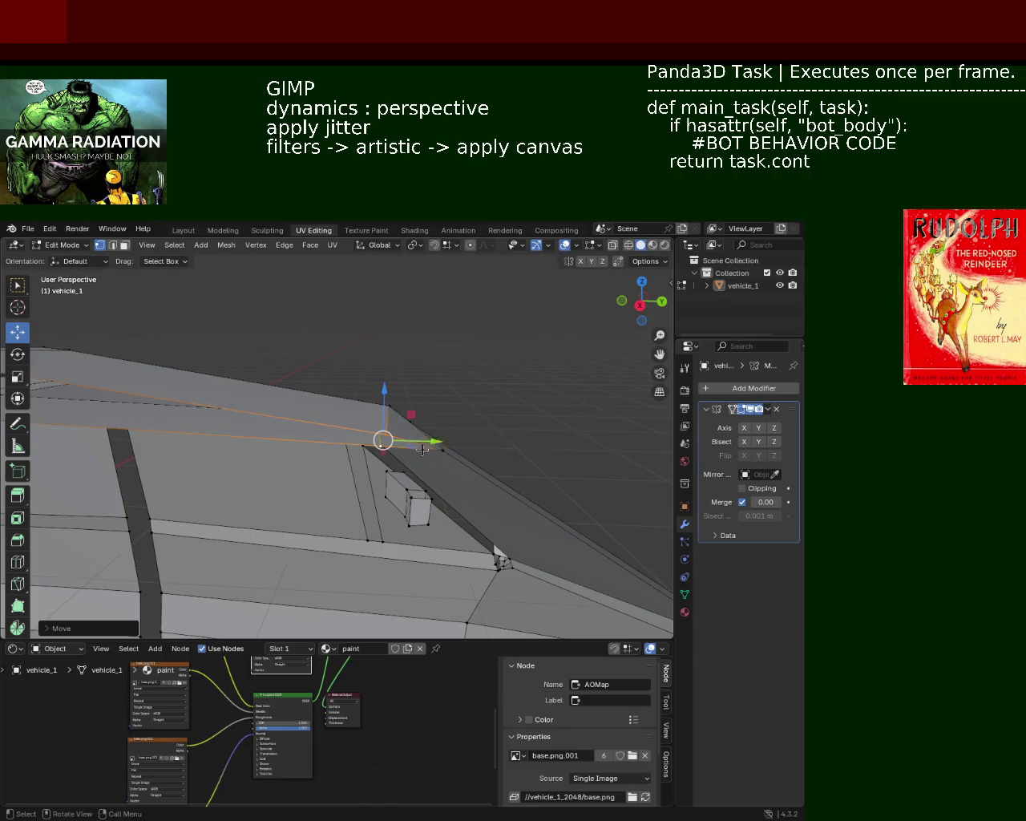
mouse_move(423, 450)
middle_mouse_down()
mouse_move(388, 393)
mouse_move(489, 456)
middle_mouse_up()
key("g")
key("x")
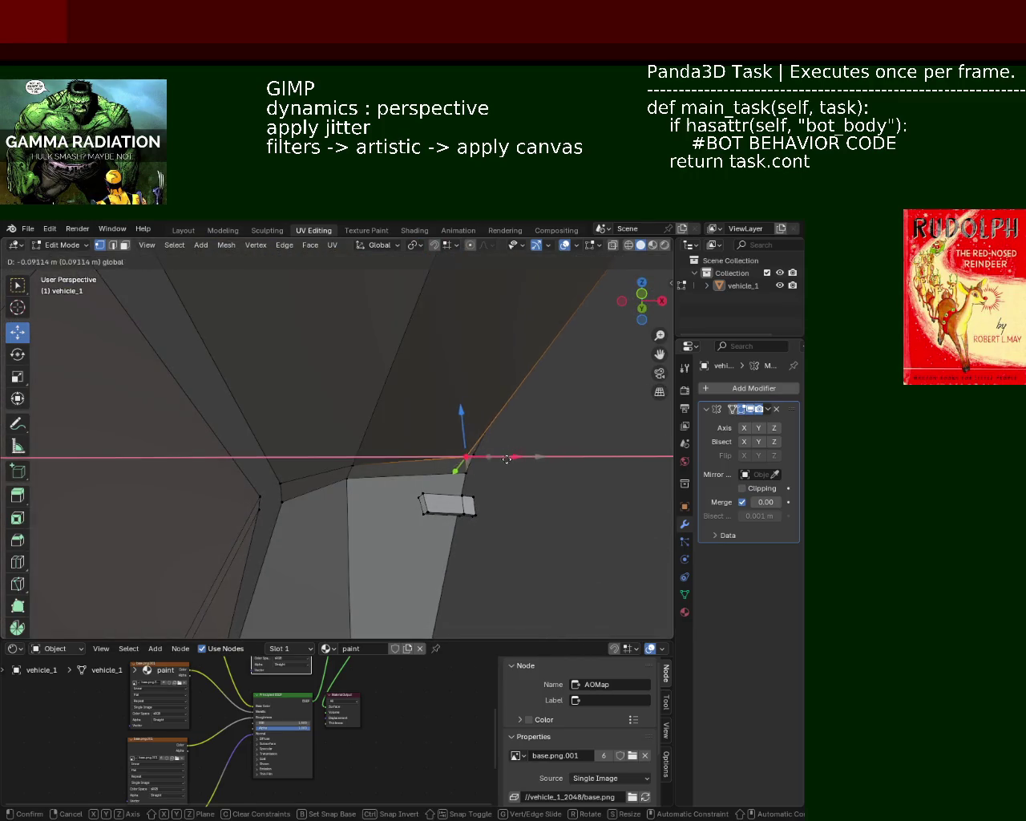
left_click(505, 458)
Step: Enable snapping, move the vertex along X, then lower it about 0.059 m along Z
left_click(434, 245)
key("g")
key("x")
left_click(497, 468)
mouse_move(497, 467)
middle_mouse_down()
mouse_move(408, 446)
mouse_move(473, 474)
middle_mouse_up()
key("g")
key("z")
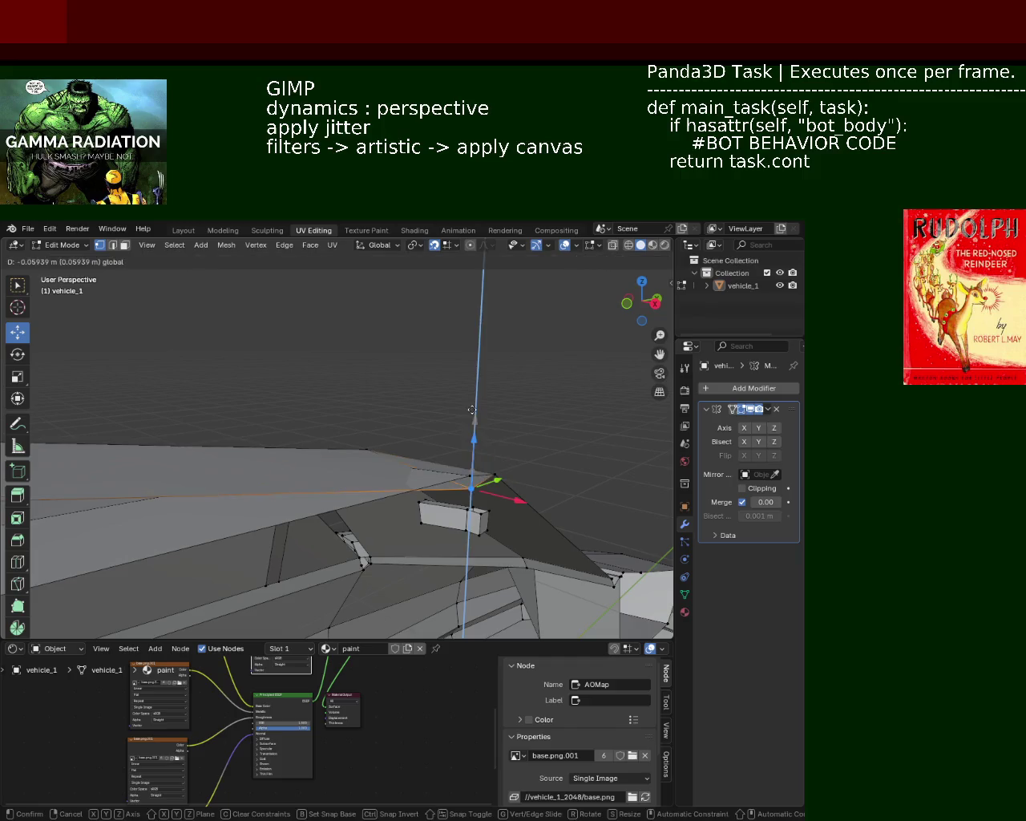
left_click(472, 410)
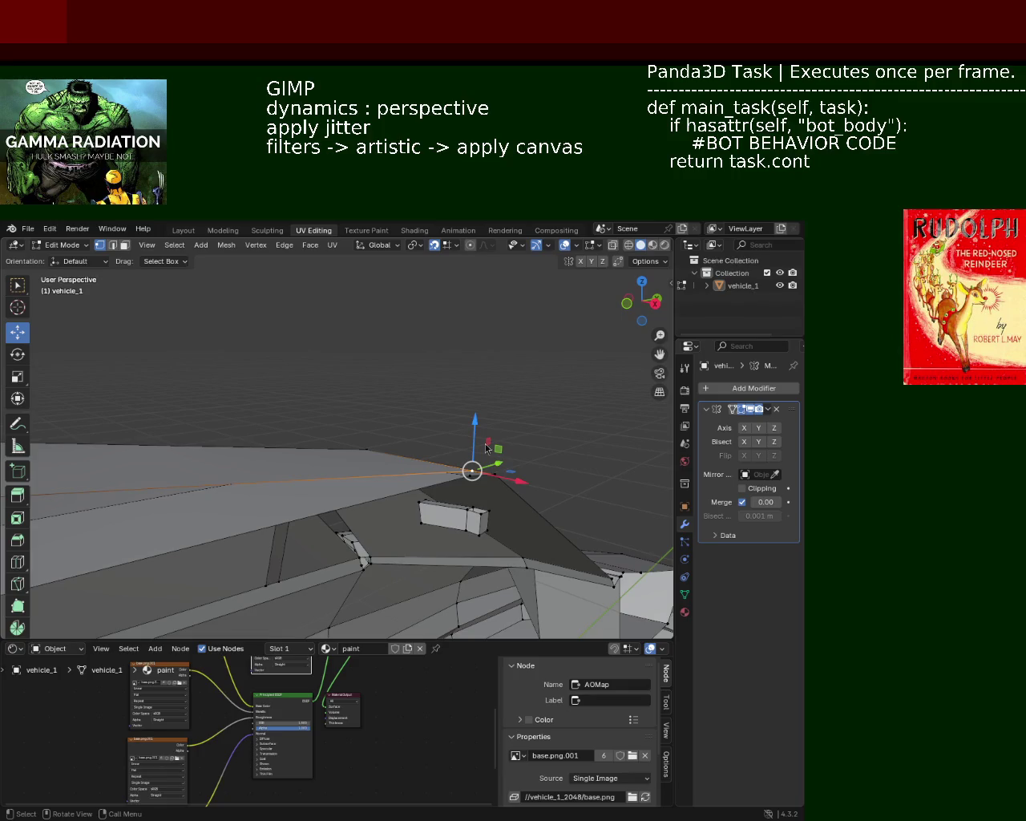
middle_click_drag(259, 355, 445, 433)
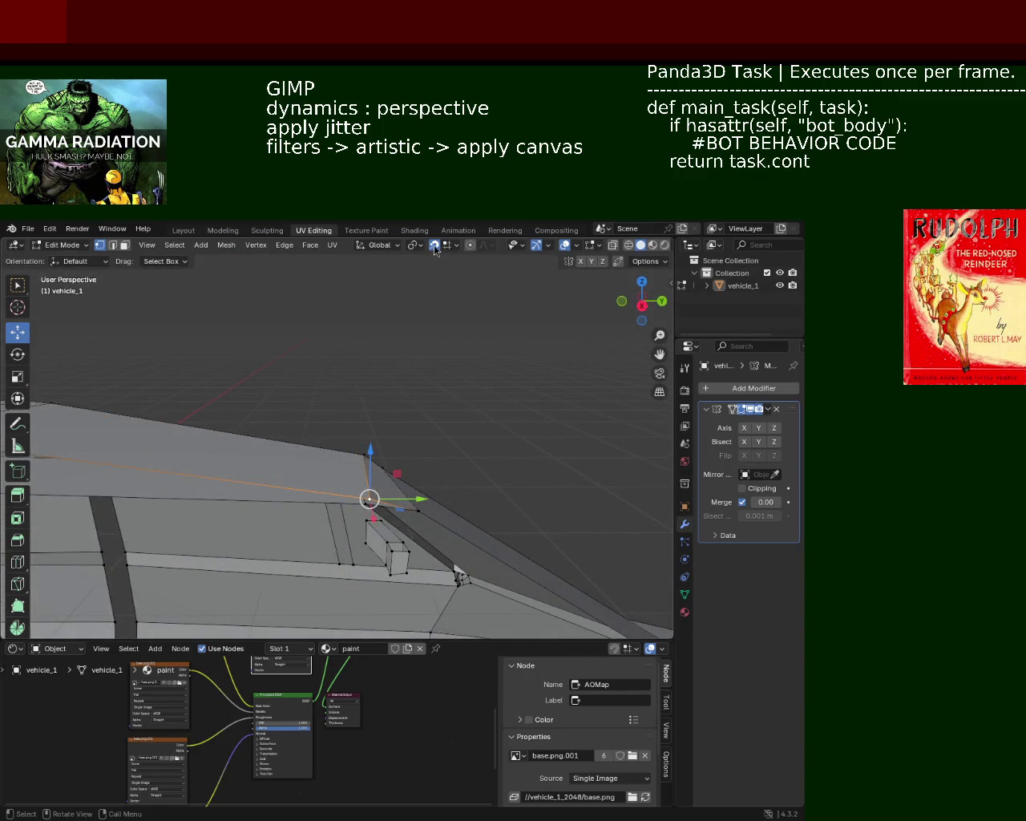
Step: Raise one pillar vertex along Z and slide another pillar-corner vertex along X
left_click_drag(370, 451, 372, 430)
mouse_move(373, 429)
middle_mouse_down()
mouse_move(390, 449)
mouse_move(355, 468)
middle_mouse_up()
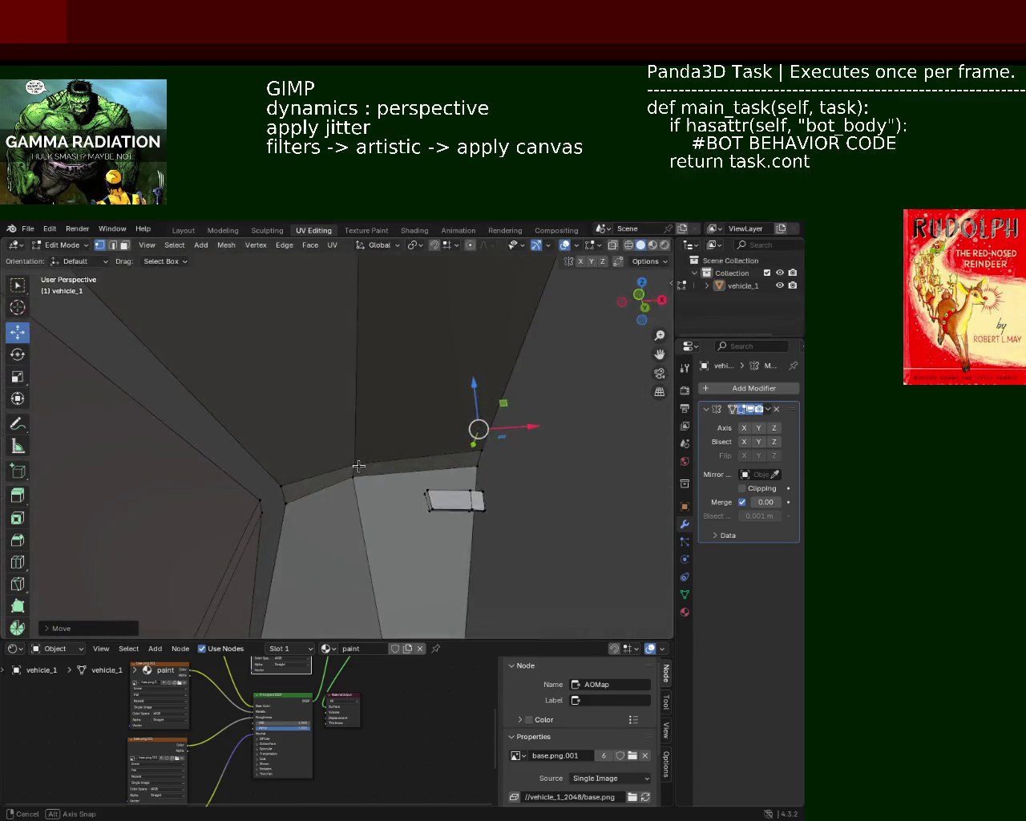
left_click(355, 465)
left_click_drag(393, 464, 385, 465)
left_click(385, 465)
Step: Select another roof vertex and shift it left along X, cancelling a Z move
mouse_move(386, 465)
middle_mouse_down()
mouse_move(244, 436)
mouse_move(282, 556)
middle_mouse_up()
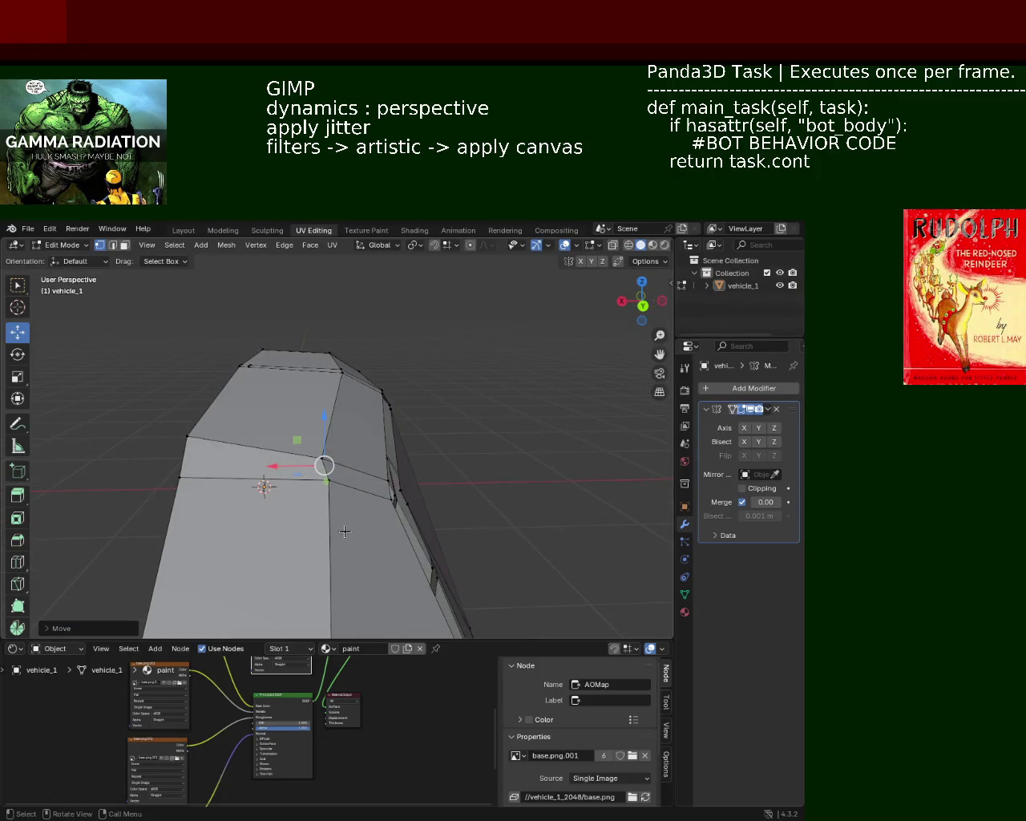
left_click(330, 480)
mouse_move(293, 480)
left_mouse_down()
mouse_move(277, 484)
mouse_move(317, 498)
left_mouse_up()
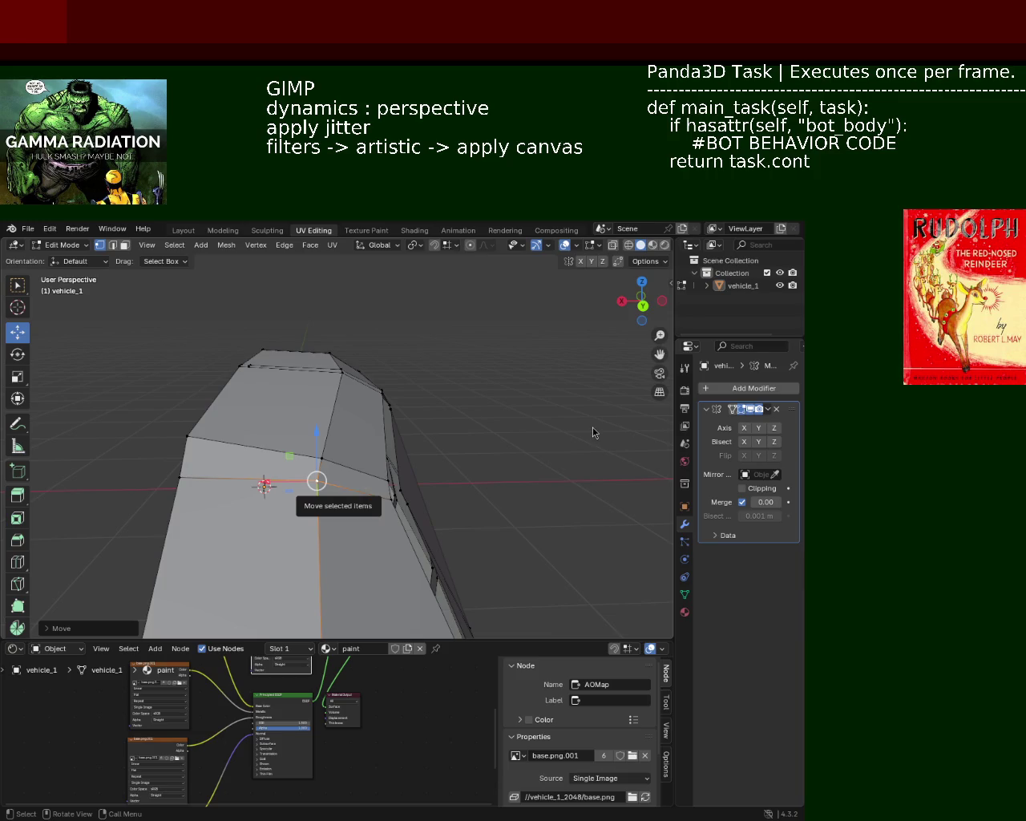
scroll(343, 367, "up", 3)
mouse_move(343, 367)
middle_mouse_down()
mouse_move(462, 465)
mouse_move(361, 468)
mouse_move(384, 440)
mouse_move(377, 461)
mouse_move(301, 475)
mouse_move(375, 474)
middle_mouse_up()
key("g")
key("z")
key("Escape")
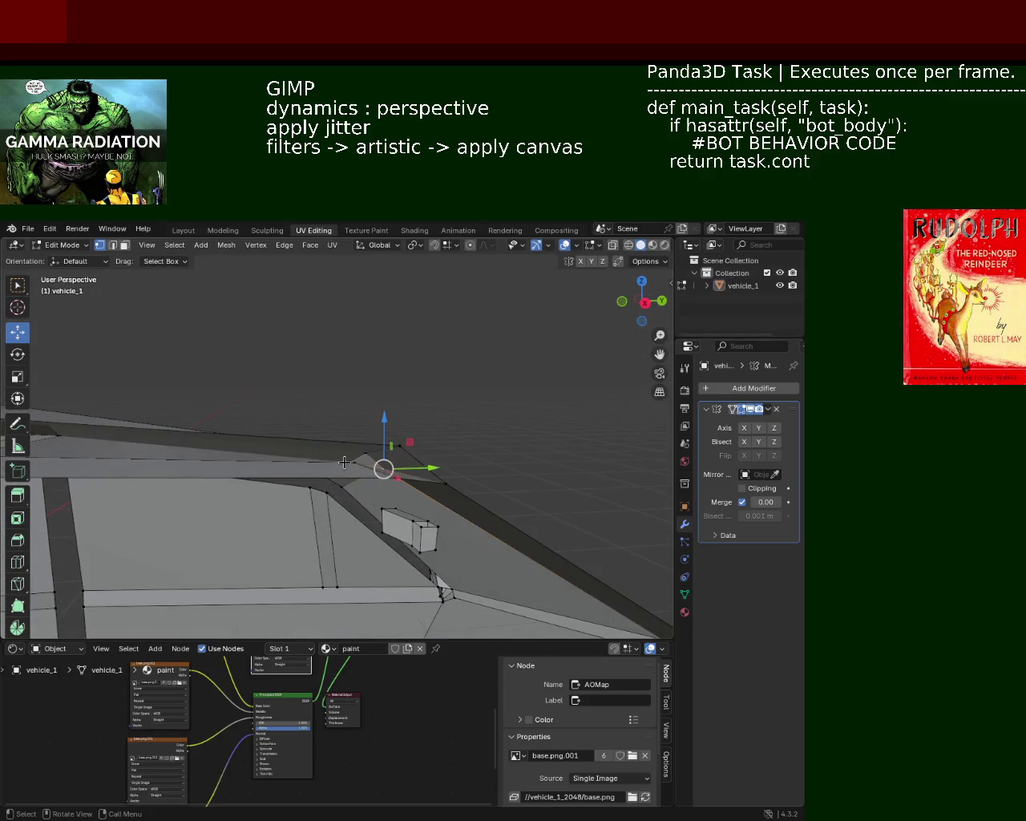
Step: Move that vertex along Z and Y, then select the thin strip face beside it
key("g")
key("z")
left_click(358, 424)
mouse_move(358, 425)
middle_mouse_down()
mouse_move(310, 479)
mouse_move(413, 525)
middle_mouse_up()
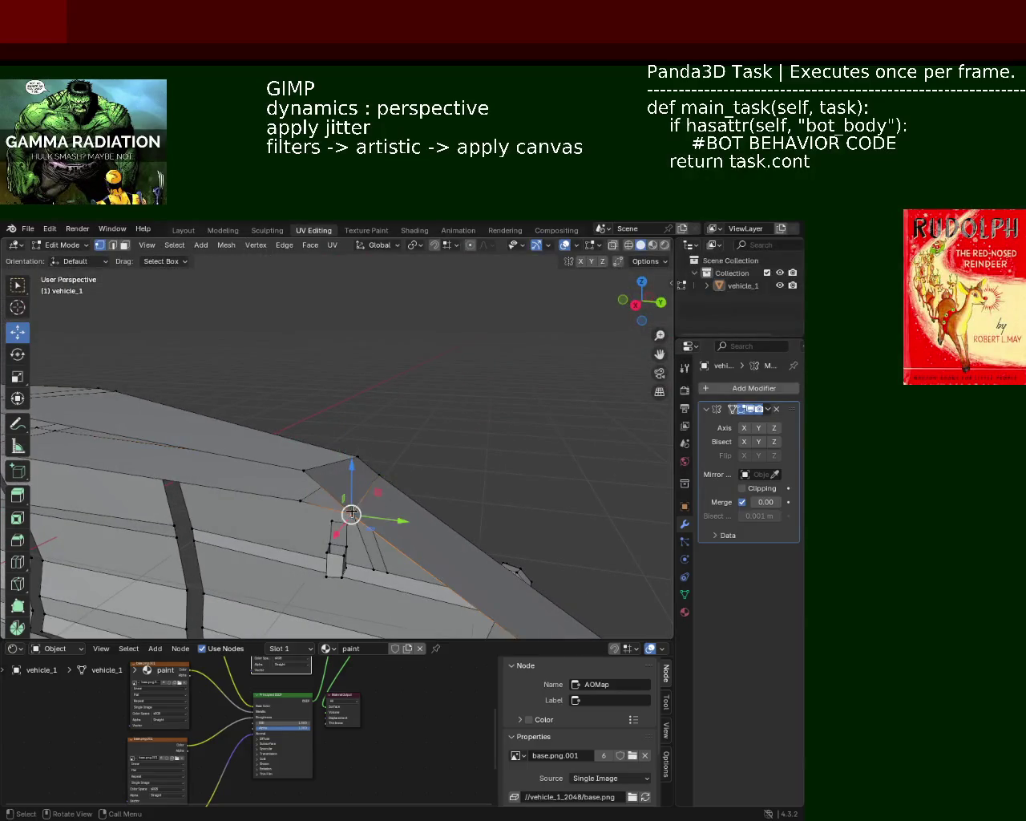
key("g")
key("y")
left_click(416, 509)
mouse_move(416, 509)
middle_mouse_down()
mouse_move(447, 470)
mouse_move(264, 441)
mouse_move(372, 458)
middle_mouse_up()
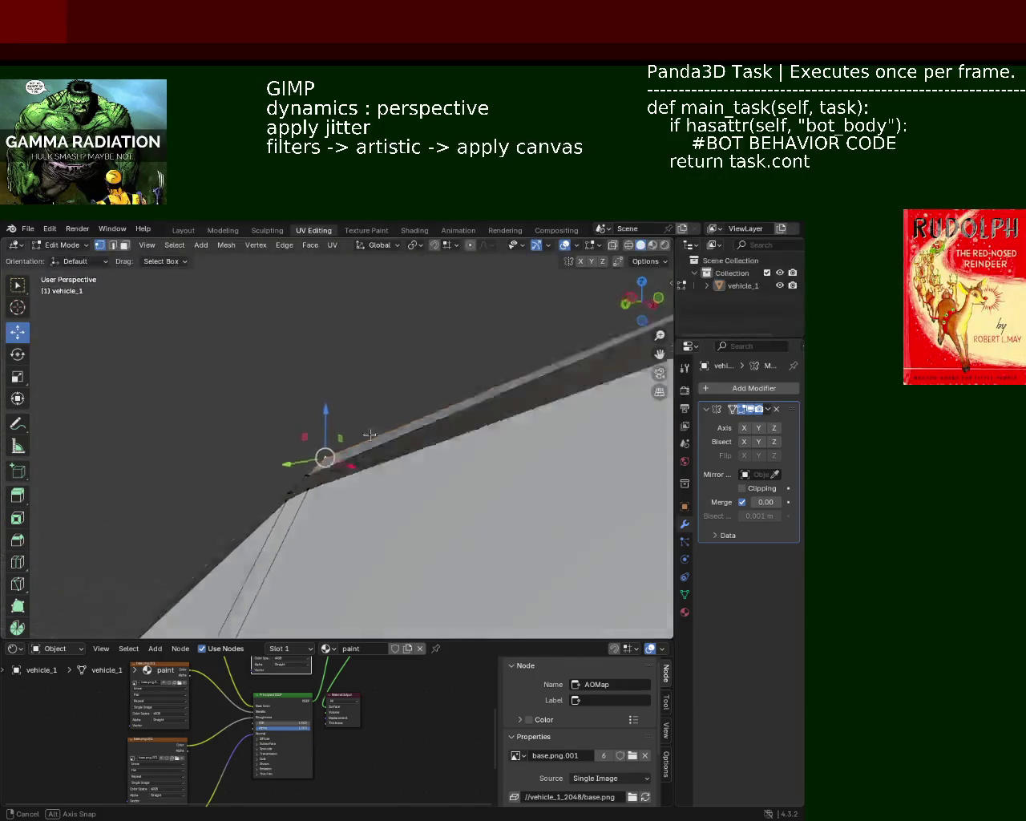
middle_click_drag(372, 459, 303, 447)
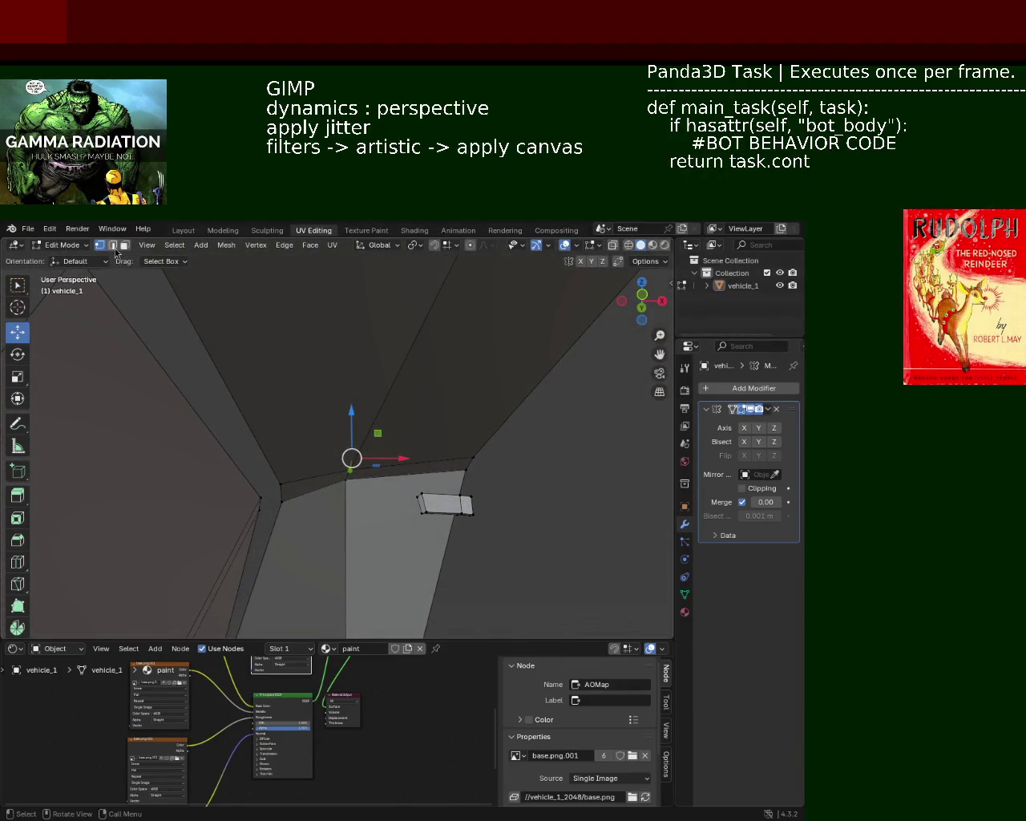
left_click(297, 473)
left_click(302, 483)
Step: Delete the thin strip face using Delete > Faces
key("x")
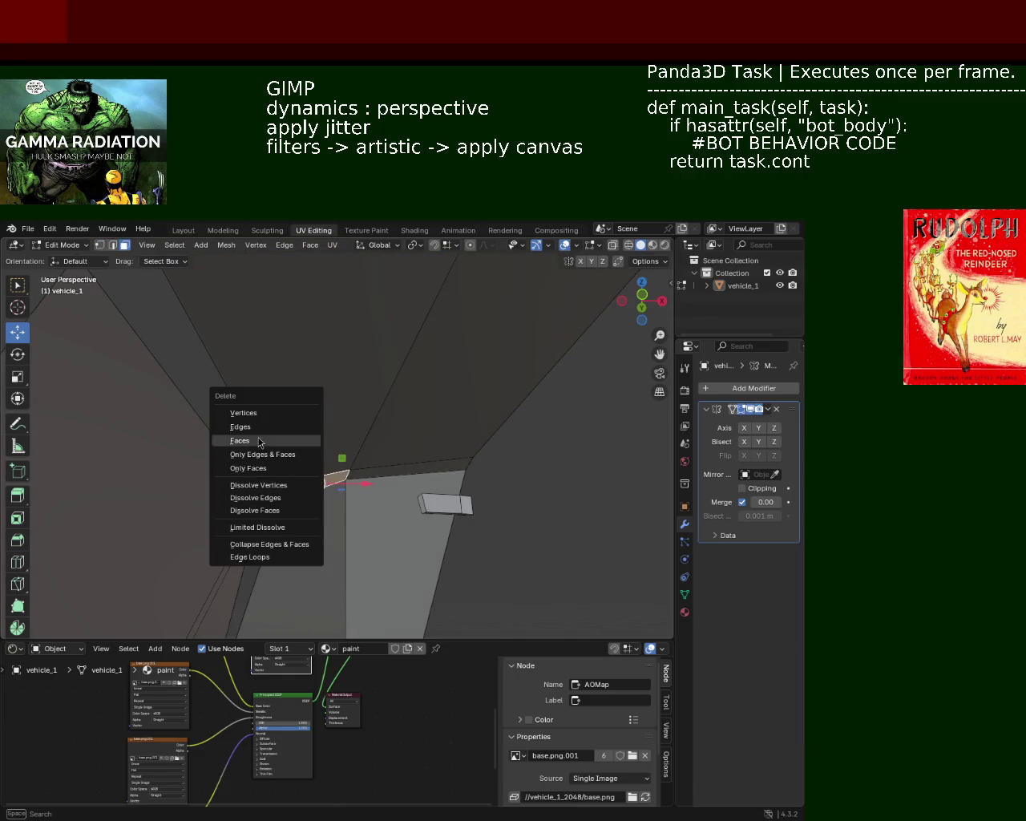
left_click(259, 440)
mouse_move(270, 449)
middle_mouse_down()
mouse_move(285, 412)
mouse_move(248, 419)
mouse_move(355, 446)
mouse_move(351, 431)
mouse_move(194, 440)
mouse_move(107, 456)
mouse_move(98, 474)
mouse_move(320, 435)
mouse_move(244, 379)
middle_mouse_up()
Step: Extrude a roof-edge vertex downward to create new geometry at the pillar corner
left_click(310, 497)
left_click_drag(310, 497, 311, 519)
left_click(311, 522)
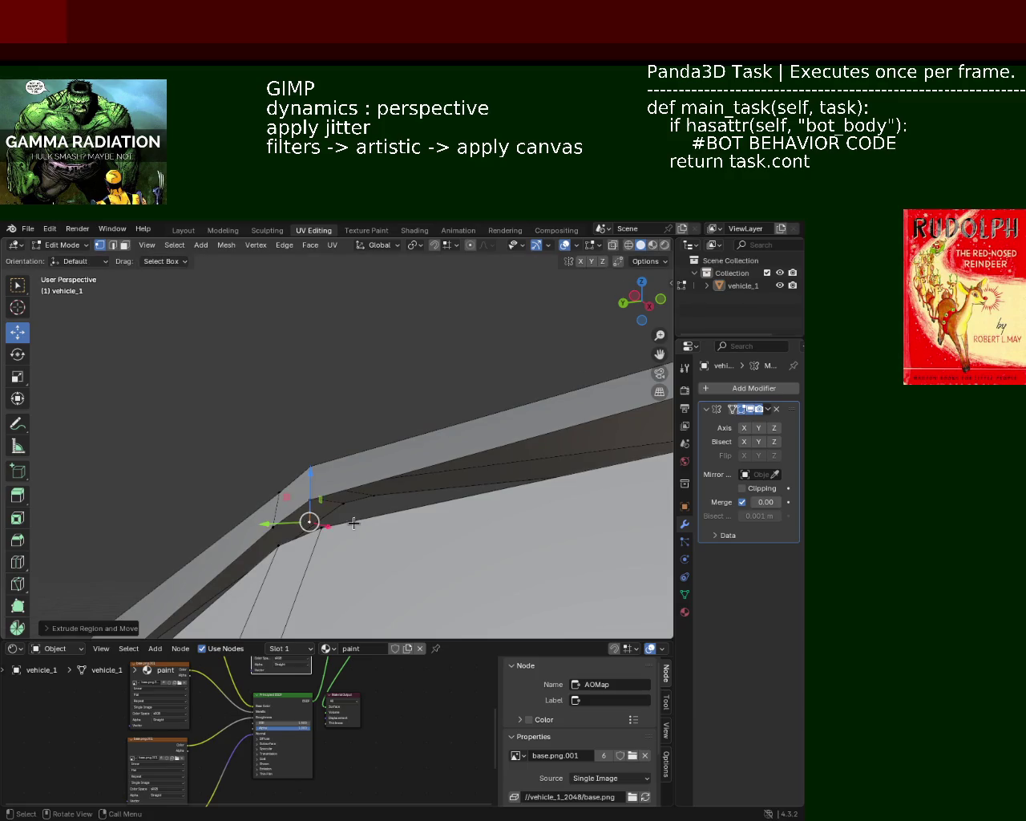
scroll(280, 517, "up", 4)
mouse_move(365, 485)
middle_mouse_down()
mouse_move(327, 517)
mouse_move(341, 505)
middle_mouse_up()
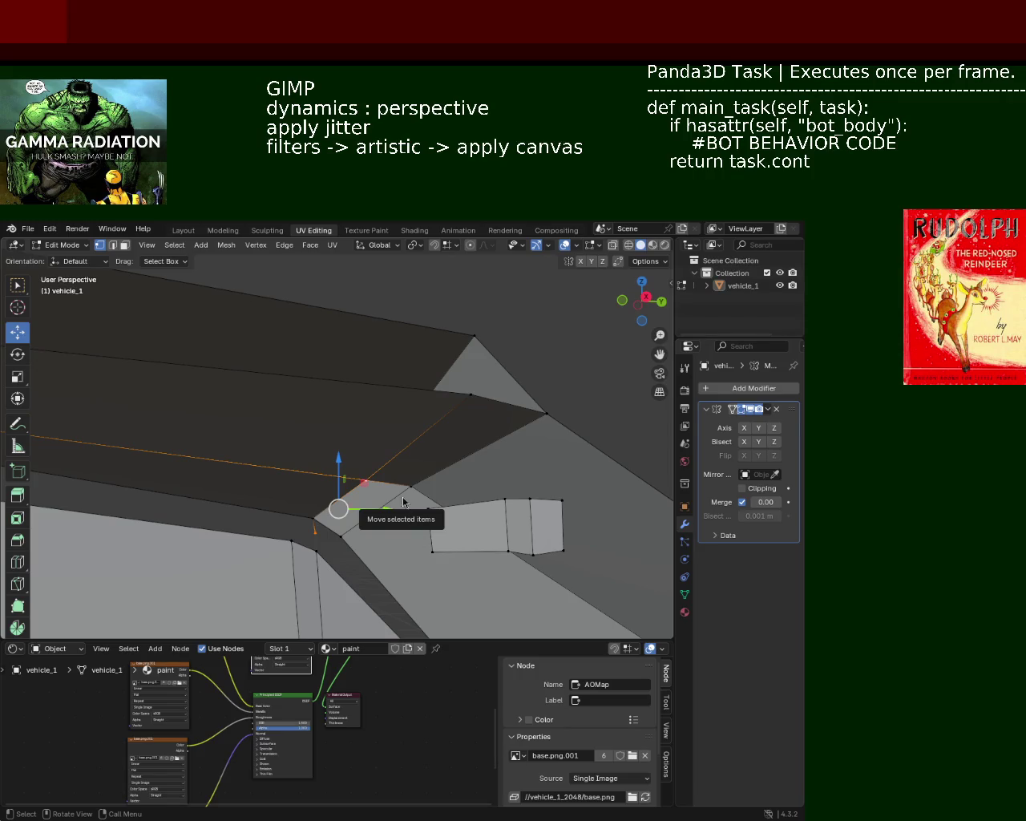
Step: Select an edge at the pillar corner and switch to face selection
mouse_move(286, 374)
middle_mouse_down()
mouse_move(402, 475)
mouse_move(356, 440)
middle_mouse_up()
left_click(245, 535)
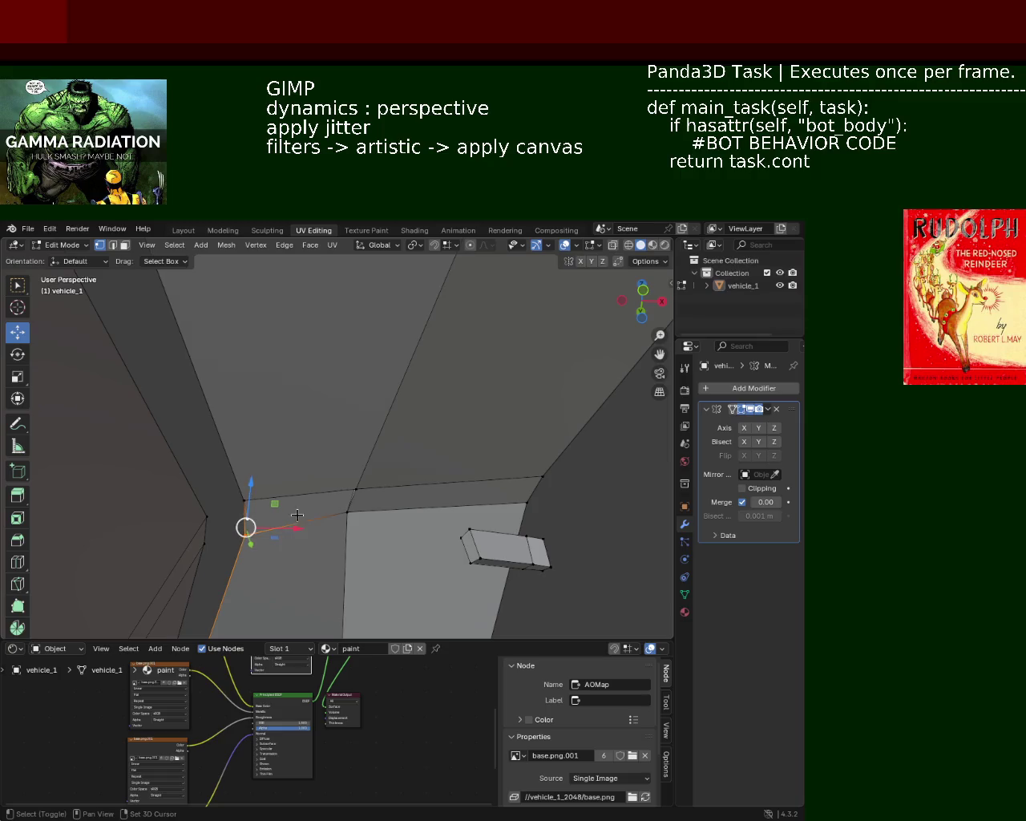
mouse_move(349, 512)
middle_mouse_down()
mouse_move(312, 500)
mouse_move(374, 548)
mouse_move(168, 542)
mouse_move(144, 565)
mouse_move(338, 552)
mouse_move(377, 536)
middle_mouse_up()
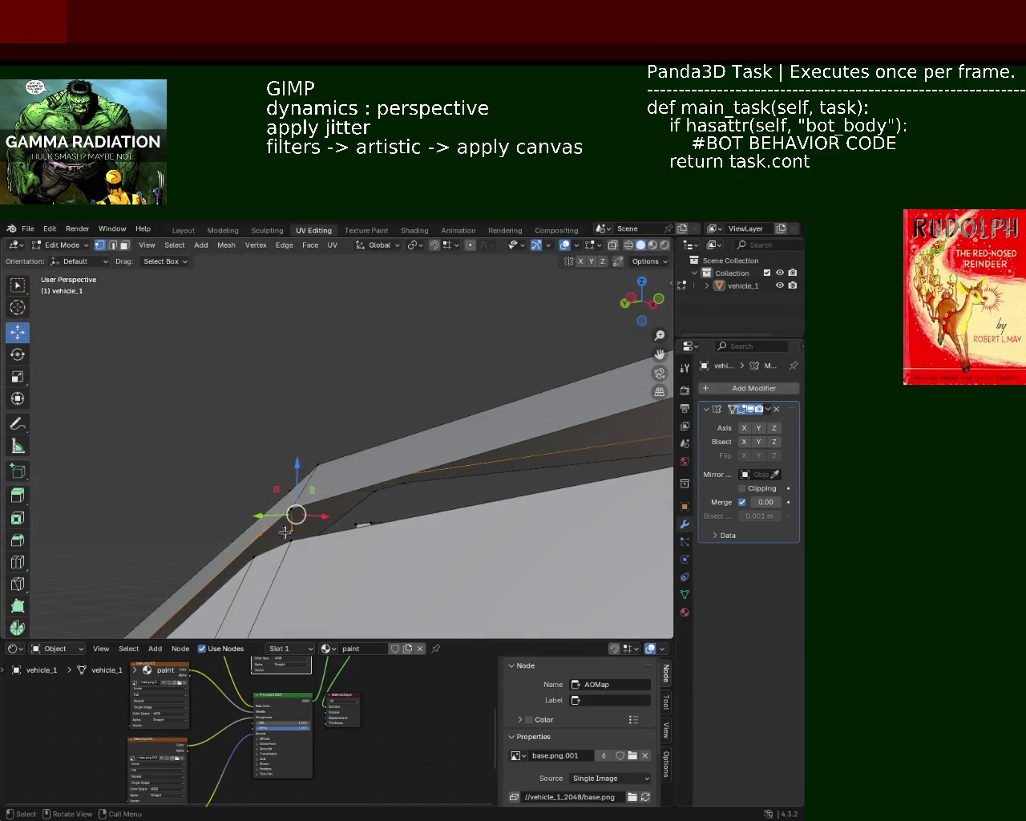
mouse_move(263, 533)
middle_mouse_down()
mouse_move(251, 518)
mouse_move(262, 544)
middle_mouse_up()
mouse_move(371, 505)
middle_mouse_down()
mouse_move(318, 474)
mouse_move(276, 513)
mouse_move(294, 490)
middle_mouse_up()
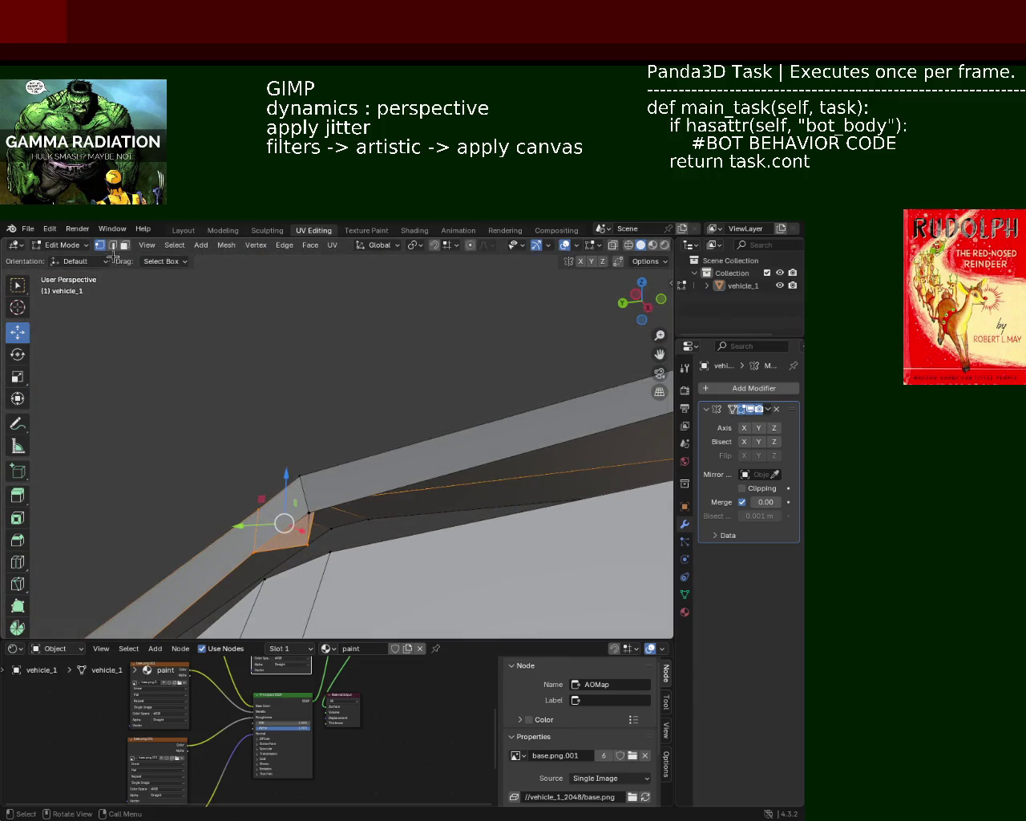
left_click(126, 246)
Step: Delete the selected small face at the windshield-pillar corner
key("x")
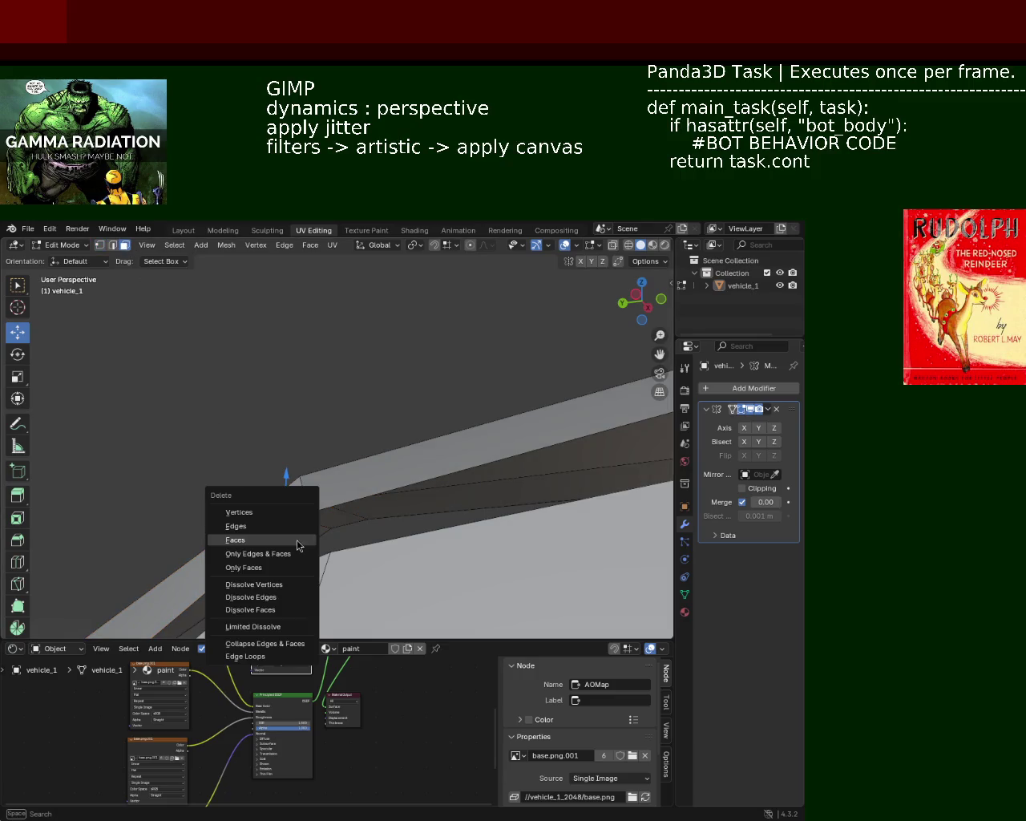
left_click(298, 544)
mouse_move(297, 544)
middle_mouse_down()
mouse_move(286, 527)
mouse_move(201, 529)
mouse_move(323, 550)
middle_mouse_up()
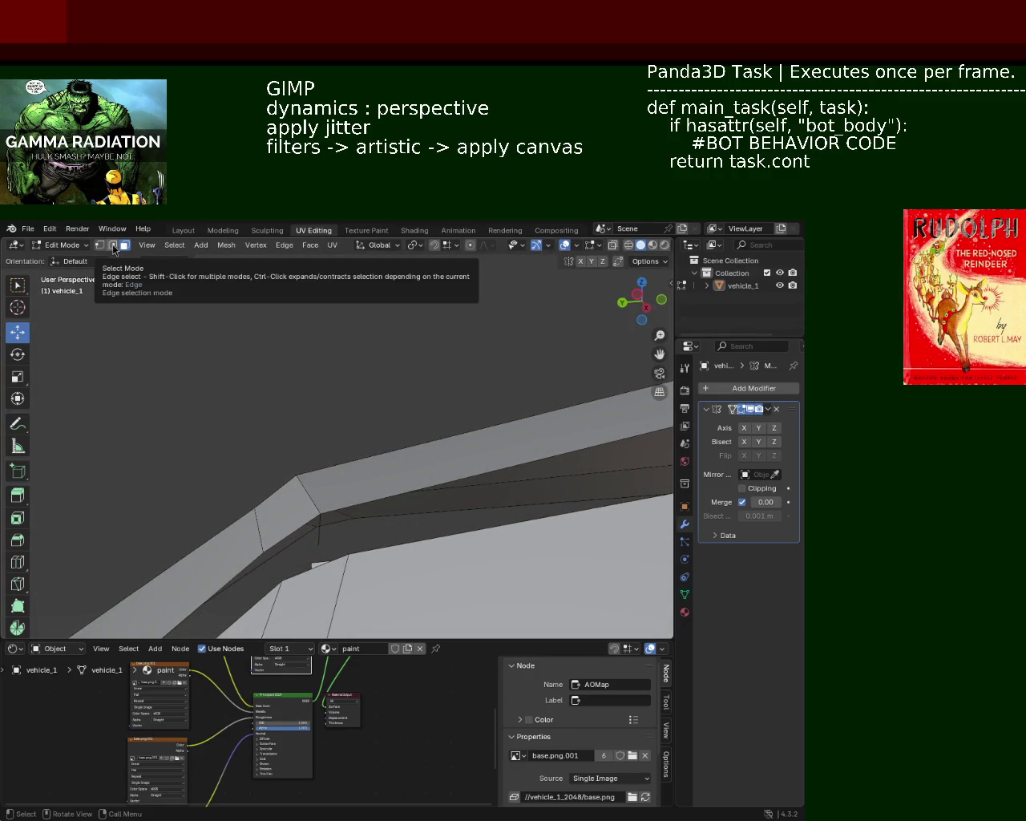
Step: Remove the leftover corner piece using Delete Faces, Dissolve Edges and Delete Edges
left_click(114, 249)
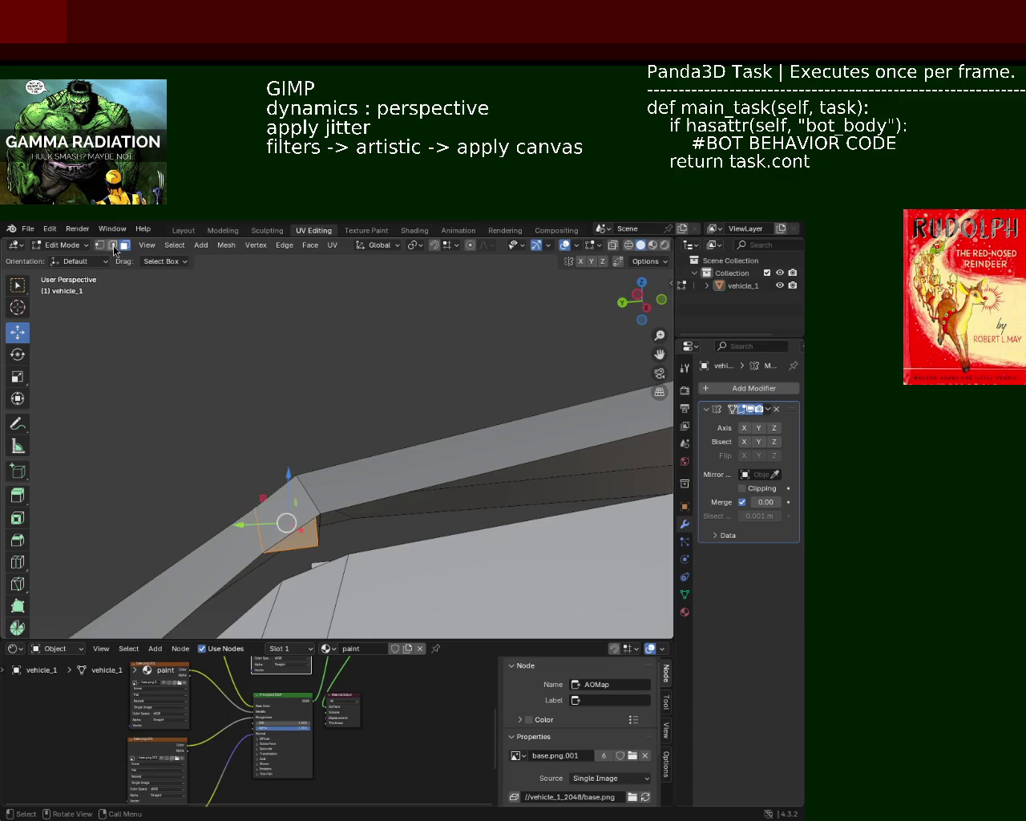
key("x")
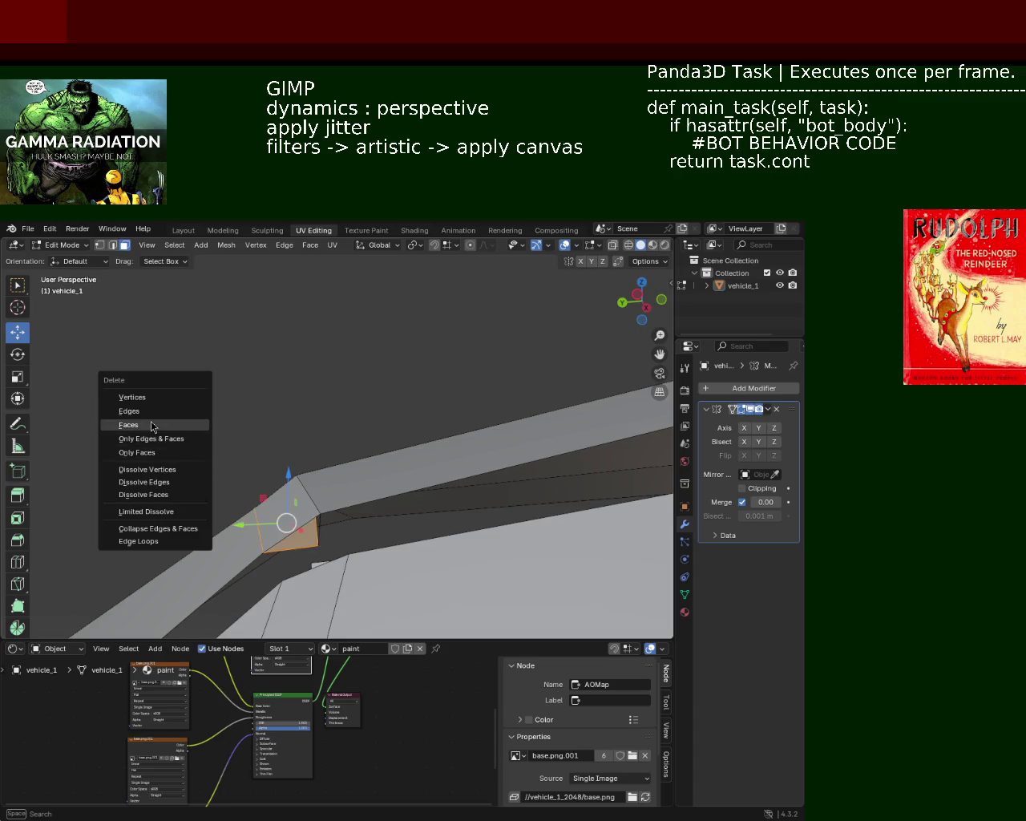
left_click(151, 424)
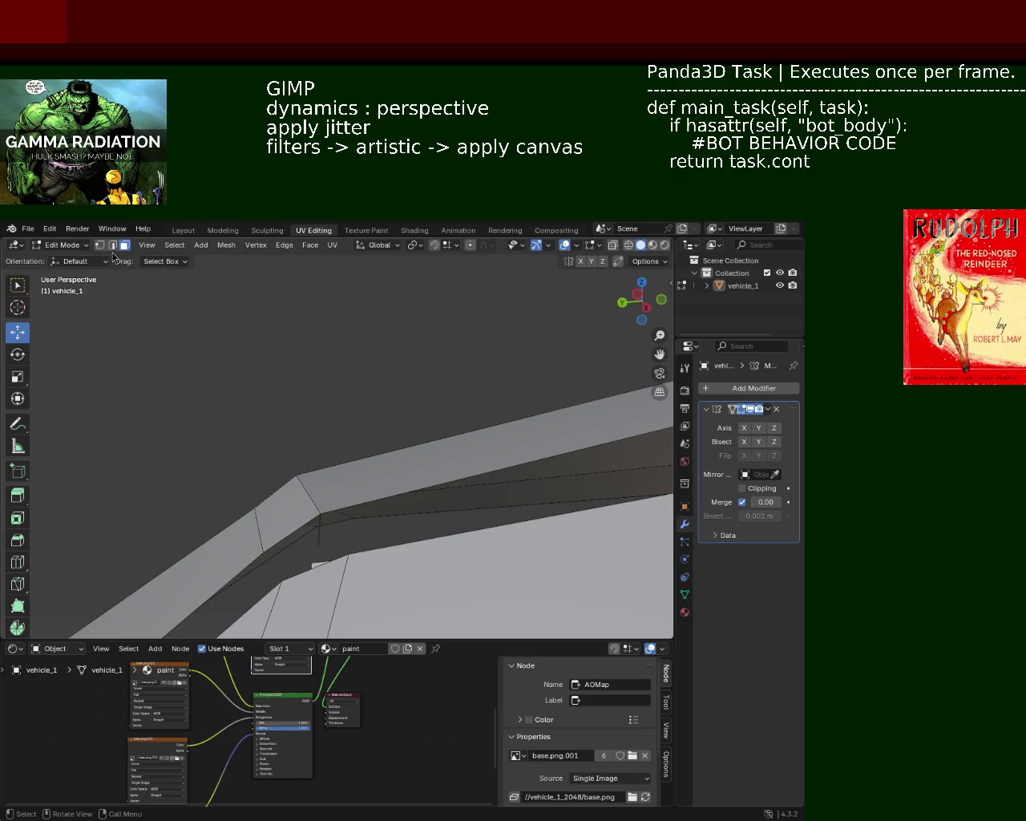
key("x")
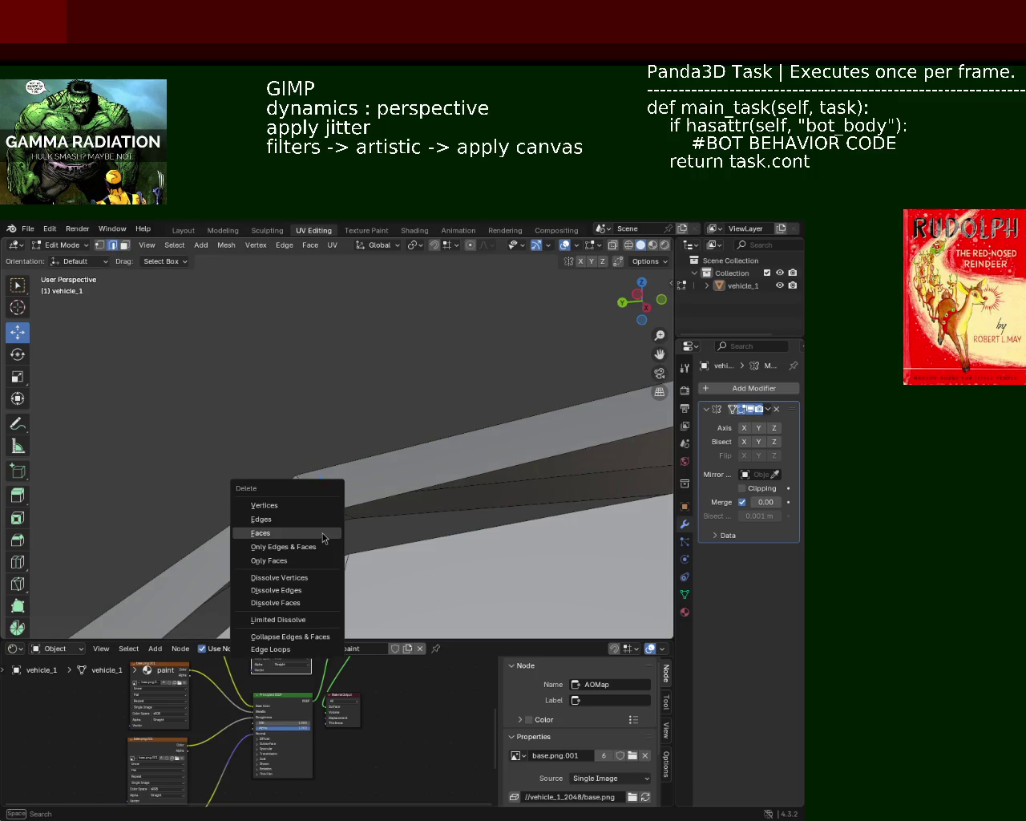
left_click(306, 590)
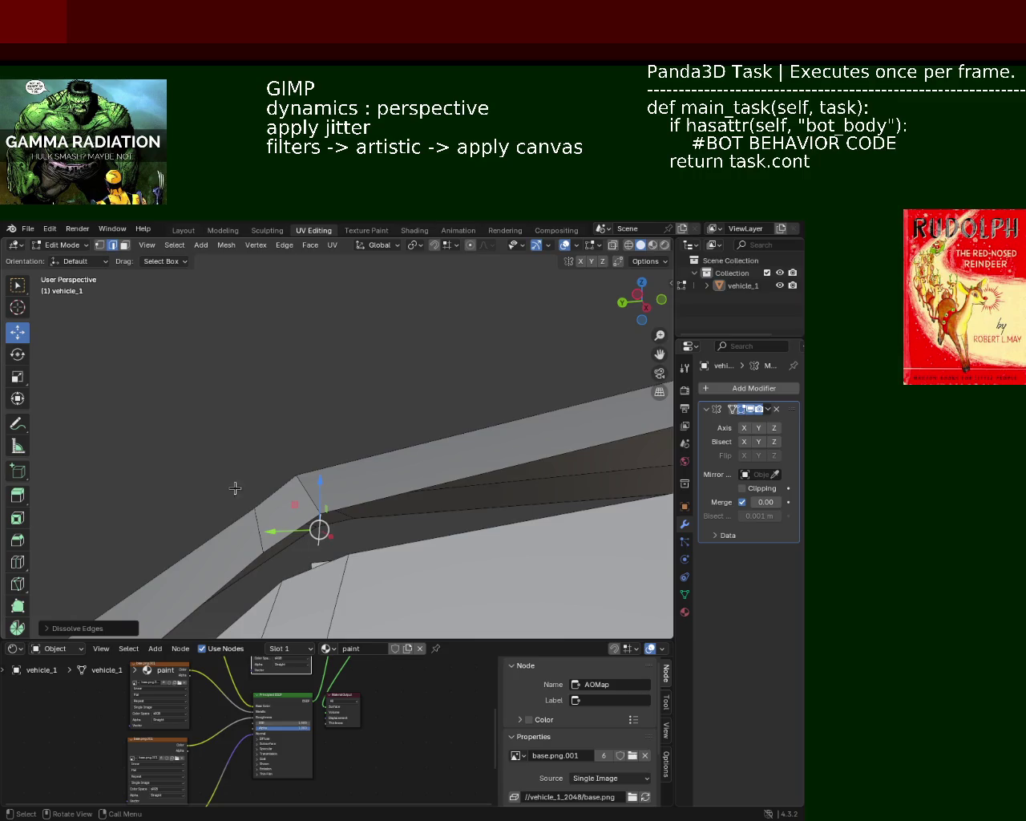
key("x")
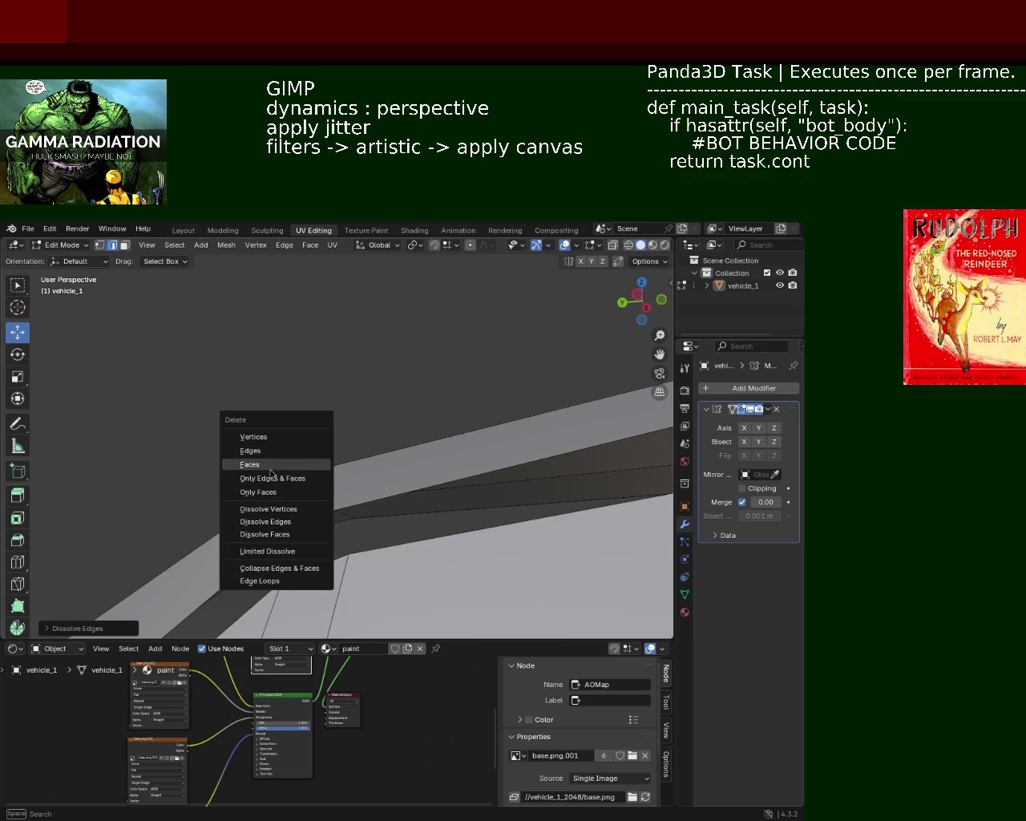
left_click(274, 450)
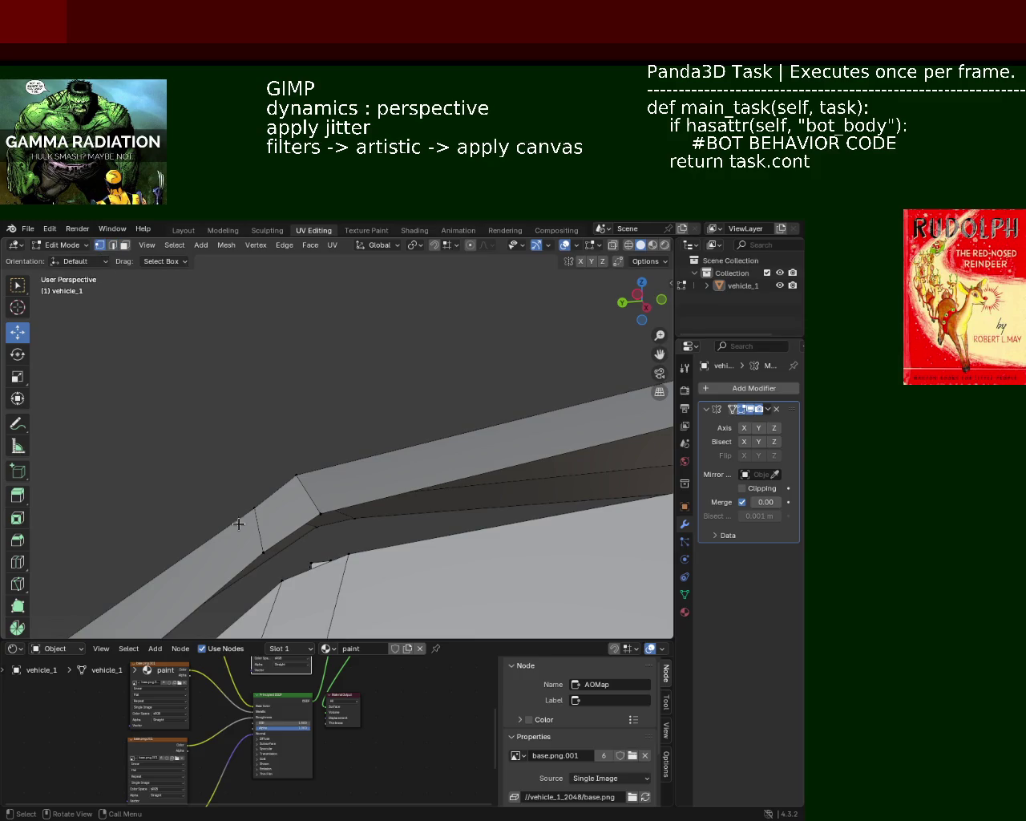
Step: Extrude the selected pillar-corner edge and confirm it in place
key("e")
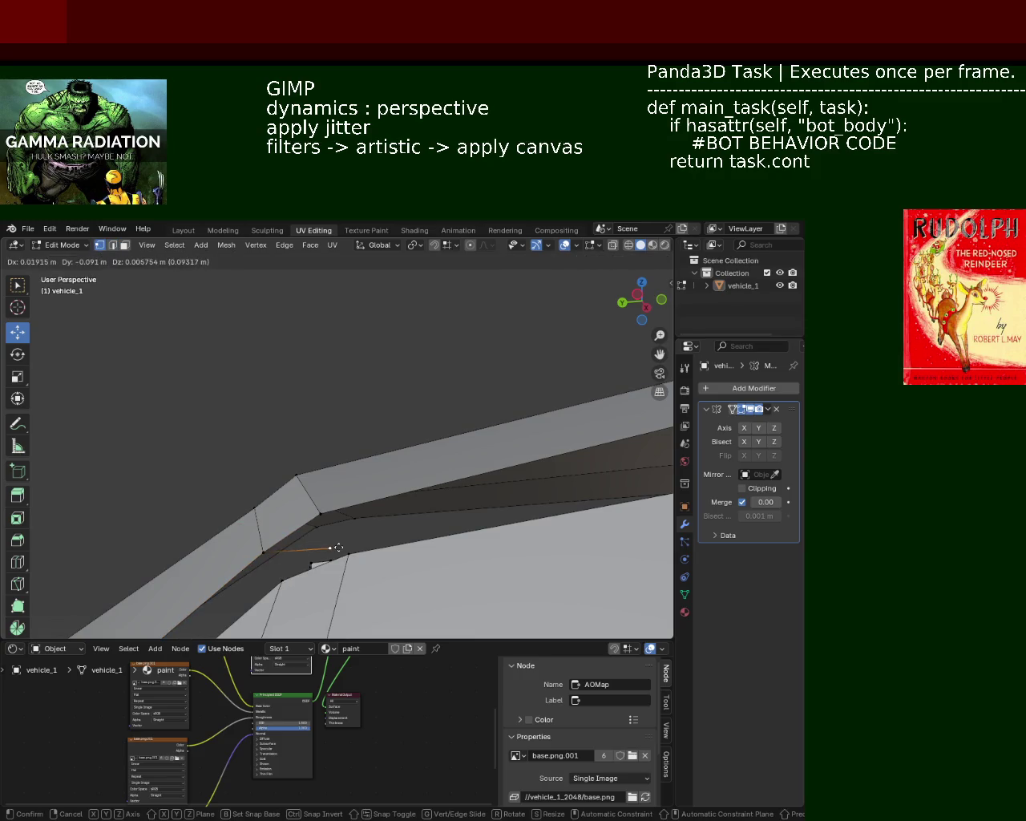
left_click(335, 548)
mouse_move(335, 548)
middle_mouse_down()
mouse_move(287, 529)
mouse_move(217, 545)
middle_mouse_up()
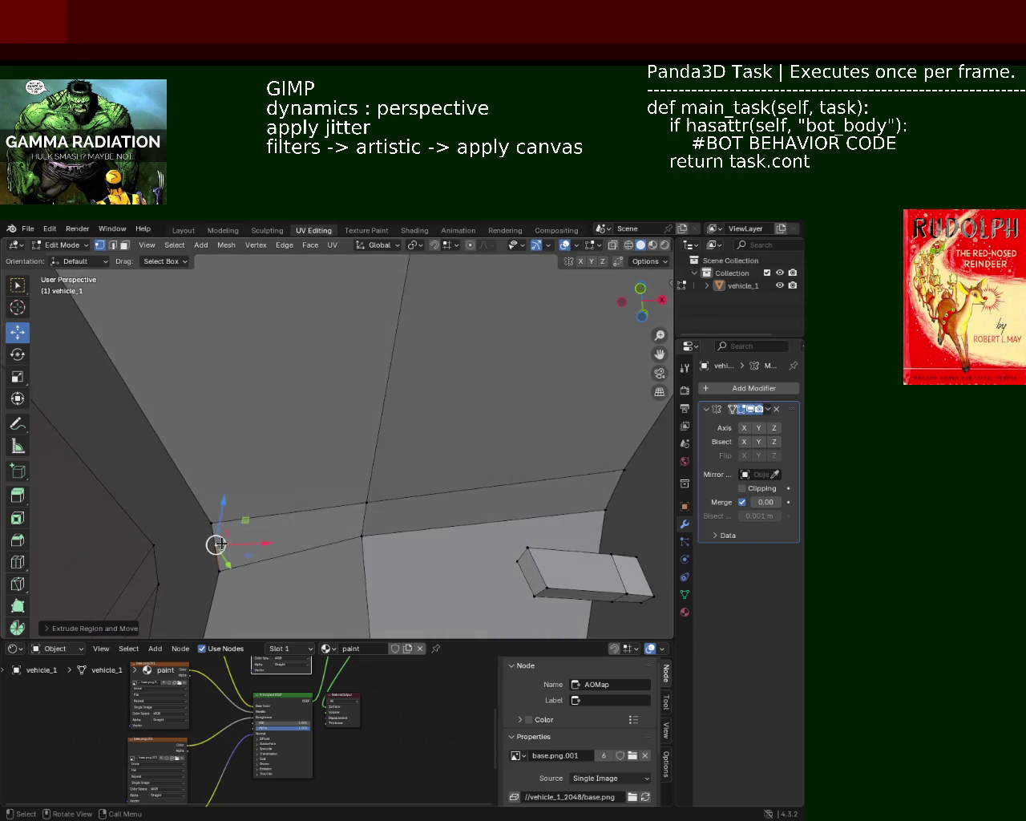
middle_click_drag(345, 508, 343, 531)
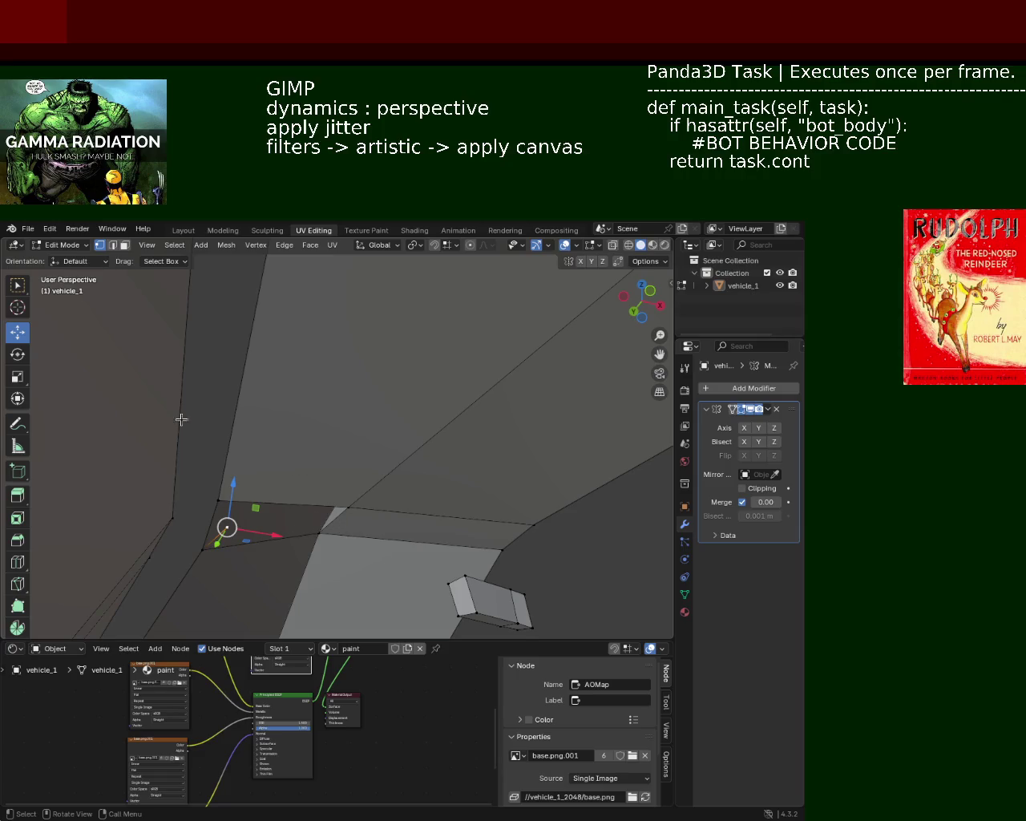
Step: Select a strip of faces on the body and bring up its context menu
left_click(375, 539)
right_click(377, 529)
mouse_move(377, 529)
middle_mouse_down()
mouse_move(351, 522)
mouse_move(279, 561)
middle_mouse_up()
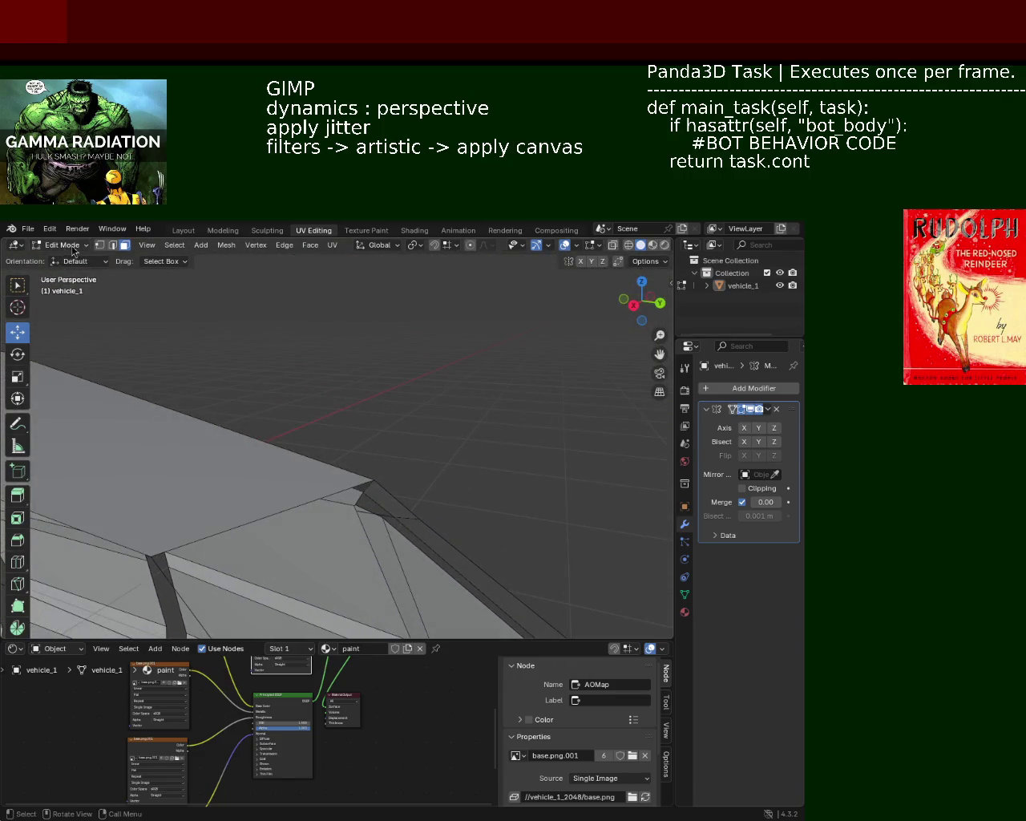
mouse_move(384, 435)
middle_mouse_down()
mouse_move(347, 505)
mouse_move(395, 472)
middle_mouse_up()
Step: Pick the four corner vertices of the roof quad, then switch to Face select and deselect all
left_click(456, 460)
left_click(429, 420, "shift")
left_click(228, 475, "shift")
left_click(274, 564, "shift")
mouse_move(251, 542)
middle_mouse_down()
mouse_move(338, 489)
mouse_move(265, 491)
mouse_move(297, 488)
mouse_move(288, 518)
mouse_move(281, 473)
middle_mouse_up()
left_click(124, 245)
key("alt+a")
middle_click_drag(284, 438, 245, 497)
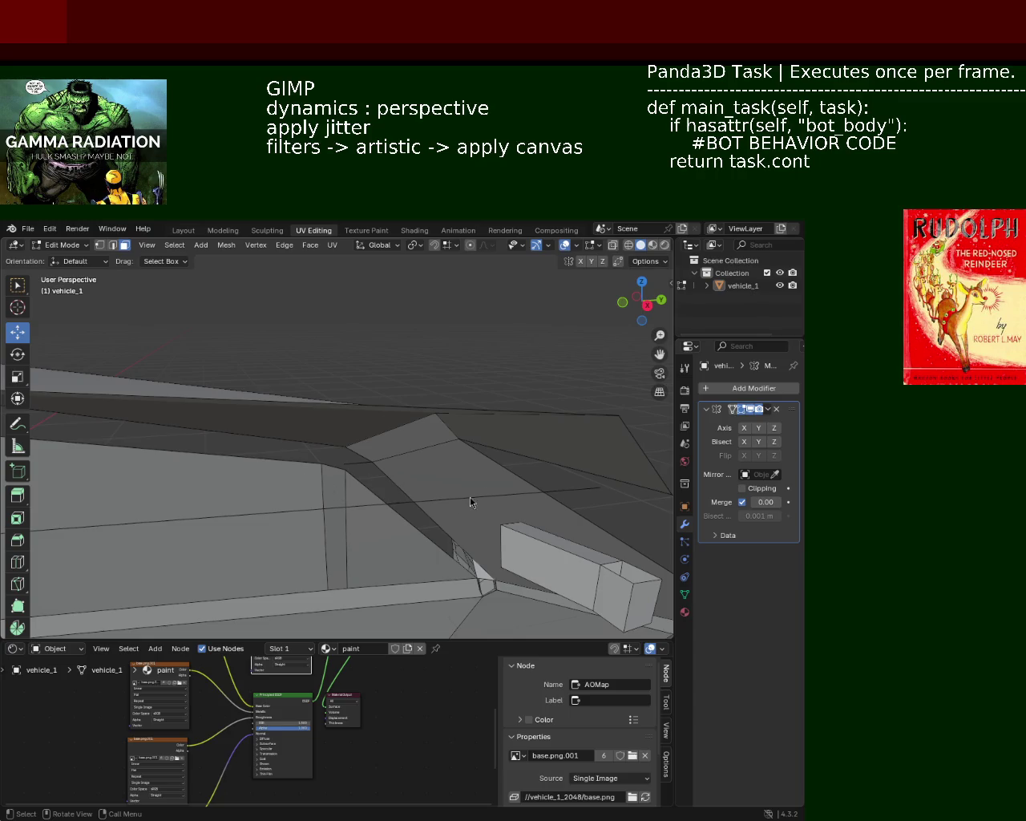
mouse_move(318, 438)
middle_mouse_down()
mouse_move(414, 412)
mouse_move(380, 441)
mouse_move(264, 467)
mouse_move(295, 471)
mouse_move(94, 488)
mouse_move(374, 476)
mouse_move(436, 394)
mouse_move(383, 426)
mouse_move(419, 385)
mouse_move(357, 394)
middle_mouse_up()
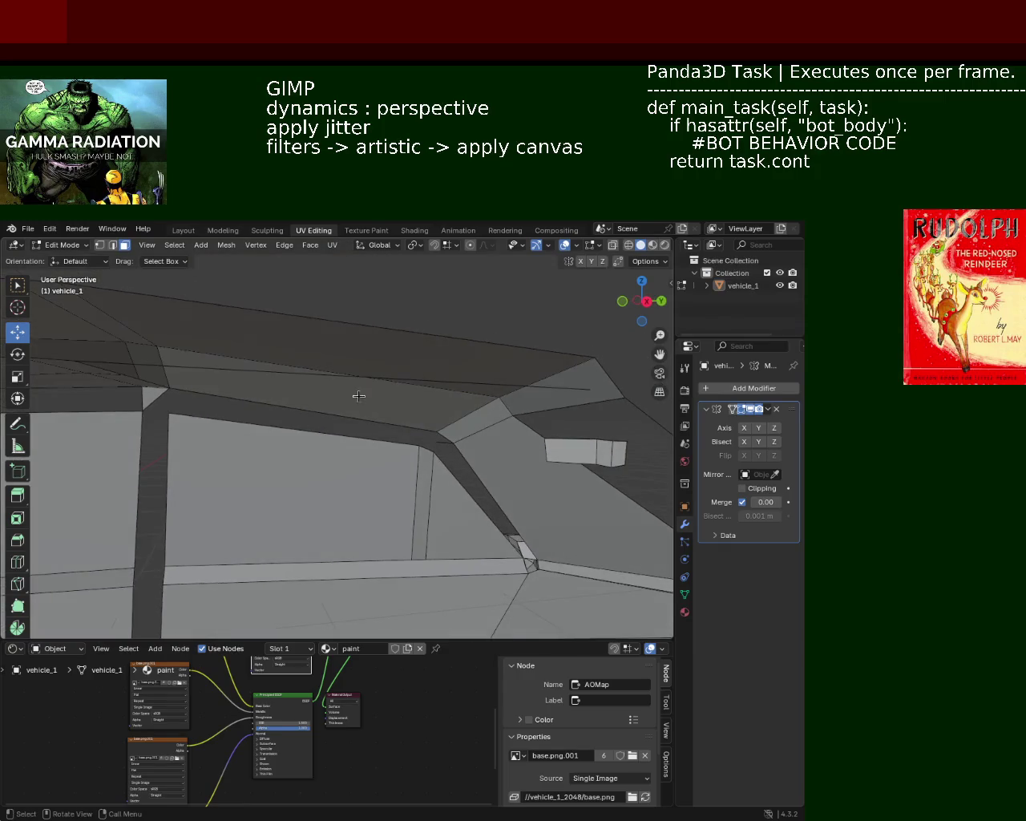
Step: In Edge select mode, dissolve the long edge running along the roof
left_click(210, 362)
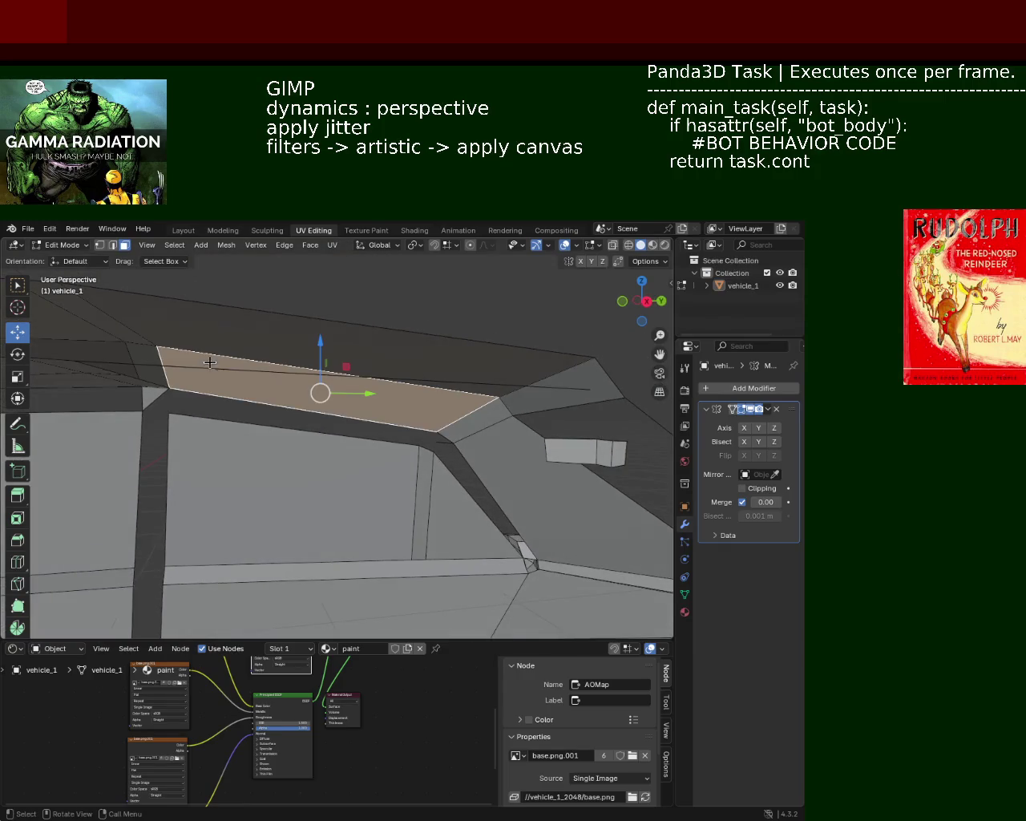
left_click(113, 244)
left_click(236, 368)
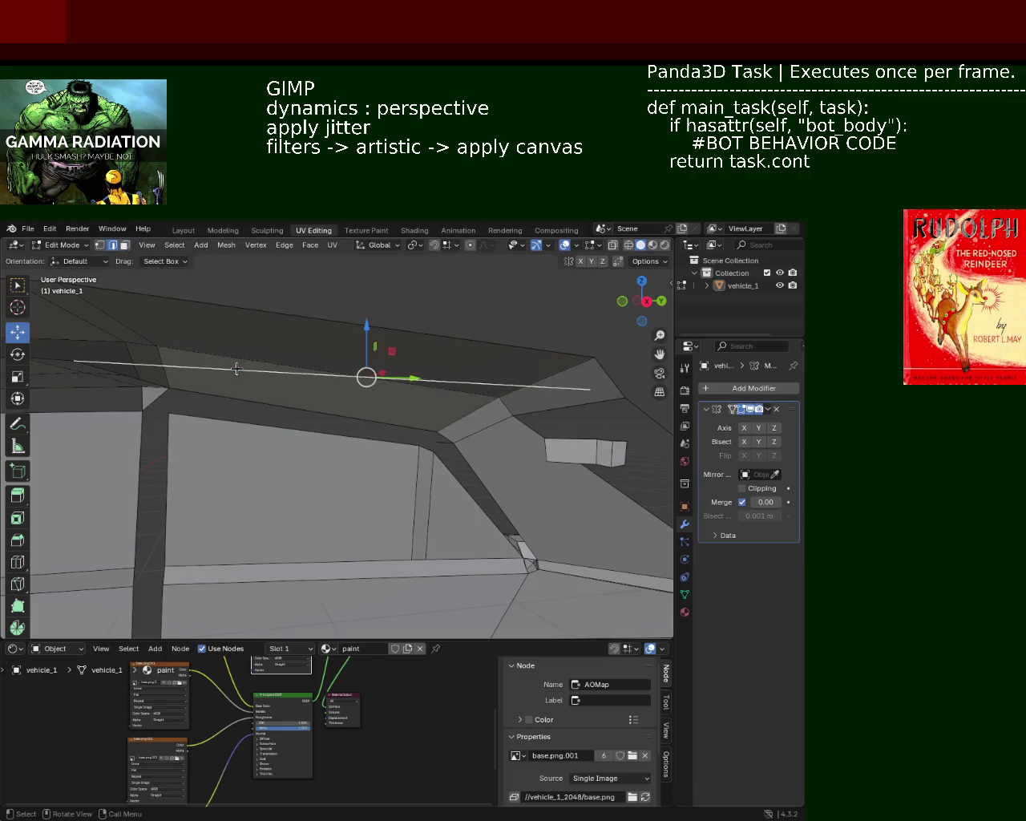
key("x")
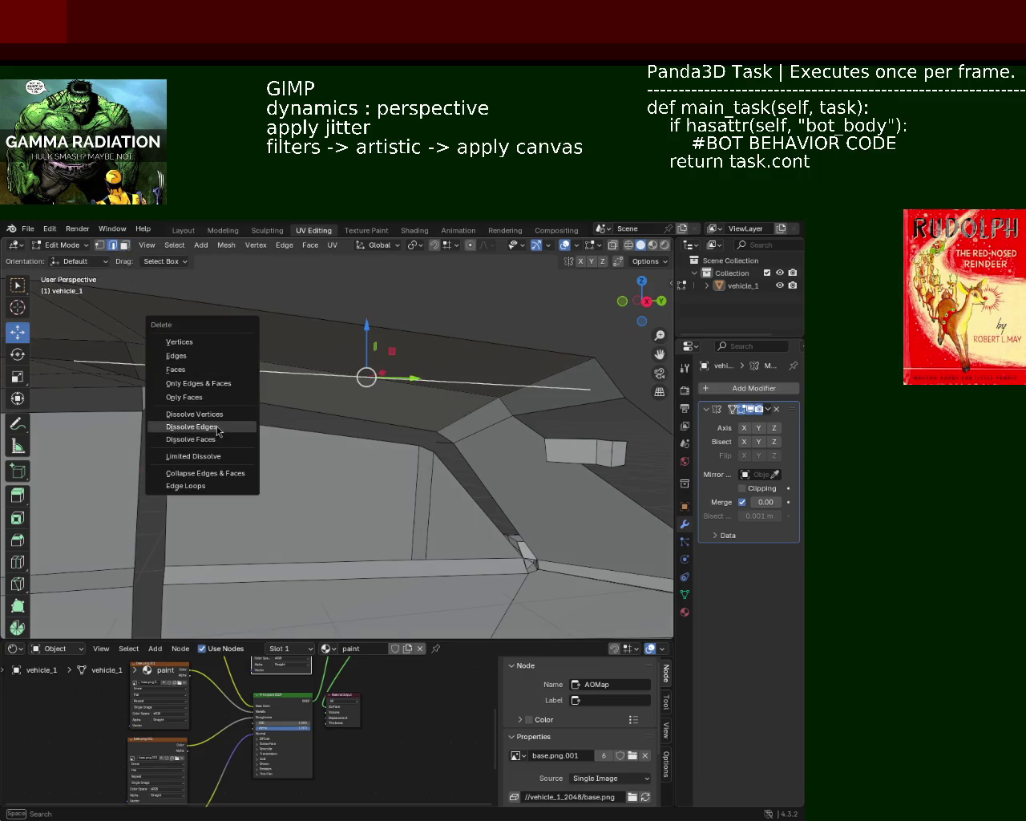
left_click(217, 432)
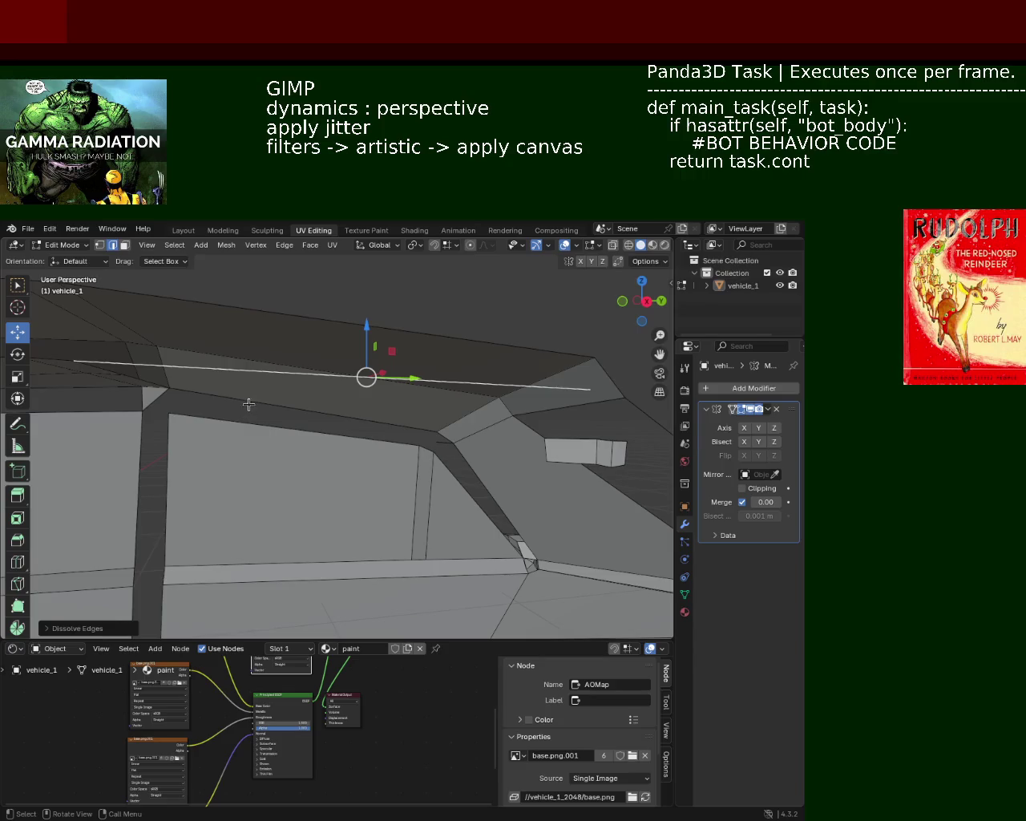
key("x")
left_click(193, 335)
Step: Select the two connected edges at the pillar joint and dissolve them
mouse_move(276, 354)
middle_mouse_down()
mouse_move(214, 371)
mouse_move(348, 339)
mouse_move(242, 287)
middle_mouse_up()
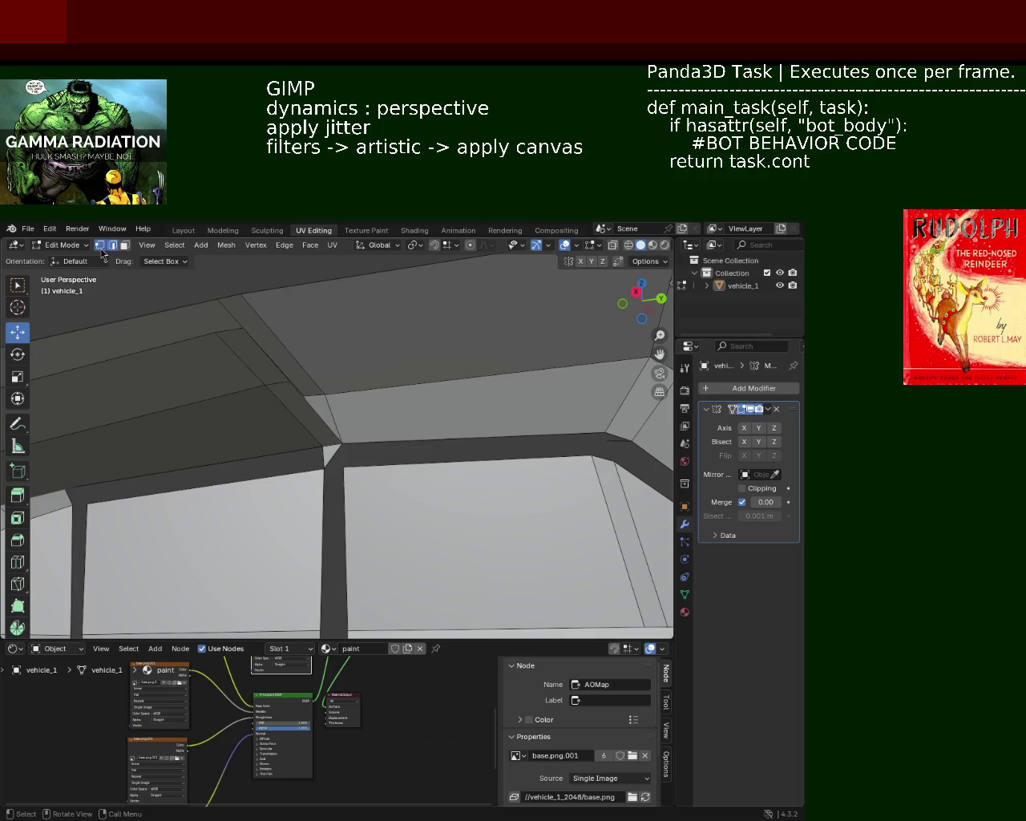
left_click(286, 384, "shift")
left_click(449, 437, "shift")
mouse_move(449, 437)
middle_mouse_down()
mouse_move(446, 418)
mouse_move(293, 394)
mouse_move(318, 412)
mouse_move(327, 390)
mouse_move(331, 433)
middle_mouse_up()
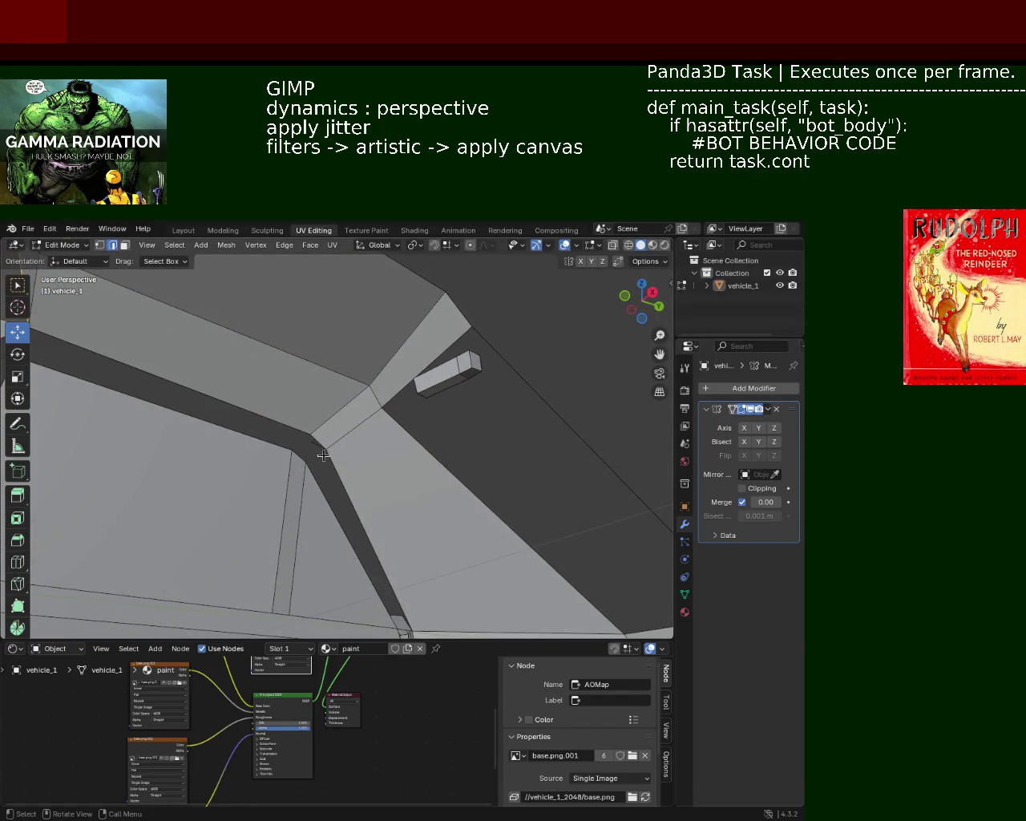
key("x")
left_click(309, 519)
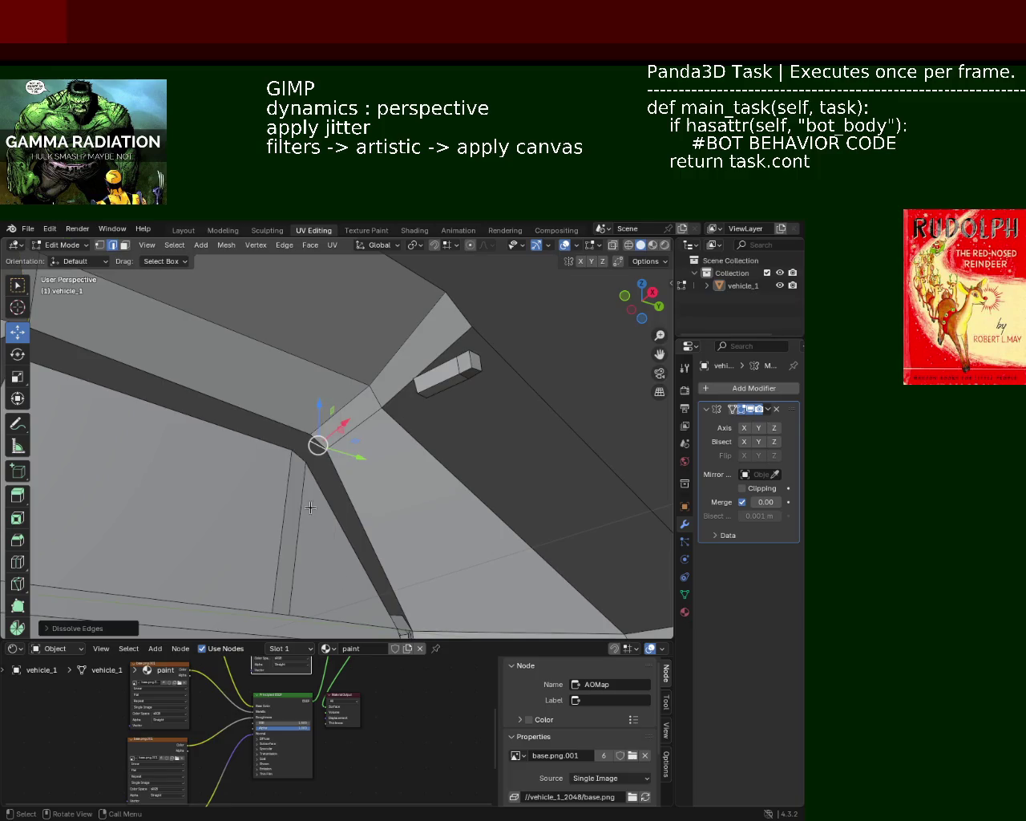
key("x")
mouse_move(277, 355)
middle_mouse_down()
mouse_move(286, 398)
mouse_move(120, 308)
middle_mouse_up()
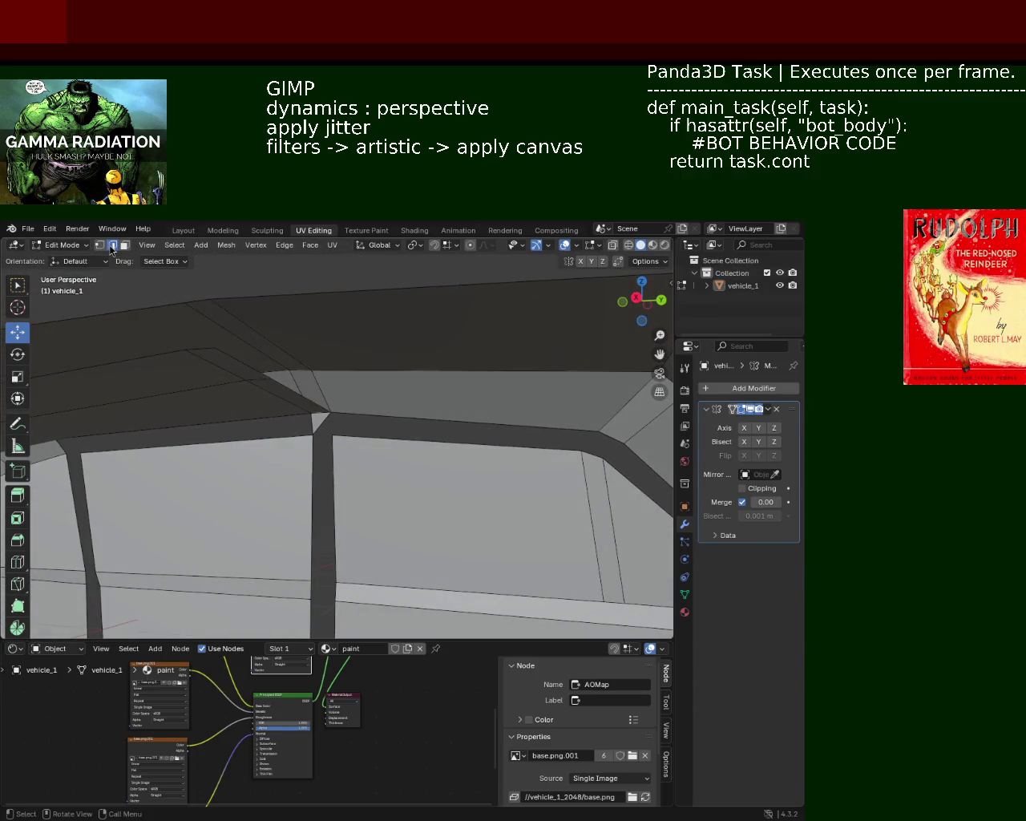
Step: Select a run of vertices and edges along the roof edge
left_click(215, 349)
left_click(353, 406, "shift")
left_click(422, 407, "shift")
mouse_move(422, 407)
middle_mouse_down()
mouse_move(321, 385)
mouse_move(421, 427)
middle_mouse_up()
left_click(436, 433, "shift")
left_click(490, 383, "shift")
mouse_move(566, 318)
middle_mouse_down()
mouse_move(497, 371)
mouse_move(529, 358)
middle_mouse_up()
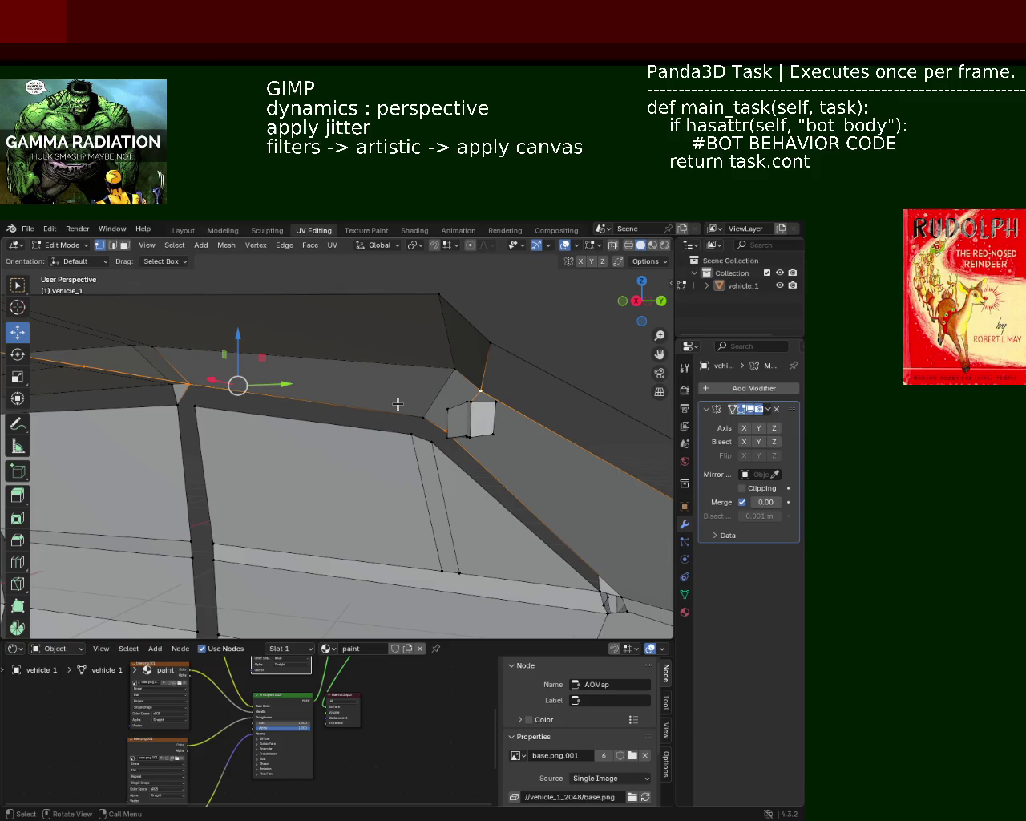
Step: Select the corner vertices of the upper roof face
left_click(415, 409)
mouse_move(415, 409)
middle_mouse_down()
mouse_move(405, 364)
mouse_move(230, 384)
middle_mouse_up()
left_click(230, 384, "shift")
left_click(145, 344, "shift")
left_click(142, 337, "shift")
left_click(224, 362, "shift")
middle_click_drag(277, 369, 175, 296)
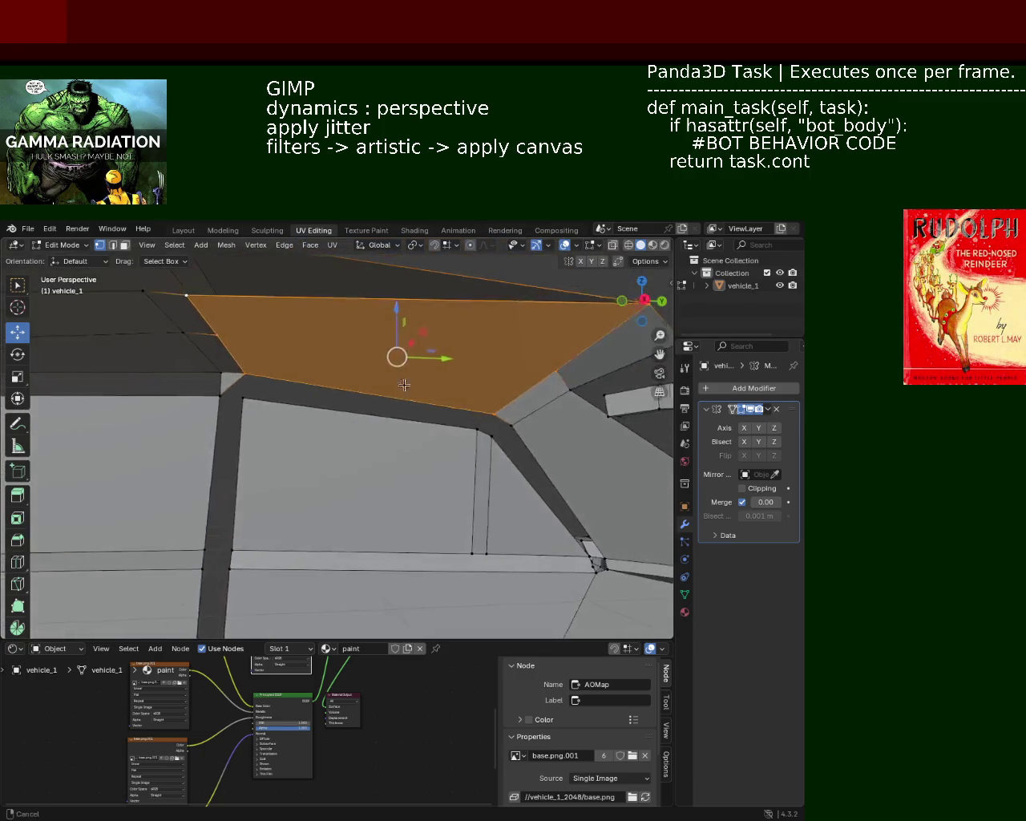
Step: Extrude the small face at the pillar top a short way along its normal
left_click(124, 248)
left_click(416, 352)
key("e")
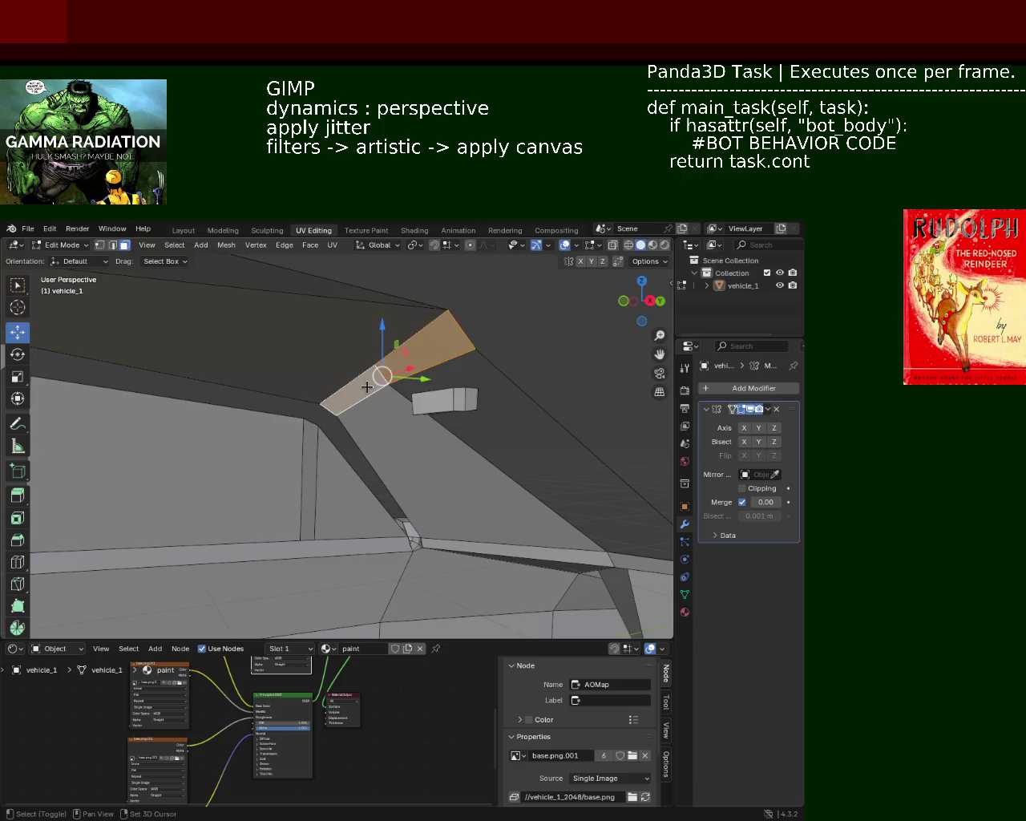
left_click(362, 390)
mouse_move(361, 390)
middle_mouse_down()
mouse_move(276, 444)
mouse_move(176, 317)
middle_mouse_up()
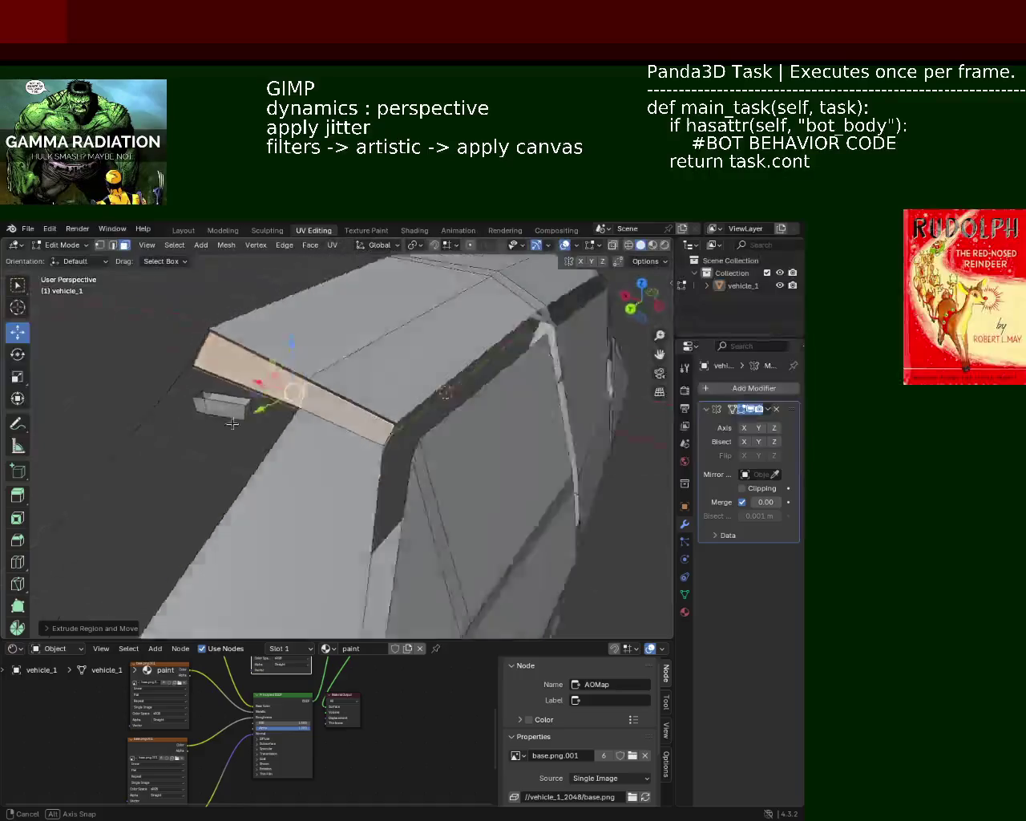
Step: Select the four front-face vertices, then a single corner vertex, then the large top face
left_click(100, 245)
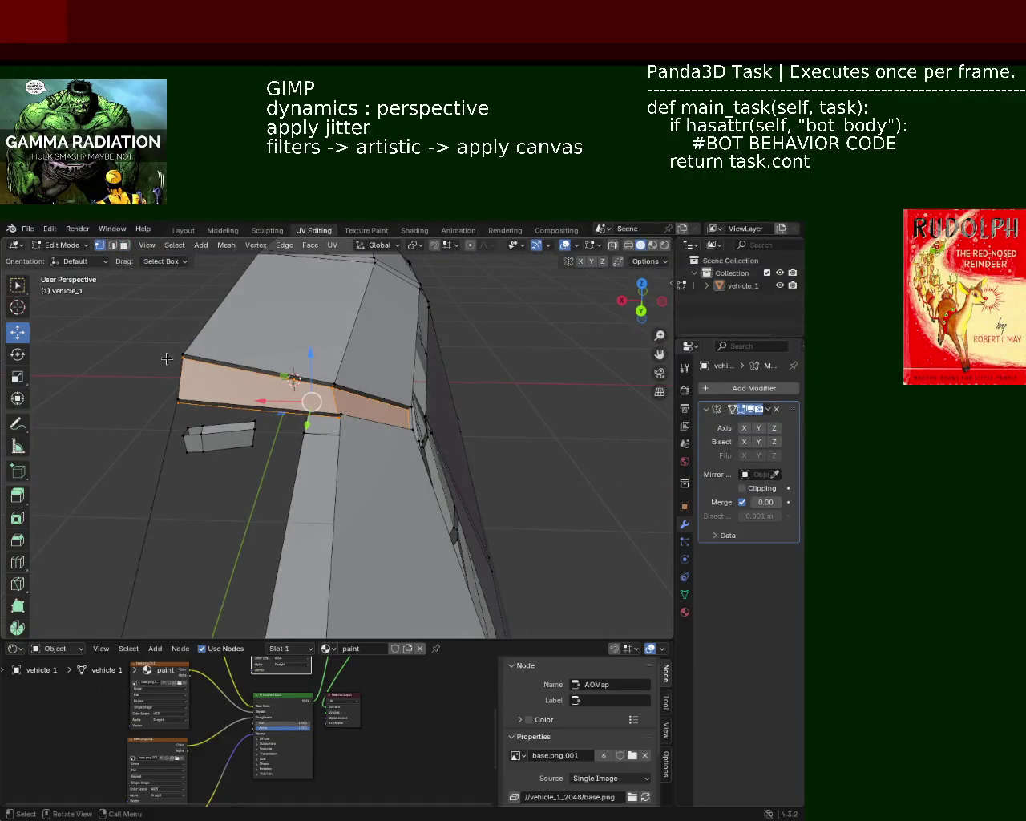
left_click(183, 355)
left_click(178, 398, "shift")
left_click(340, 413, "shift")
left_click(336, 386, "shift")
left_click(336, 386)
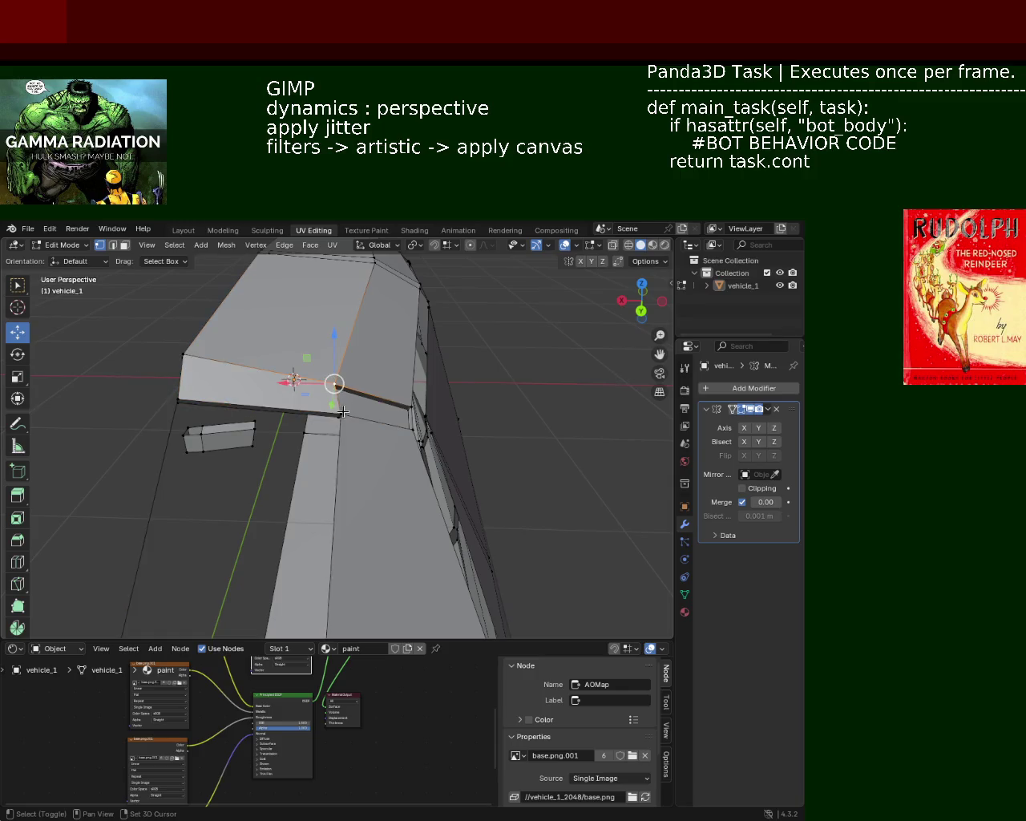
mouse_move(411, 427)
middle_mouse_down()
mouse_move(382, 362)
mouse_move(367, 359)
middle_mouse_up()
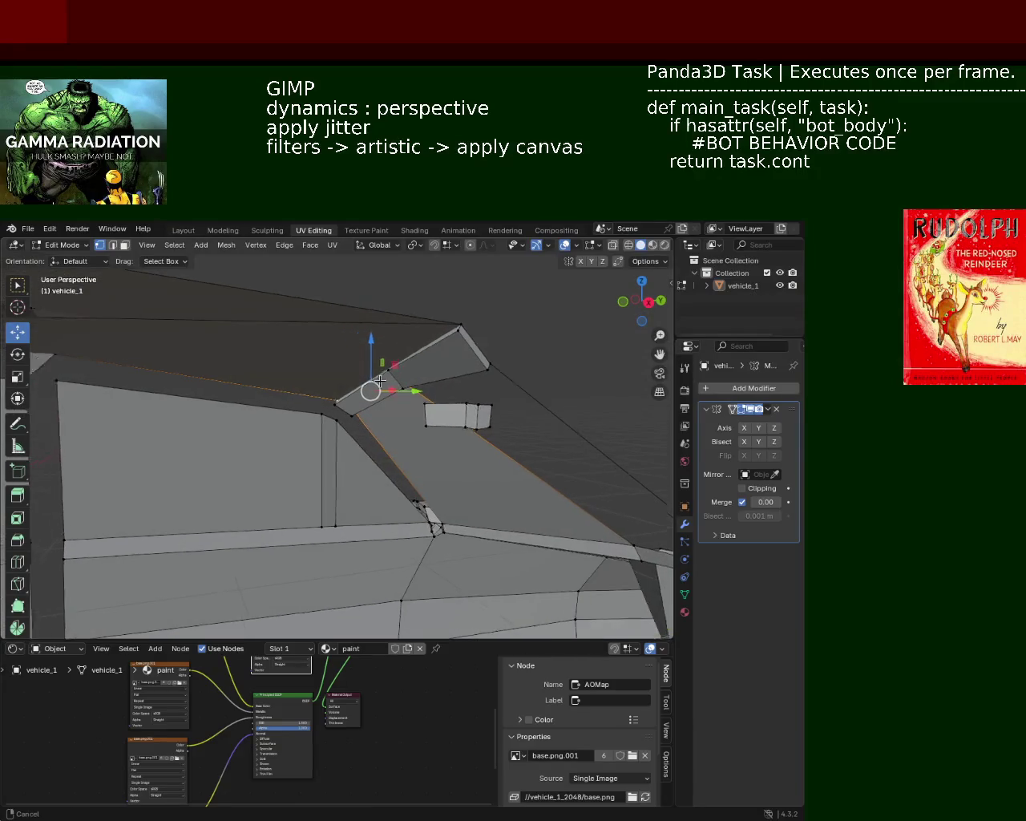
middle_click_drag(367, 359, 372, 348)
left_click(192, 298)
Step: Delete the large top face above the side window
key("x")
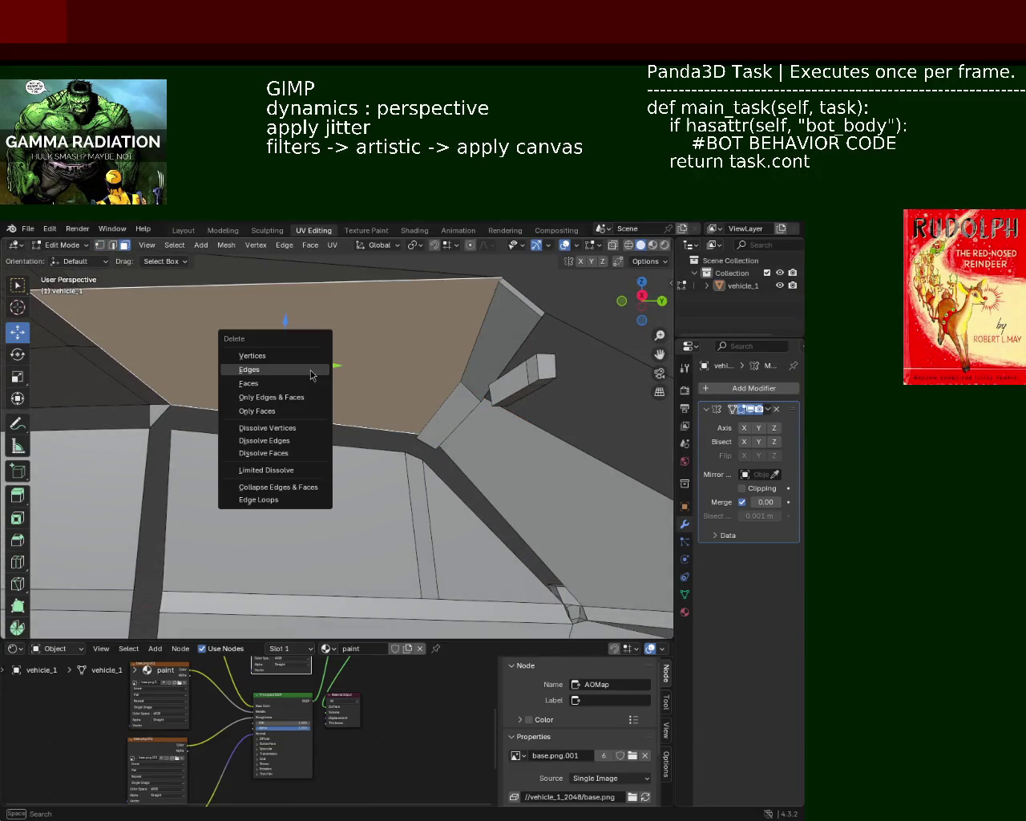
left_click(277, 382)
mouse_move(277, 382)
middle_mouse_down()
mouse_move(394, 392)
mouse_move(302, 395)
mouse_move(392, 379)
mouse_move(174, 277)
middle_mouse_up()
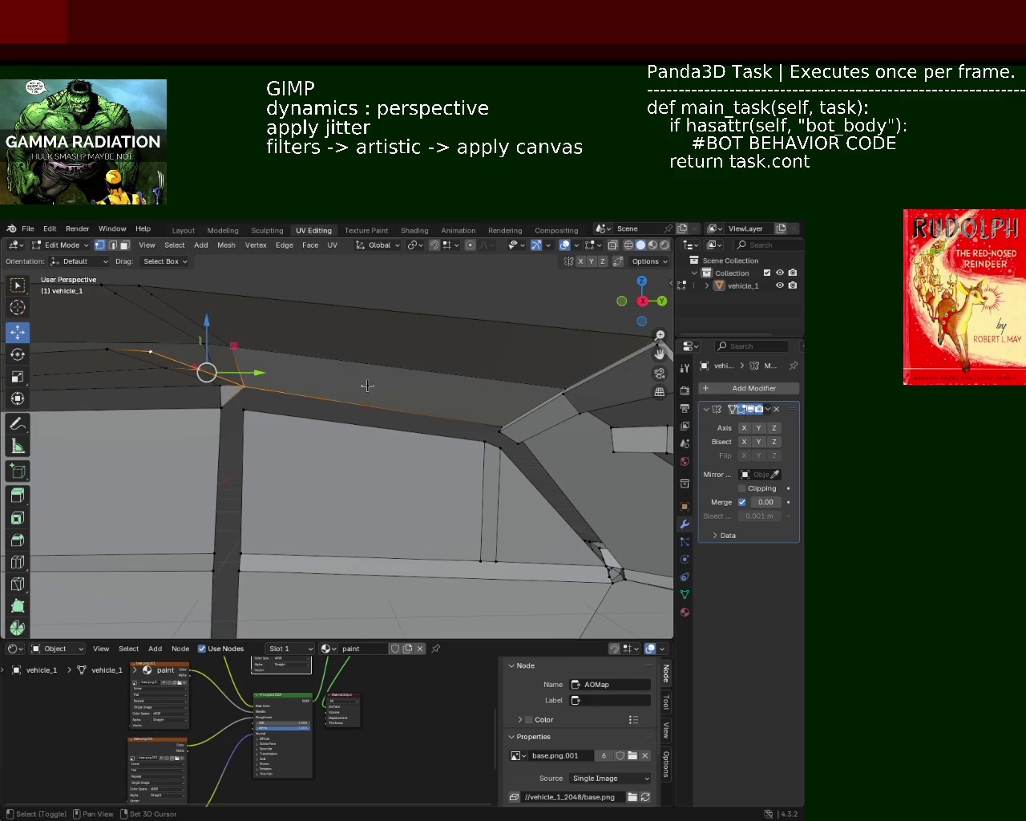
middle_click_drag(367, 385, 393, 449, "shift")
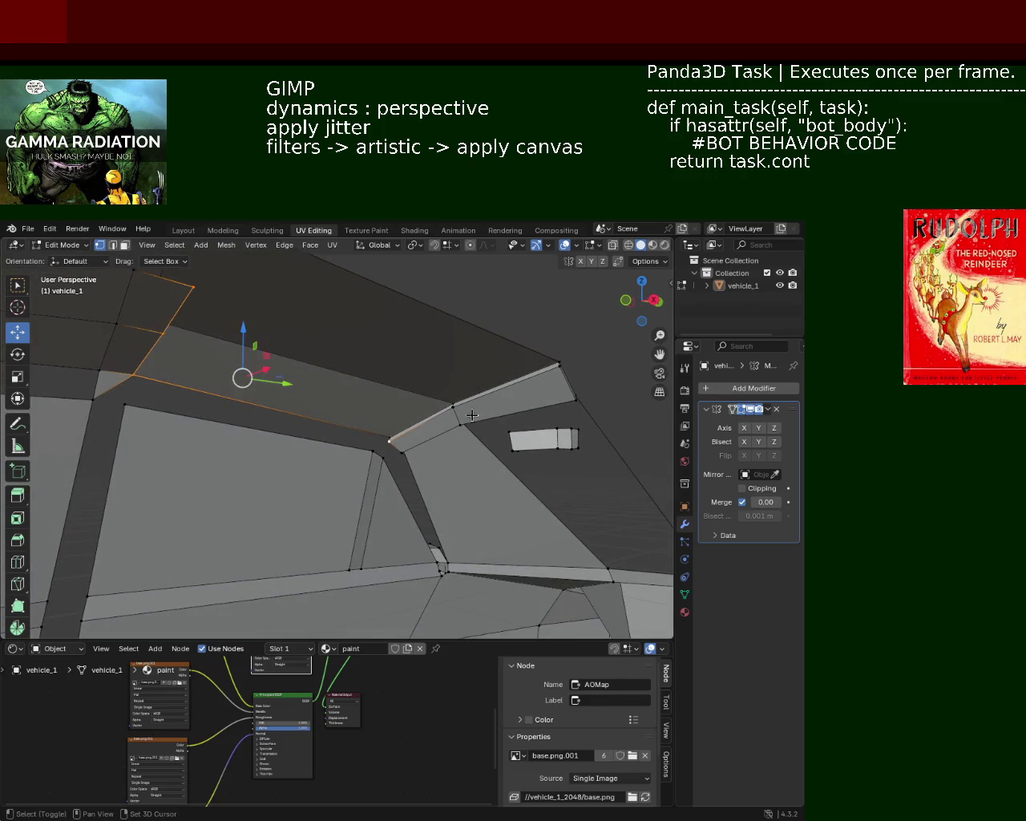
Step: Select the edges outlining the opening along the roof and view the body's side
left_click(533, 404, "shift")
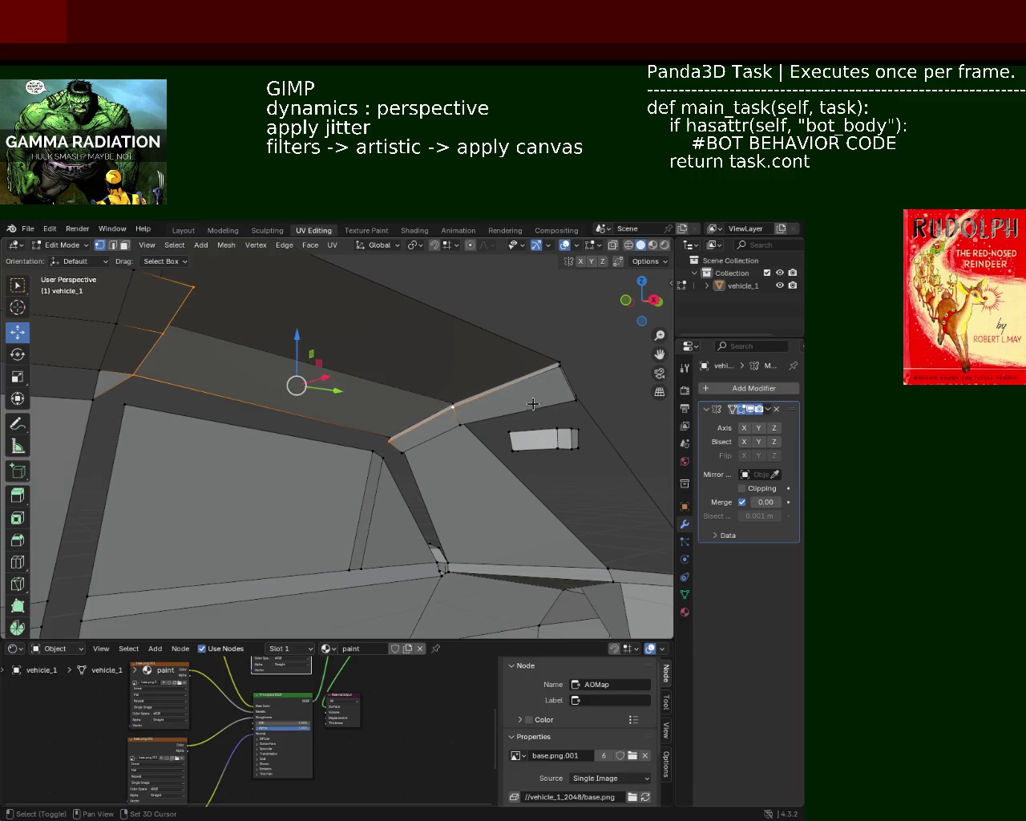
left_click(567, 381, "shift")
left_click(525, 403, "shift")
mouse_move(525, 404)
middle_mouse_down()
mouse_move(478, 431)
mouse_move(303, 427)
mouse_move(574, 416)
mouse_move(458, 444)
mouse_move(337, 436)
mouse_move(412, 415)
mouse_move(436, 448)
mouse_move(421, 431)
mouse_move(366, 419)
mouse_move(338, 432)
mouse_move(308, 421)
middle_mouse_up()
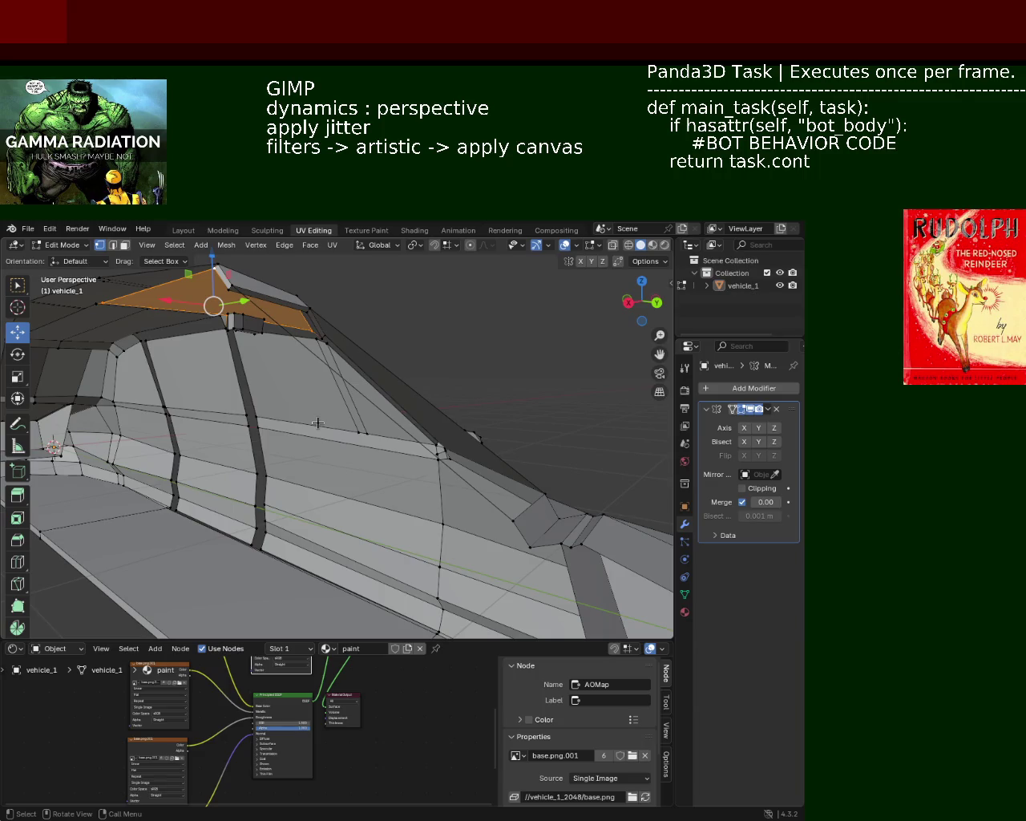
mouse_move(198, 370)
middle_mouse_down()
mouse_move(345, 433)
mouse_move(321, 393)
mouse_move(419, 430)
mouse_move(434, 415)
mouse_move(421, 406)
mouse_move(444, 457)
mouse_move(405, 380)
mouse_move(426, 403)
mouse_move(401, 424)
mouse_move(393, 473)
mouse_move(417, 425)
mouse_move(362, 470)
mouse_move(471, 414)
mouse_move(463, 403)
mouse_move(424, 442)
mouse_move(394, 426)
mouse_move(361, 491)
mouse_move(305, 417)
mouse_move(367, 458)
middle_mouse_up()
Step: Select the side-panel pillar edge and move it along the Y axis
left_click(113, 245)
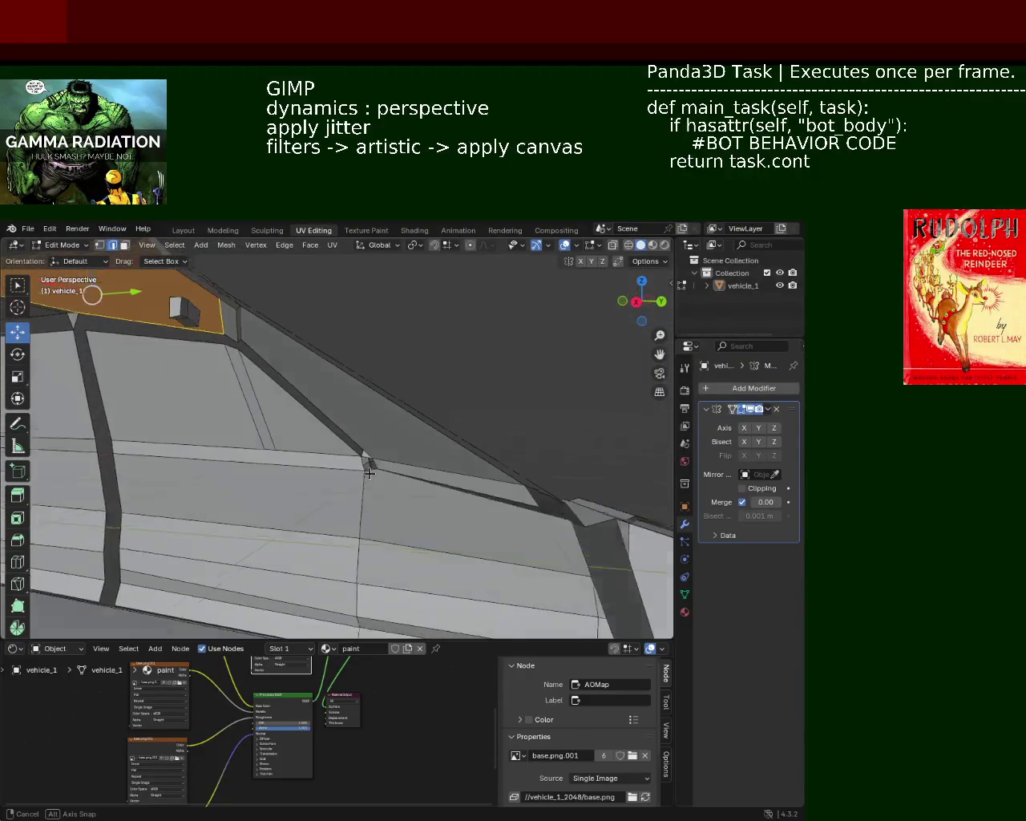
left_click(435, 470)
middle_click_drag(435, 470, 374, 508)
key("g")
key("z")
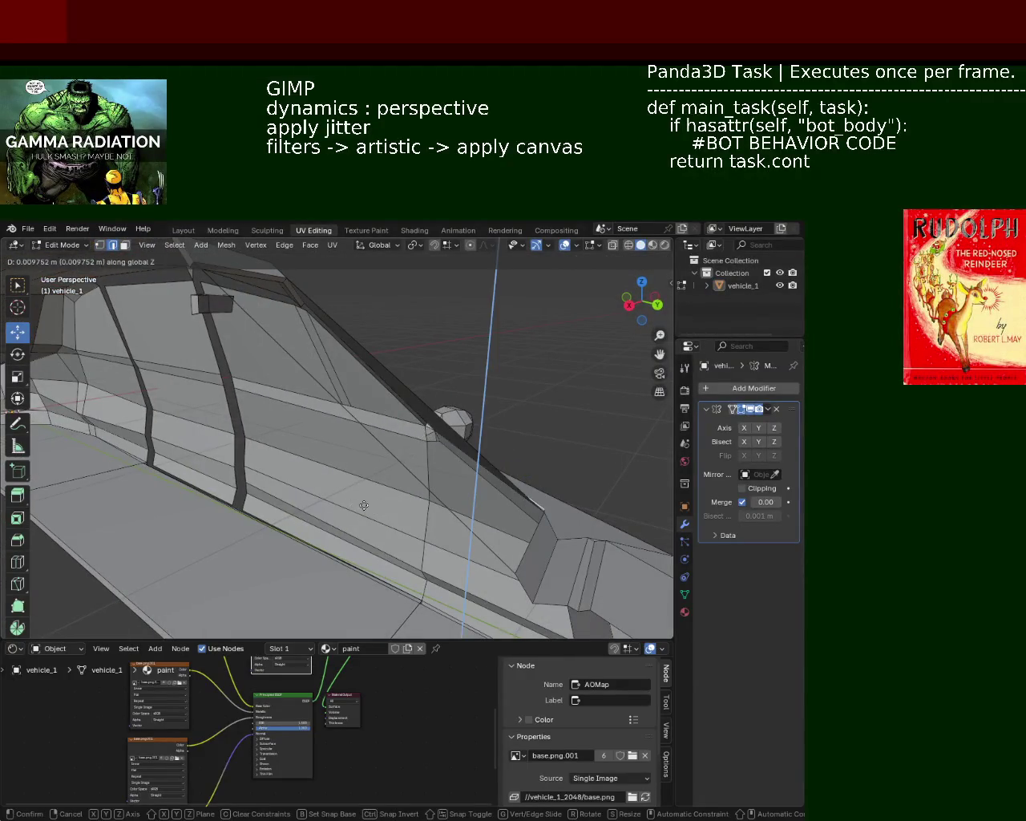
key("y")
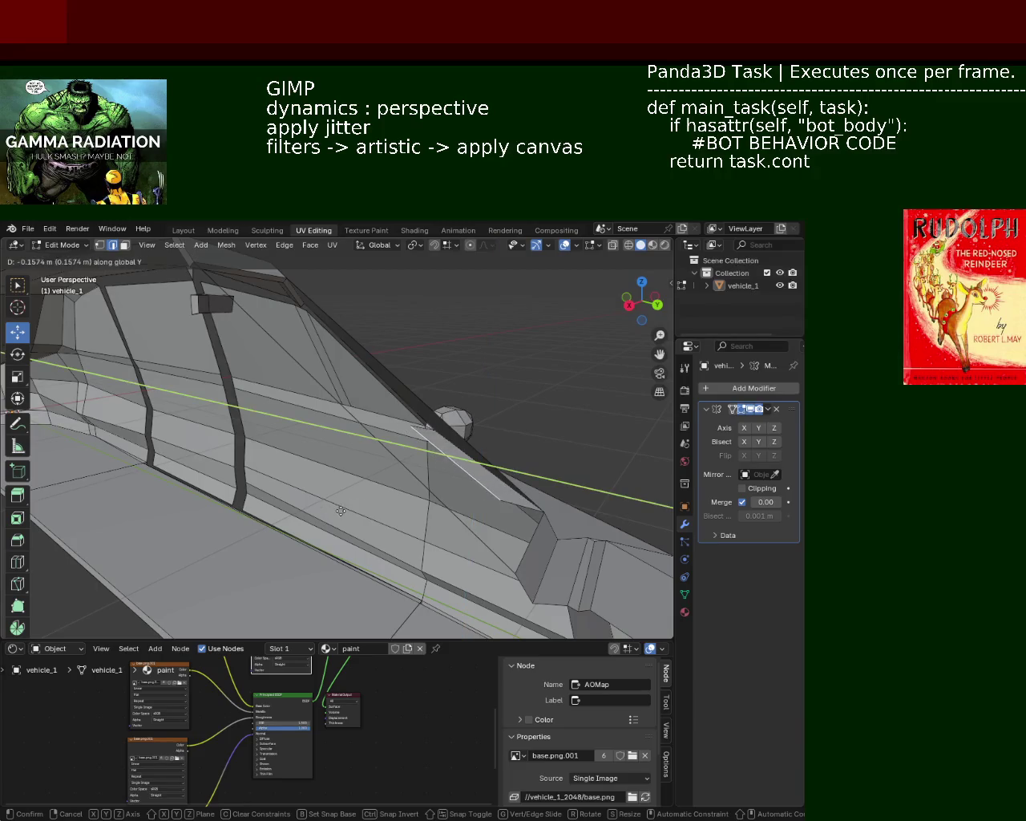
left_click(340, 511)
scroll(340, 511, "up", 3)
mouse_move(360, 498)
middle_mouse_down()
mouse_move(285, 504)
mouse_move(277, 477)
mouse_move(321, 465)
mouse_move(551, 492)
middle_mouse_up()
Step: Slide the same edge along the X axis to its new position
key("g")
key("x")
left_click(317, 460)
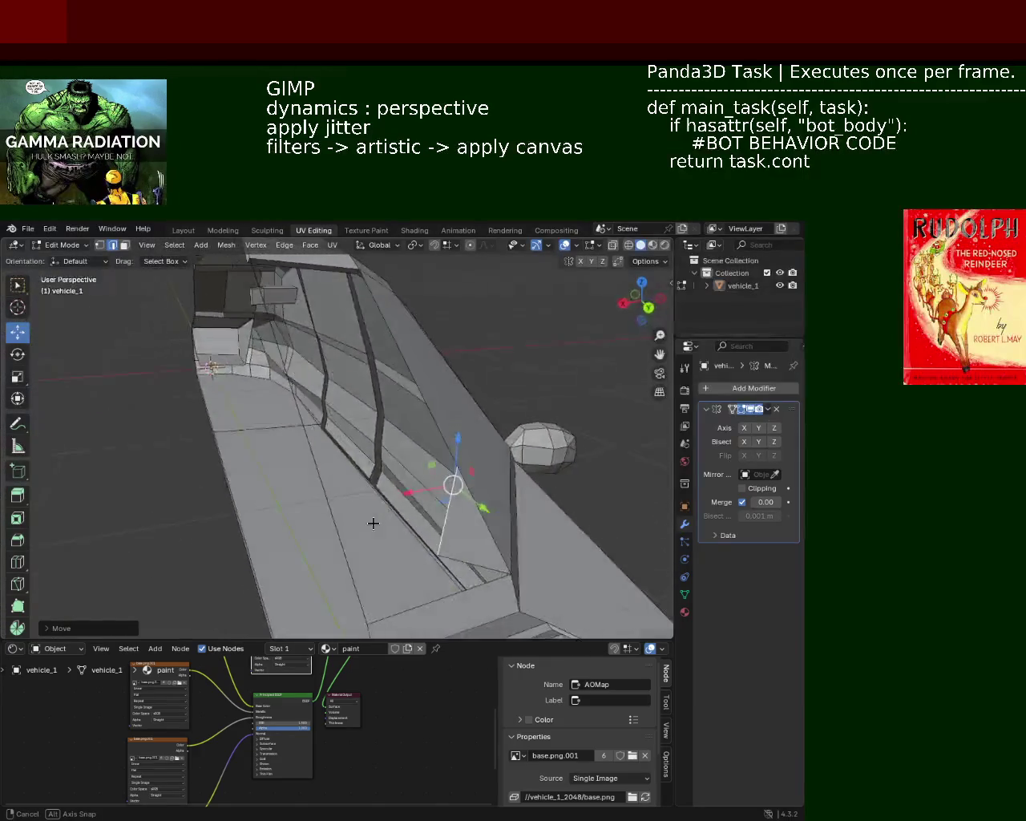
mouse_move(550, 492)
middle_mouse_down()
mouse_move(444, 494)
mouse_move(326, 533)
mouse_move(391, 396)
mouse_move(384, 418)
mouse_move(227, 418)
middle_mouse_up()
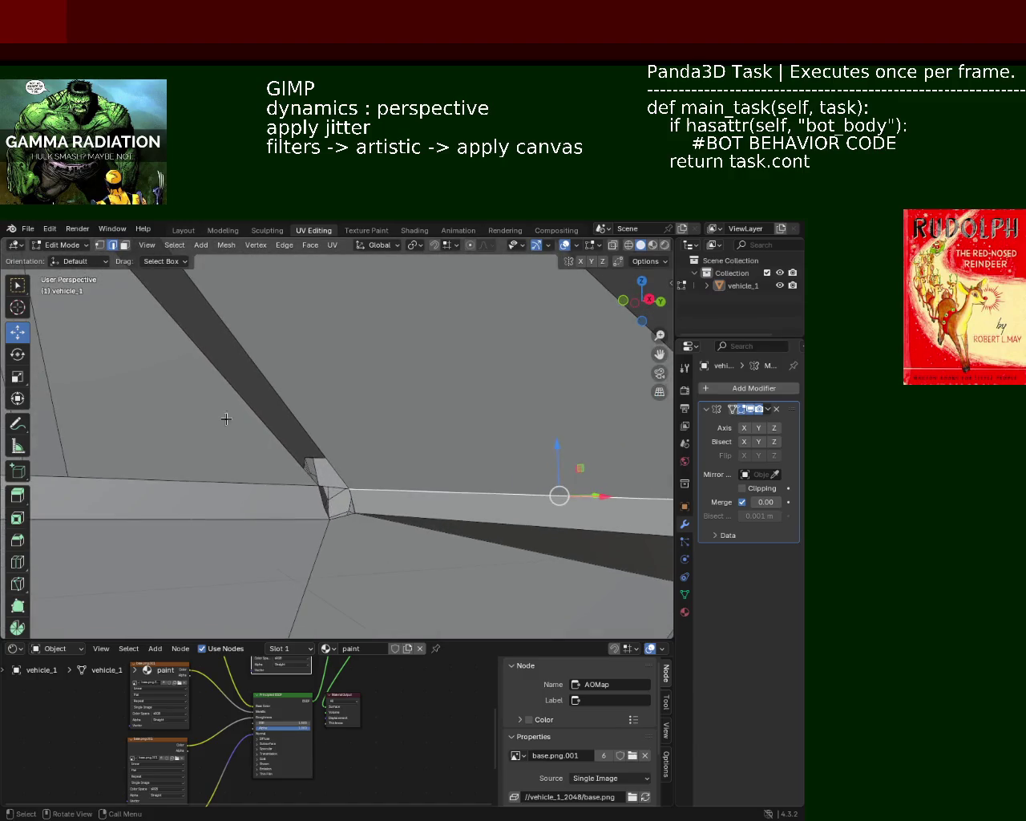
Step: Dissolve the stray vertex at the pillar corner
key("1")
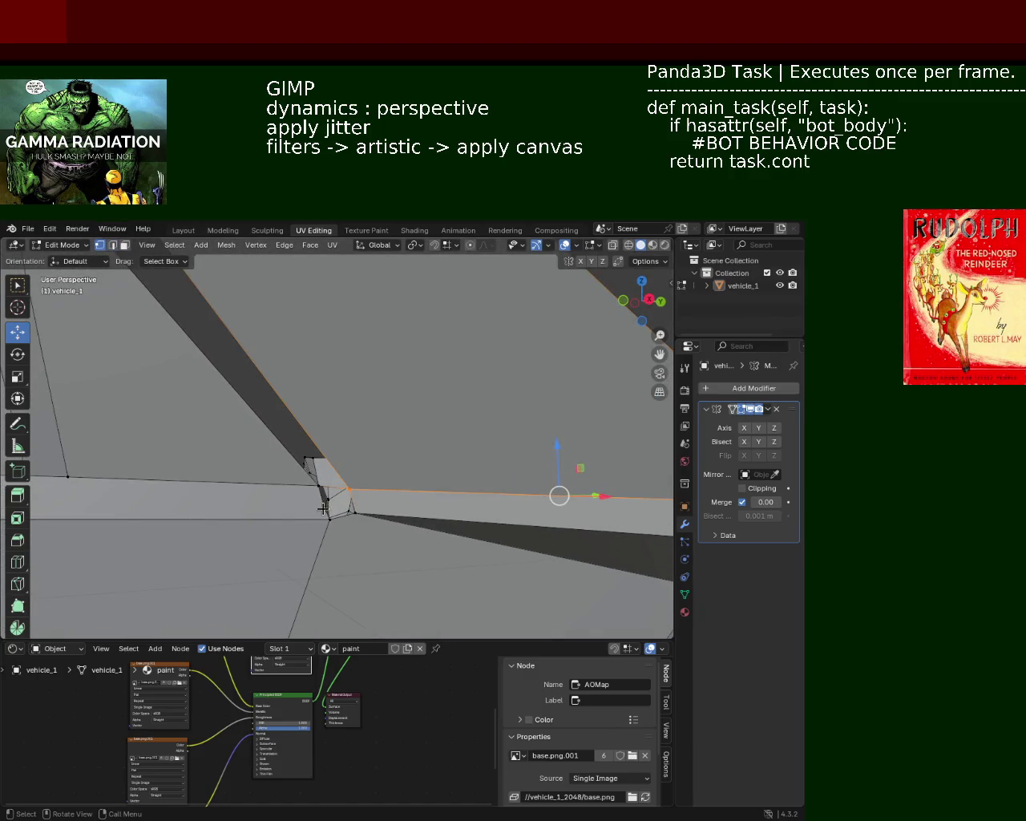
left_click(323, 507)
key("x")
left_click(281, 554)
mouse_move(280, 554)
middle_mouse_down()
mouse_move(533, 476)
mouse_move(332, 487)
middle_mouse_up()
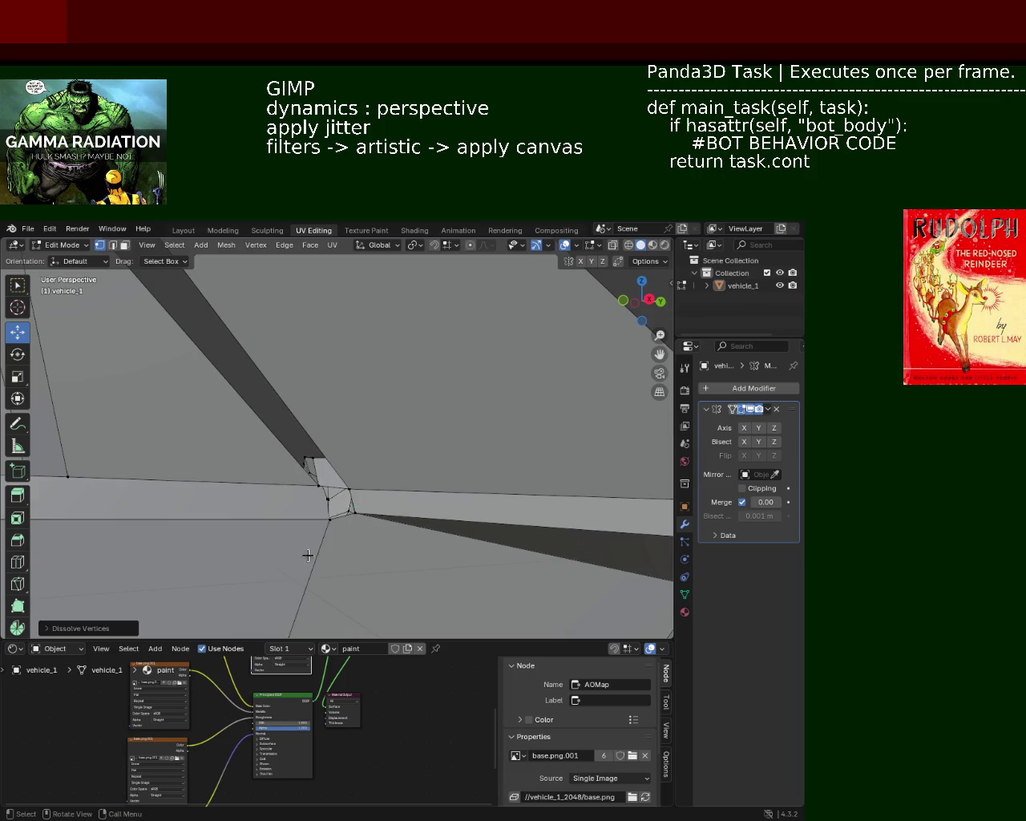
Step: Raise the neighbouring corner vertex about 0.011 m along Z, then pick the overlapping corner vertex
left_click(508, 433)
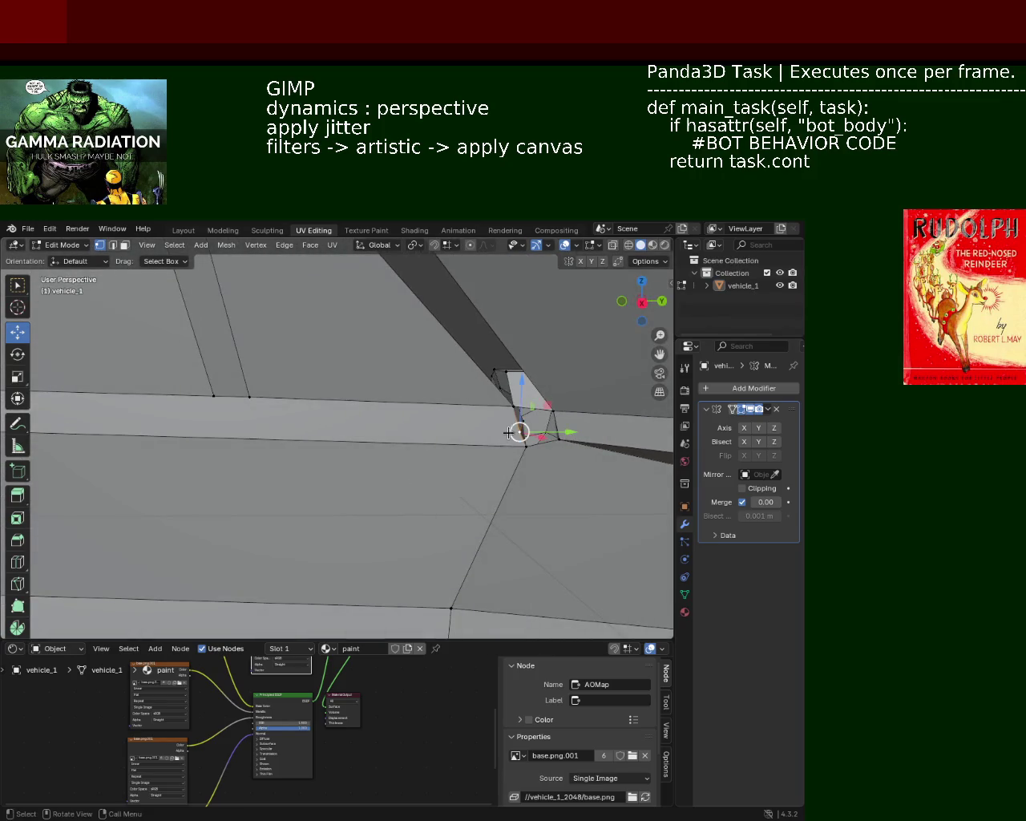
middle_click_drag(514, 430, 450, 435)
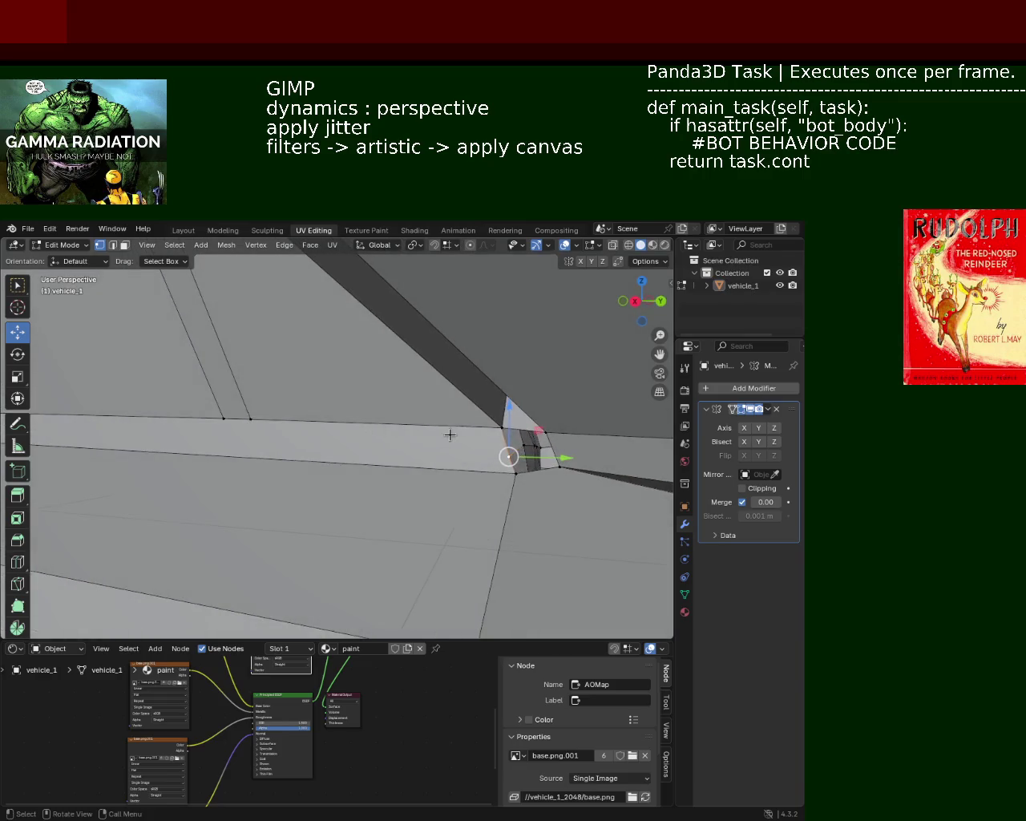
key("g")
key("z")
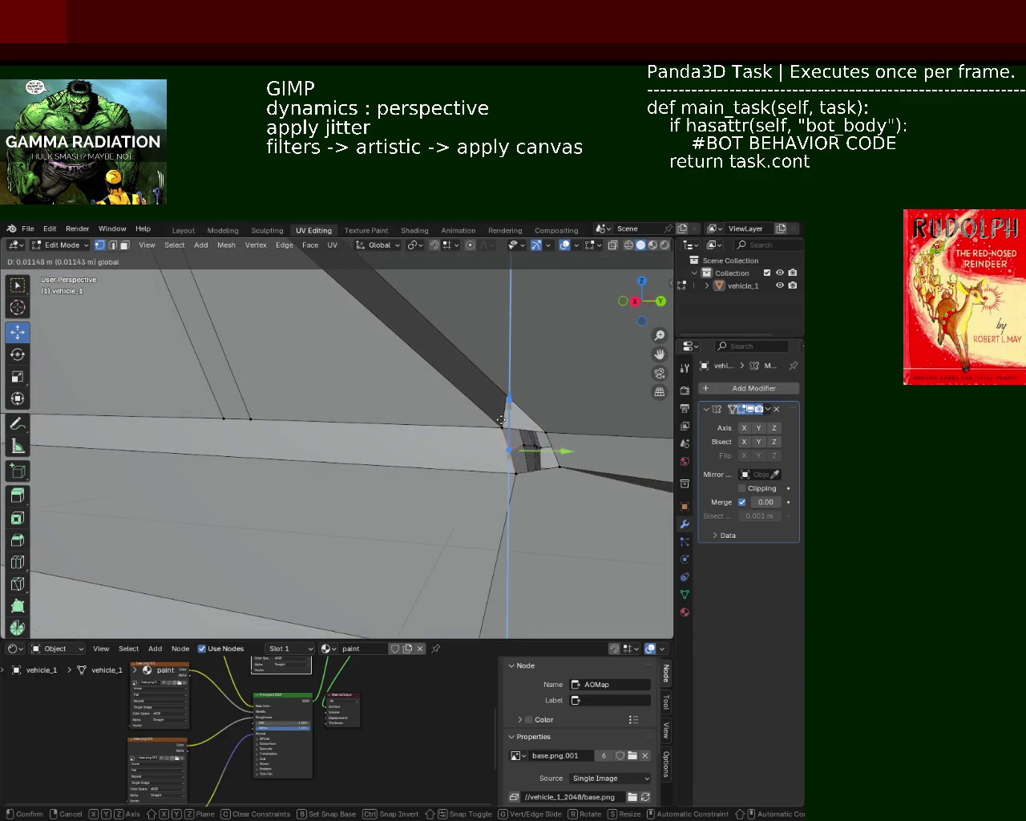
left_click(500, 429)
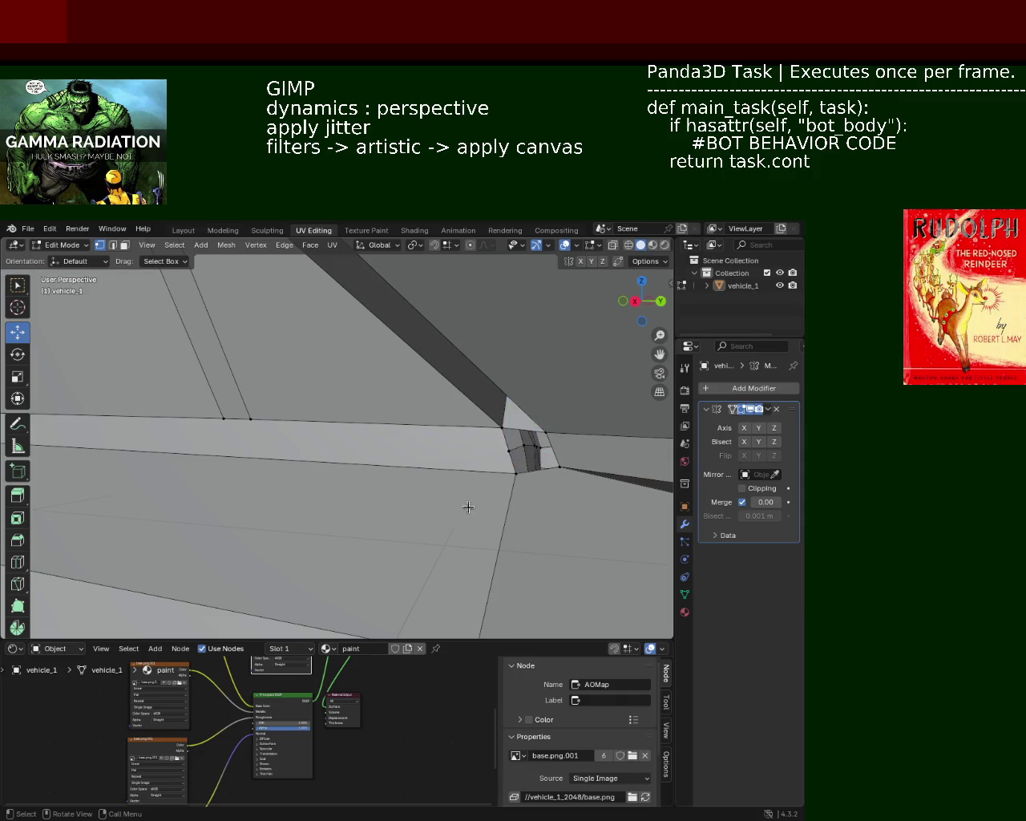
mouse_move(468, 507)
middle_mouse_down()
mouse_move(396, 506)
mouse_move(525, 484)
mouse_move(546, 446)
mouse_move(534, 412)
mouse_move(499, 412)
mouse_move(480, 470)
mouse_move(489, 419)
mouse_move(472, 372)
mouse_move(465, 420)
mouse_move(451, 419)
mouse_move(435, 359)
middle_mouse_up()
left_click(497, 448)
left_click(420, 353)
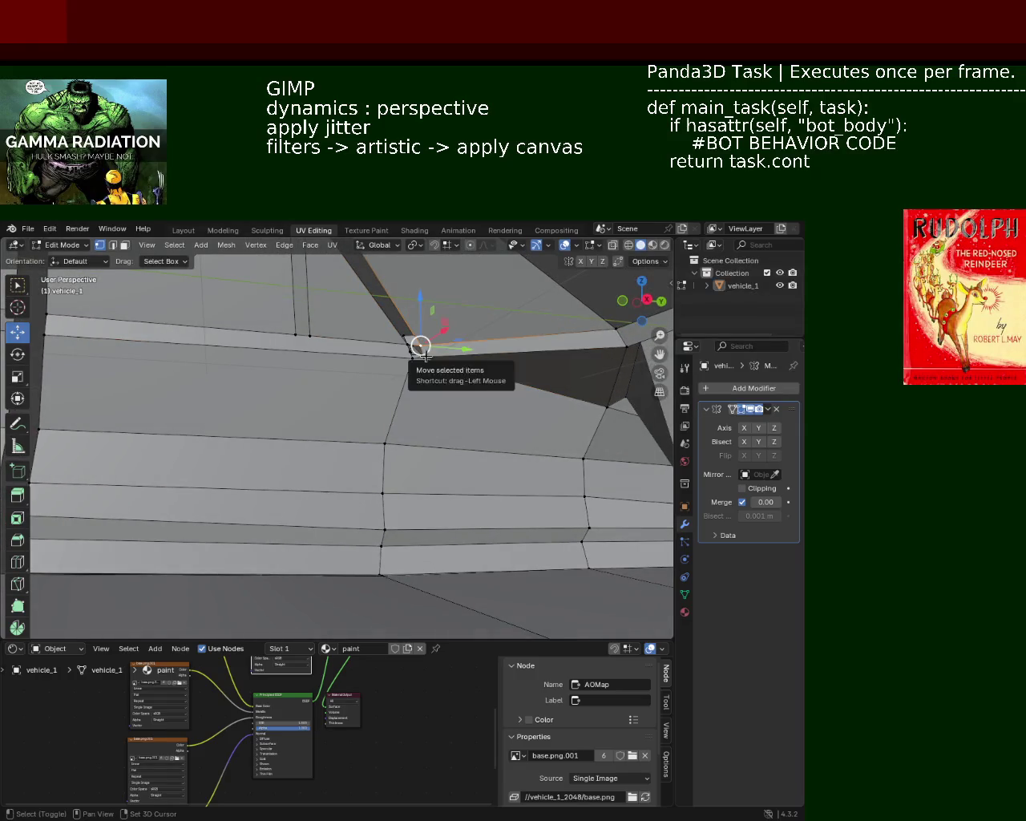
Step: Select the five-vertex chain down the side-panel edge and extrude it straight up along Z
left_click(409, 363)
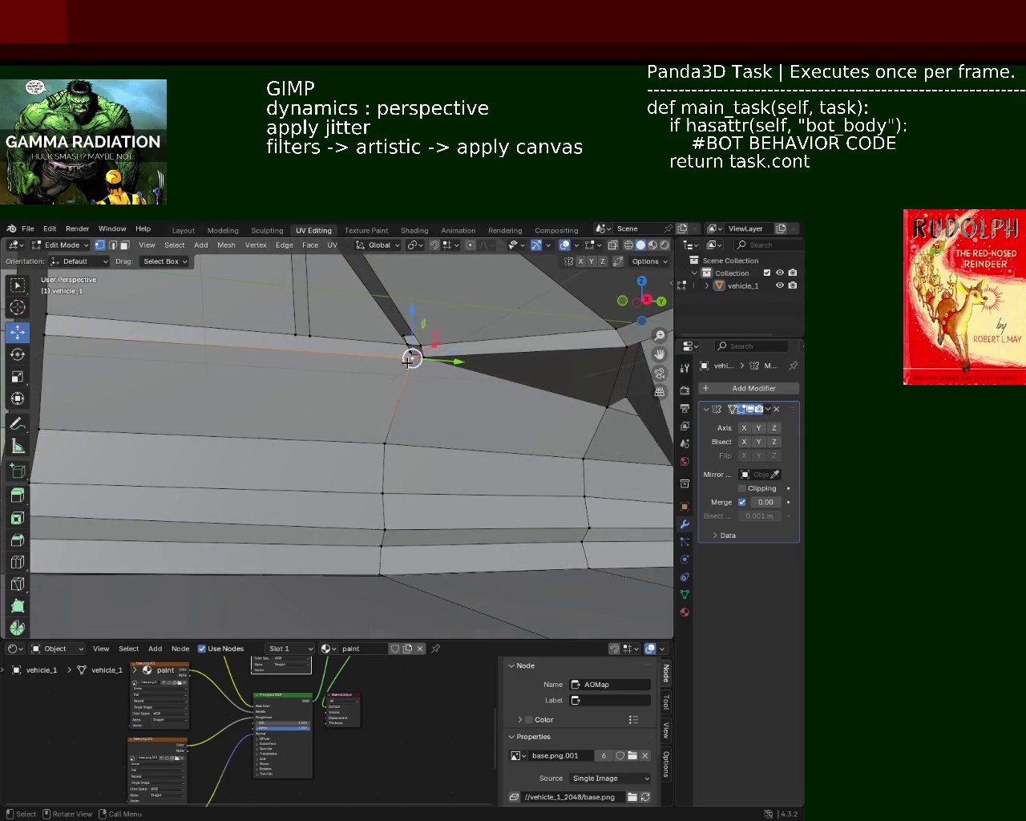
left_click(386, 443, "shift")
left_click(383, 493, "shift")
left_click(381, 527, "shift")
left_click(380, 549, "shift")
mouse_move(373, 563)
middle_mouse_down()
mouse_move(400, 474)
mouse_move(446, 477)
middle_mouse_up()
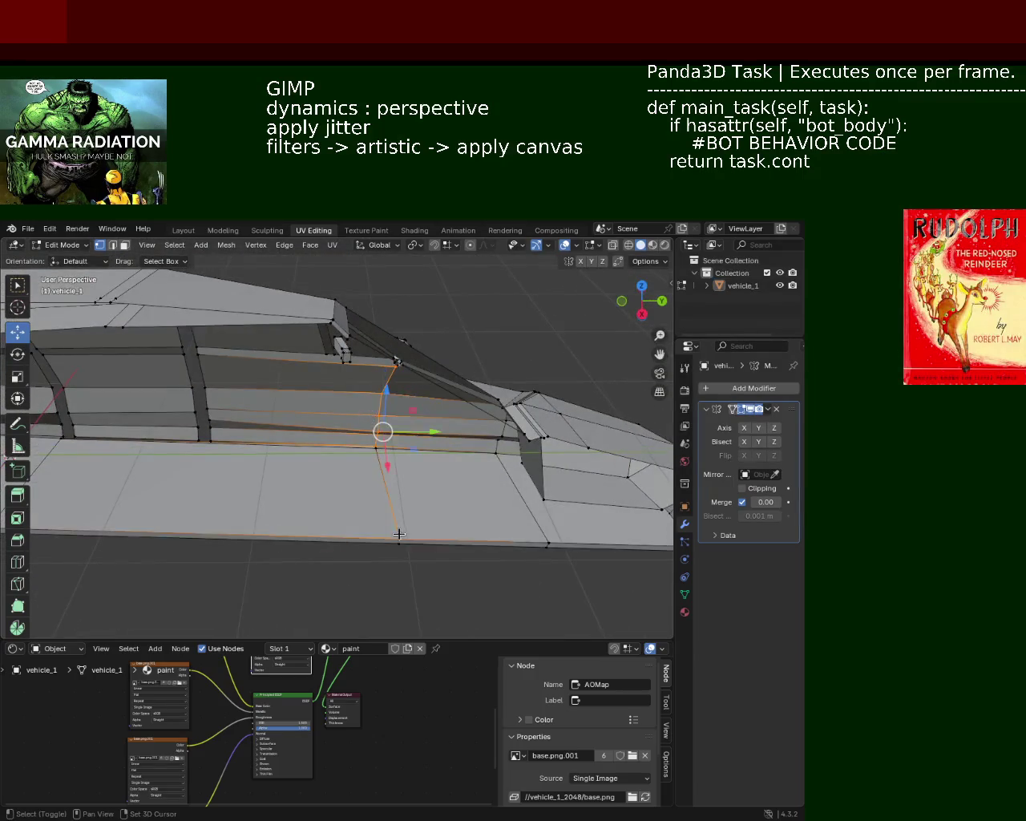
middle_click_drag(447, 477, 320, 468)
middle_click_drag(369, 542, 384, 549)
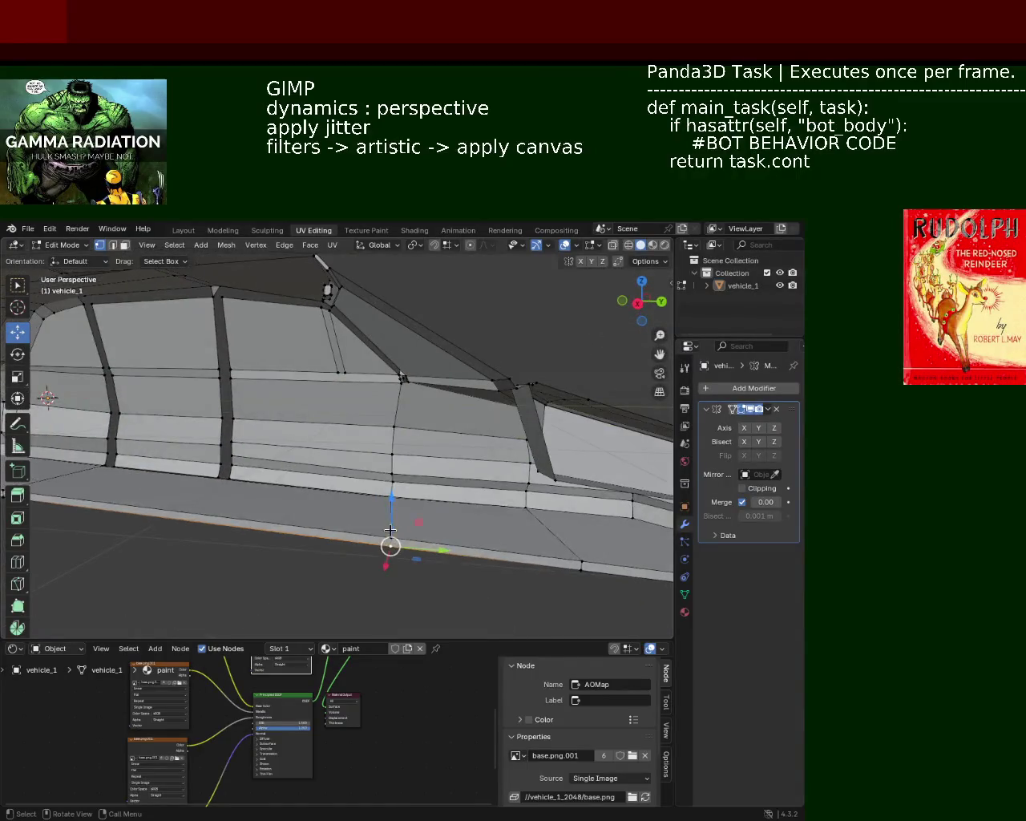
key("g")
key("z")
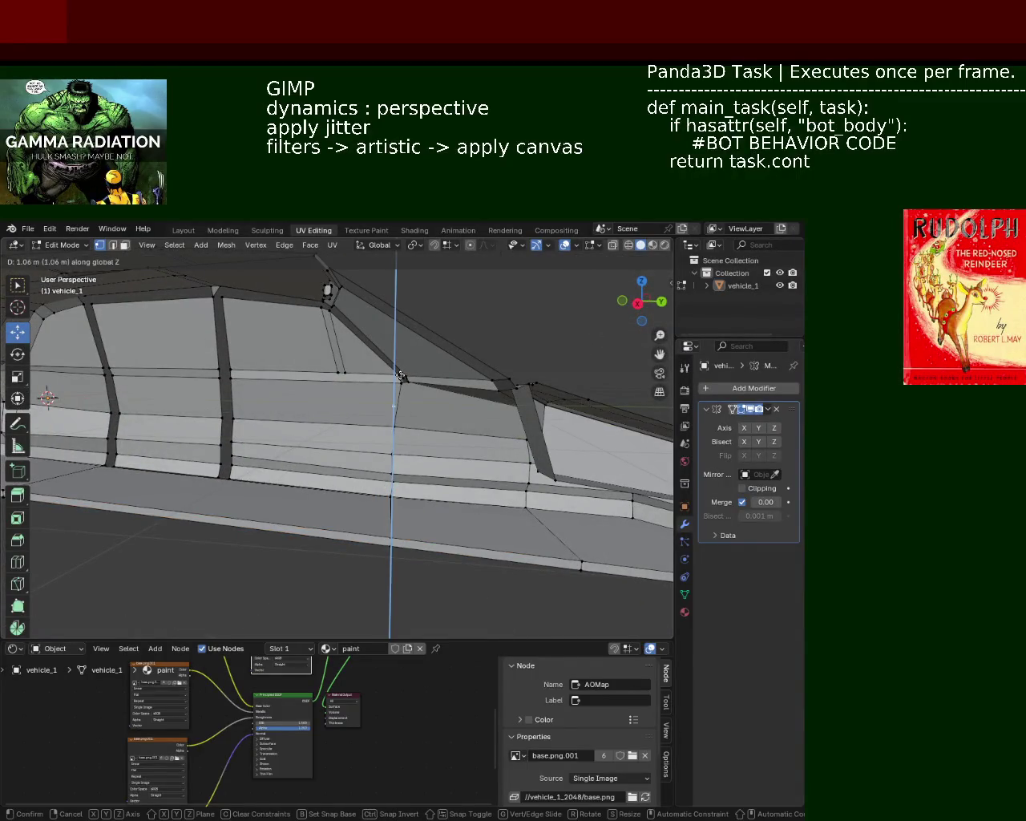
left_click(400, 376)
middle_click_drag(394, 365, 455, 382)
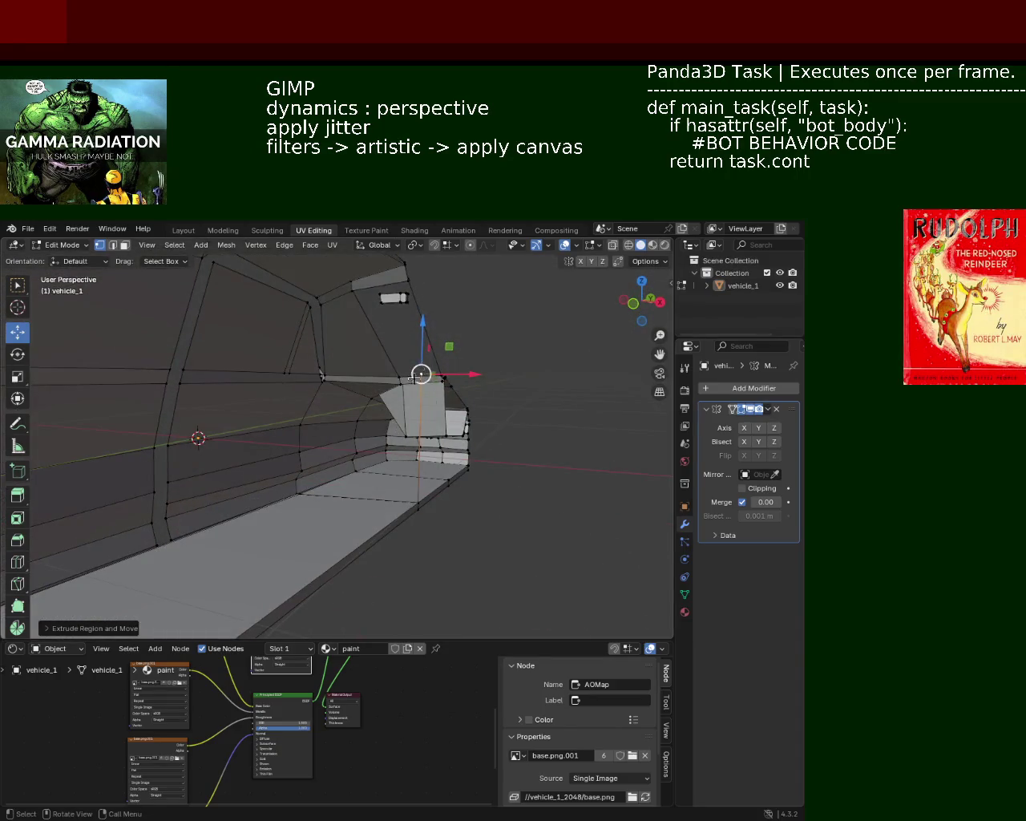
Step: Raise the extruded part further with the Z arrow of the move gizmo
scroll(414, 377, "up", 2)
scroll(417, 375, "up", 1)
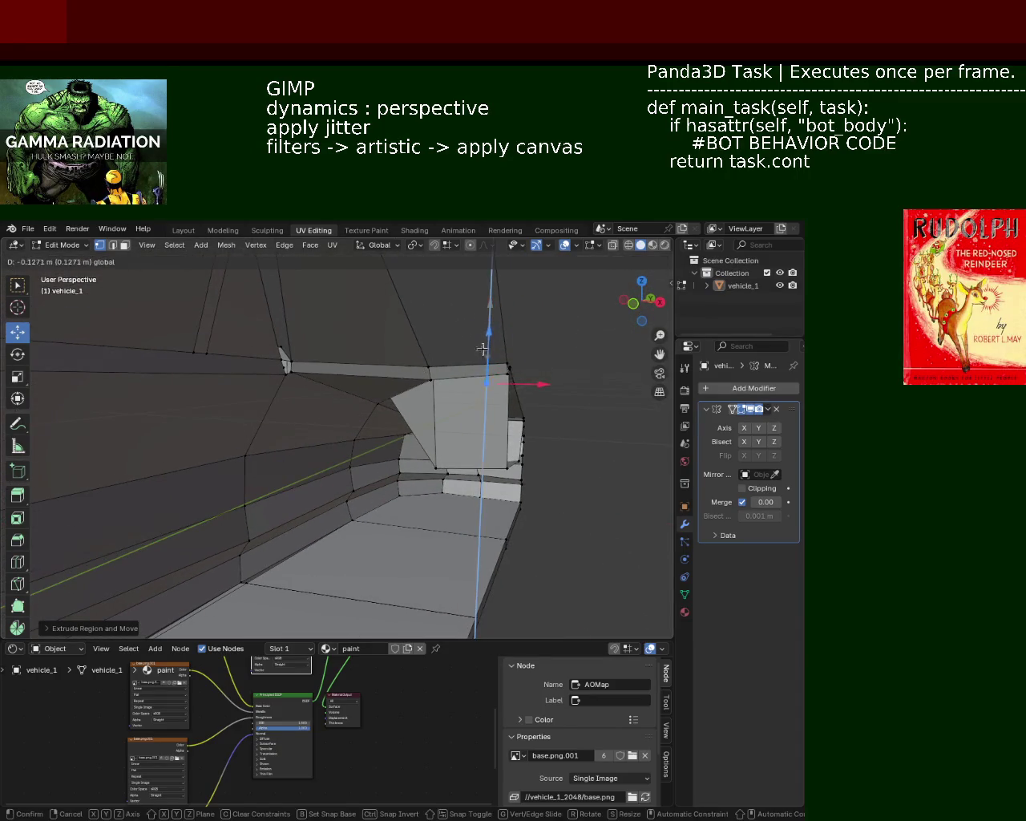
left_click_drag(483, 318, 481, 344)
middle_click_drag(343, 394, 411, 347)
Step: Select the vertices surrounding the side-panel gap and fill a face across it
left_click(410, 343, "shift")
left_click(380, 411, "shift")
left_click(376, 454, "shift")
left_click(374, 482, "shift")
left_click(374, 493, "shift")
left_click(371, 510, "shift")
middle_click_drag(371, 505, 362, 498)
left_click(363, 498, "shift")
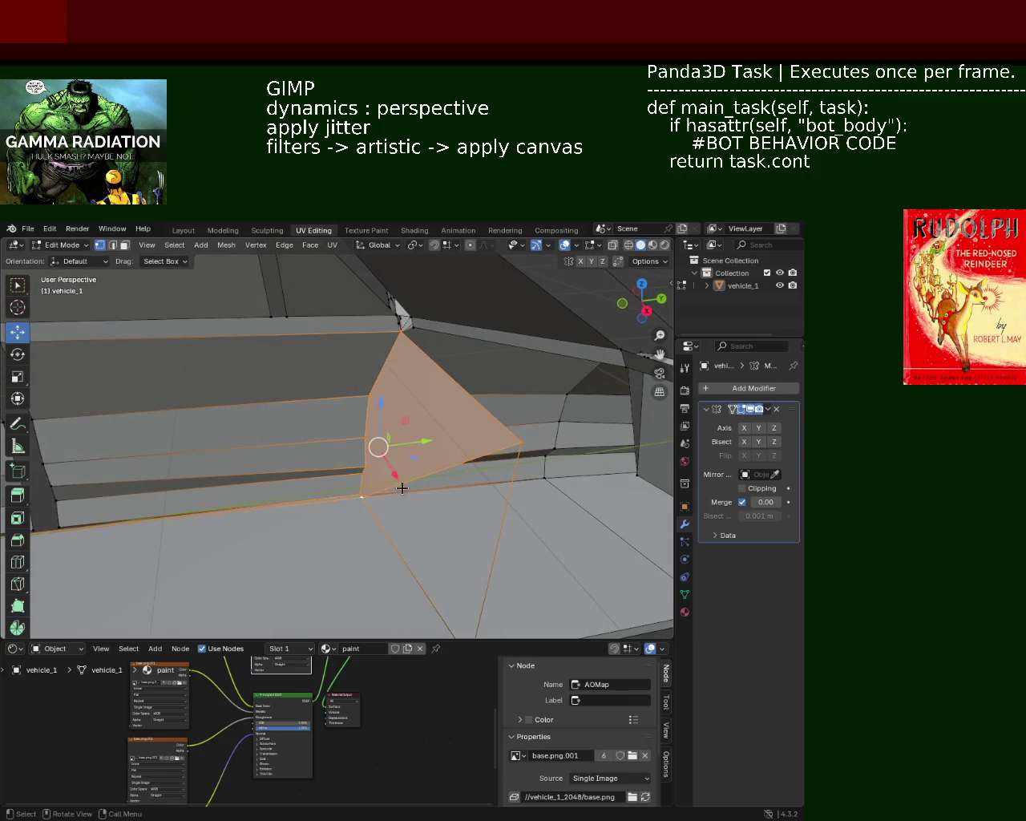
scroll(471, 510, "down", 4, "shift")
left_click(474, 514, "shift")
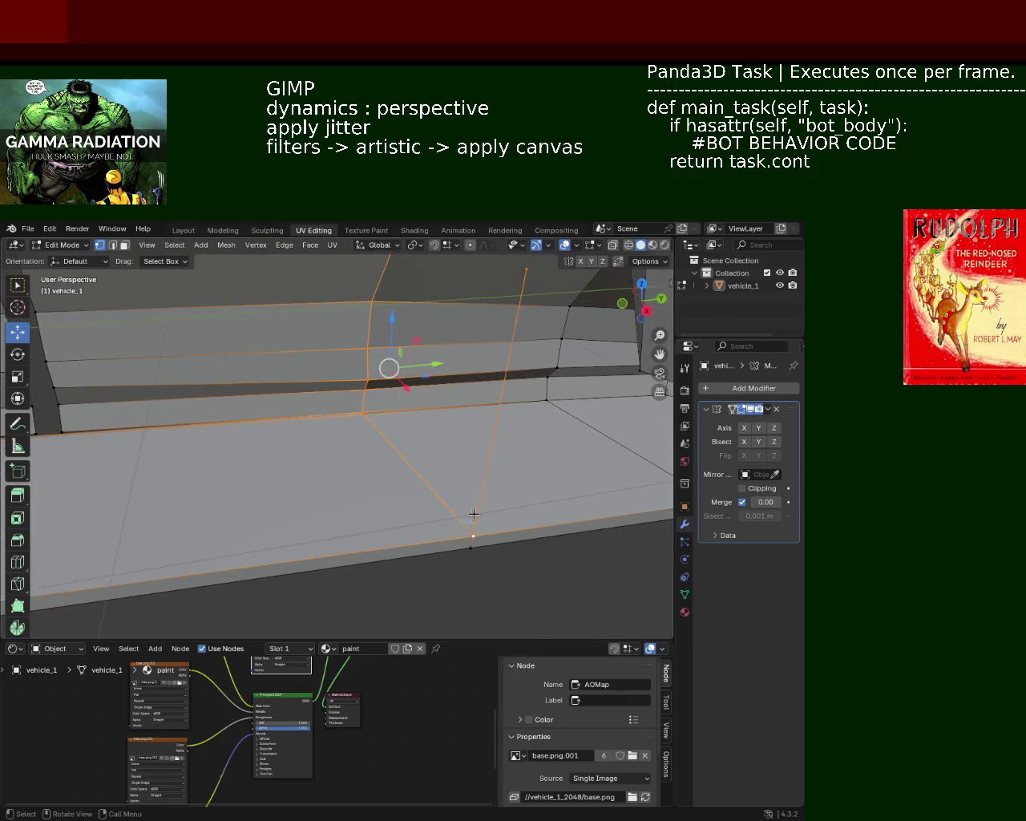
key("f")
mouse_move(452, 400)
middle_mouse_down()
mouse_move(423, 466)
mouse_move(374, 439)
middle_mouse_up()
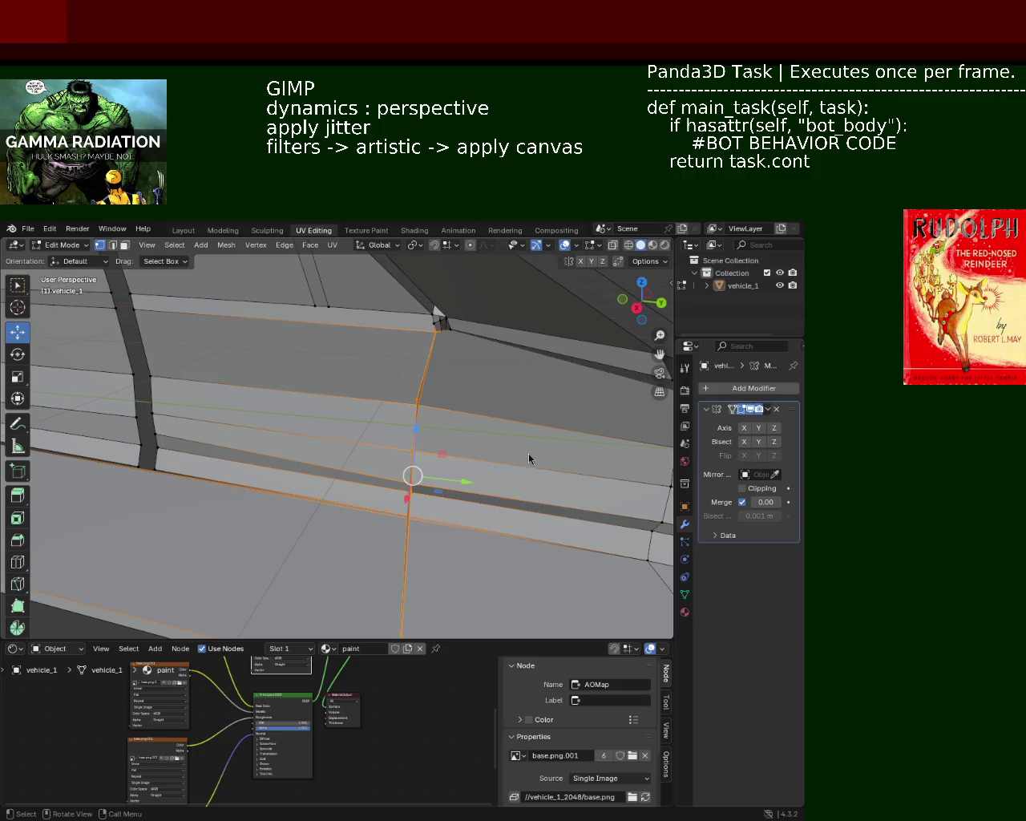
mouse_move(375, 446)
middle_mouse_down()
mouse_move(248, 440)
mouse_move(391, 420)
middle_mouse_up()
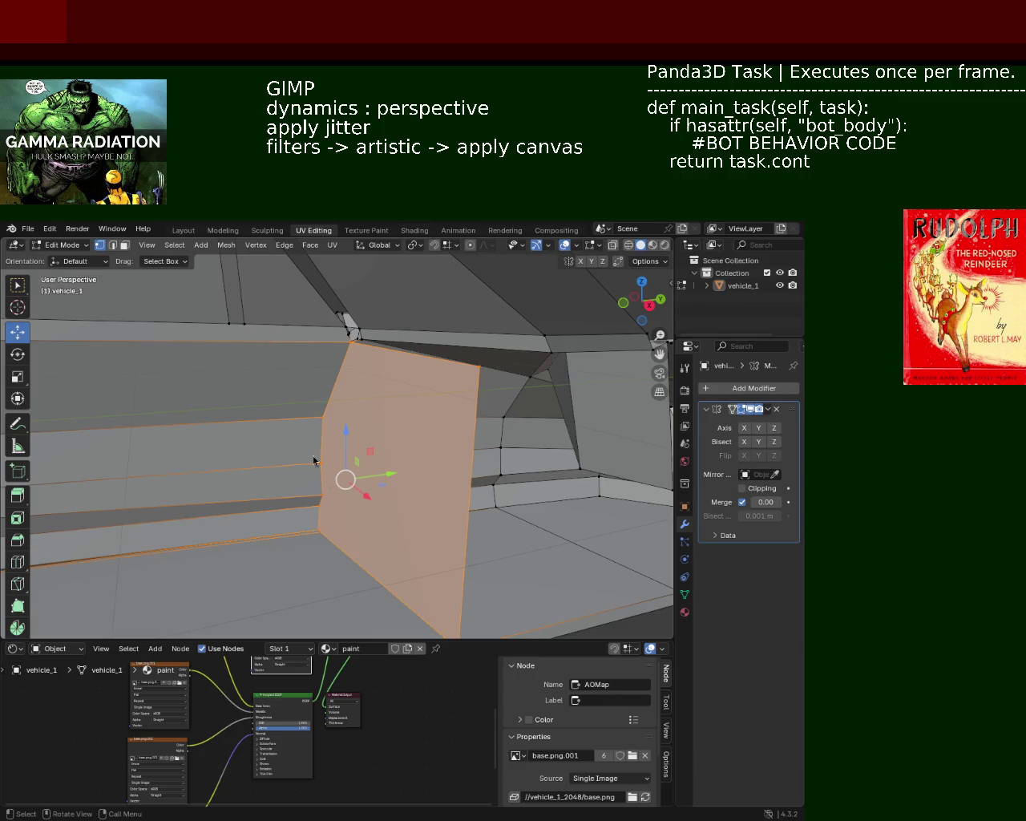
mouse_move(312, 420)
middle_mouse_down()
mouse_move(380, 351)
mouse_move(414, 378)
mouse_move(421, 431)
mouse_move(438, 401)
mouse_move(380, 420)
mouse_move(389, 335)
mouse_move(413, 321)
mouse_move(445, 355)
middle_mouse_up()
left_click(421, 314)
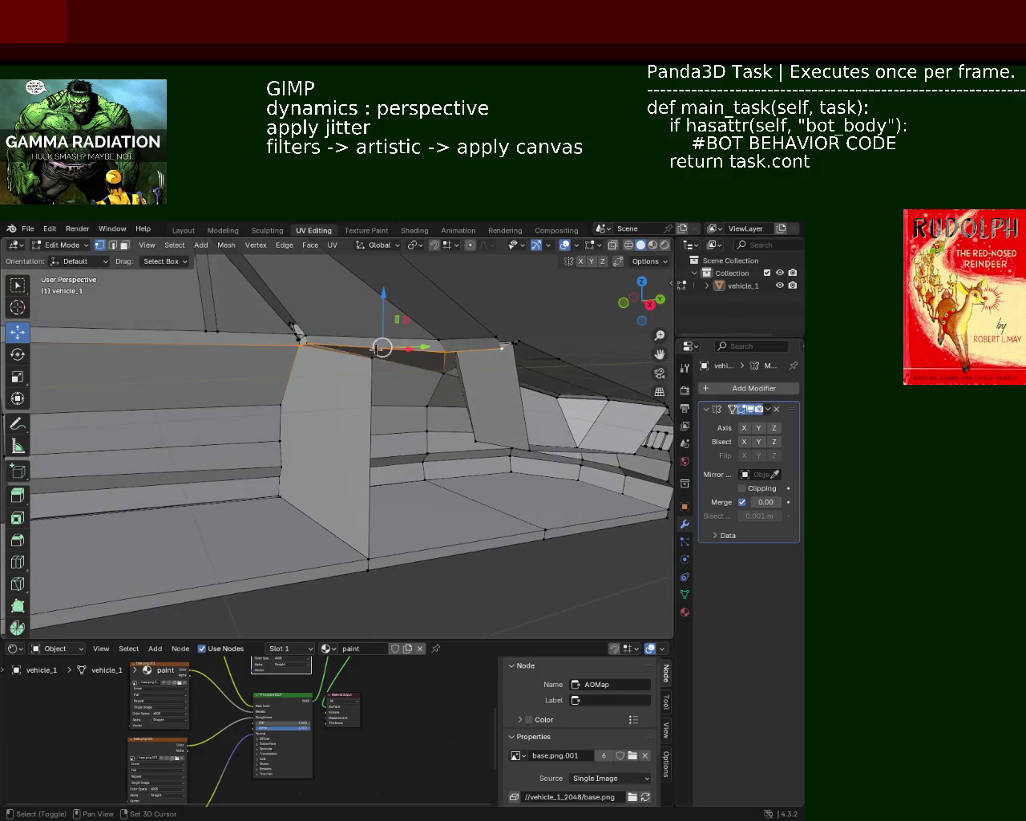
middle_click_drag(367, 360, 508, 519)
mouse_move(392, 510)
middle_mouse_down()
mouse_move(321, 518)
mouse_move(419, 540)
mouse_move(332, 469)
mouse_move(408, 486)
mouse_move(424, 419)
mouse_move(348, 389)
mouse_move(358, 368)
mouse_move(335, 370)
middle_mouse_up()
left_click(358, 368)
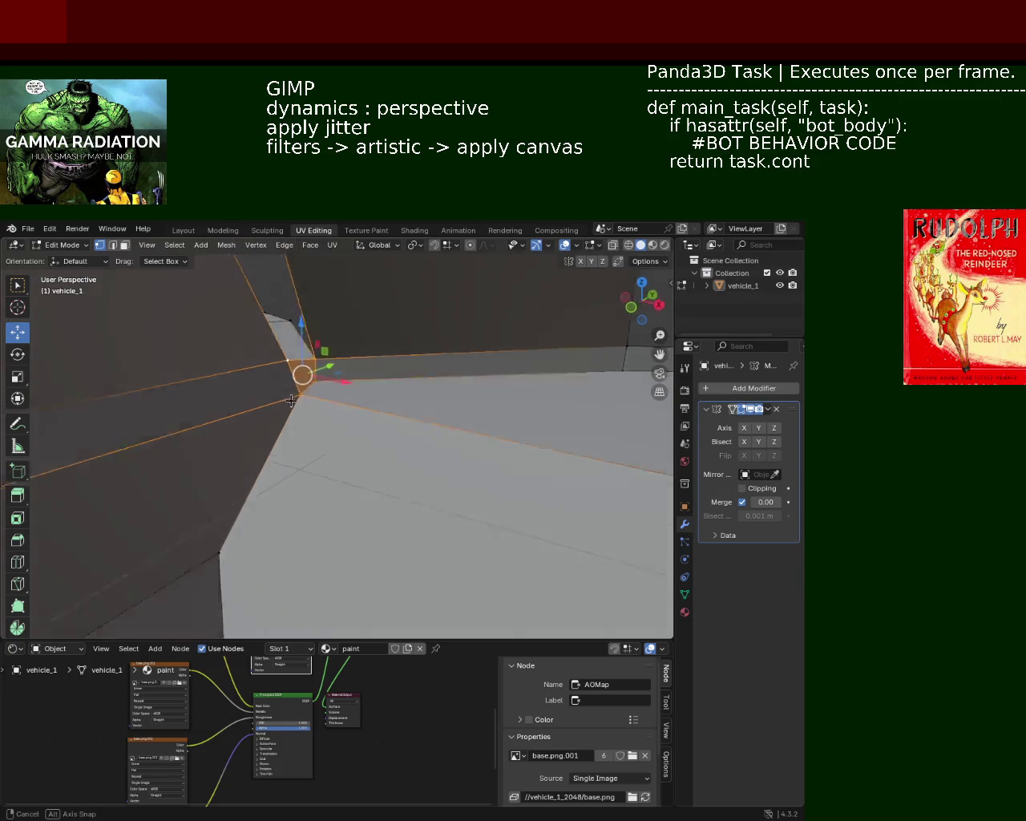
Step: Subdivide the selected edges at the window-pillar corner from the right-click menu
middle_click_drag(274, 363, 355, 457)
right_click(357, 382)
left_click(357, 376)
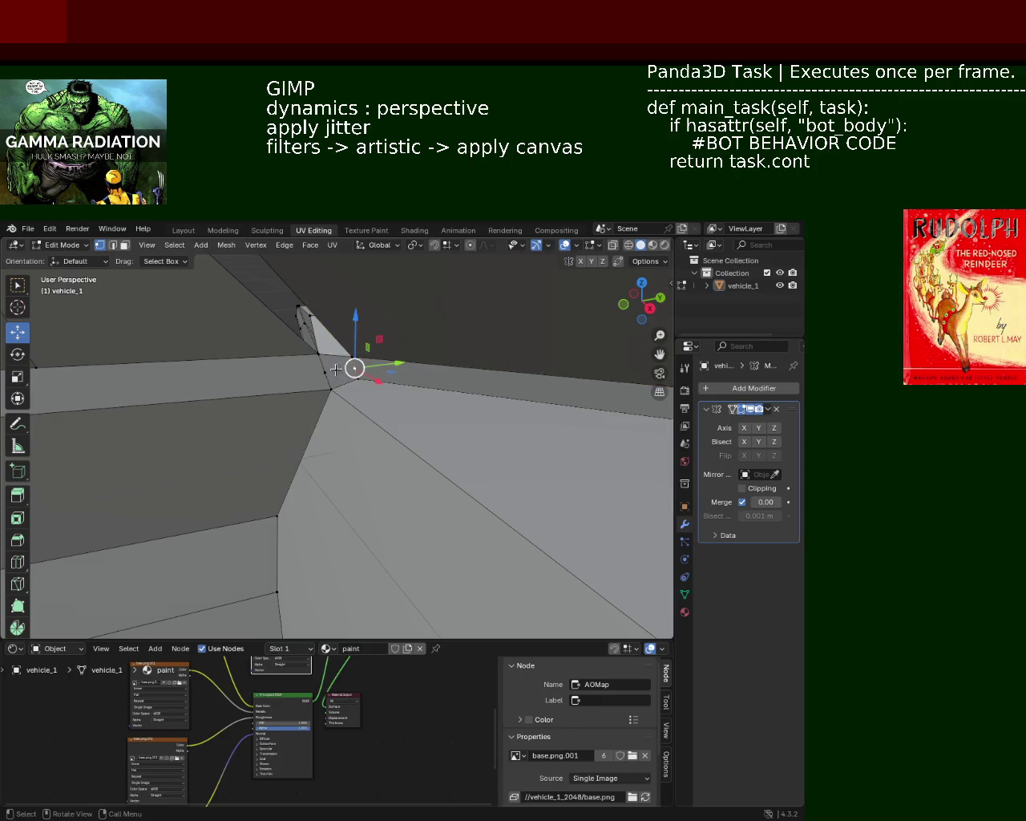
mouse_move(339, 343)
middle_mouse_down("ctrl")
mouse_move(351, 390)
mouse_move(388, 423)
mouse_move(370, 412)
mouse_move(323, 419)
mouse_move(344, 412)
mouse_move(314, 434)
mouse_move(317, 374)
middle_mouse_up("ctrl")
mouse_move(411, 470)
middle_mouse_down()
mouse_move(485, 451)
mouse_move(567, 546)
middle_mouse_up()
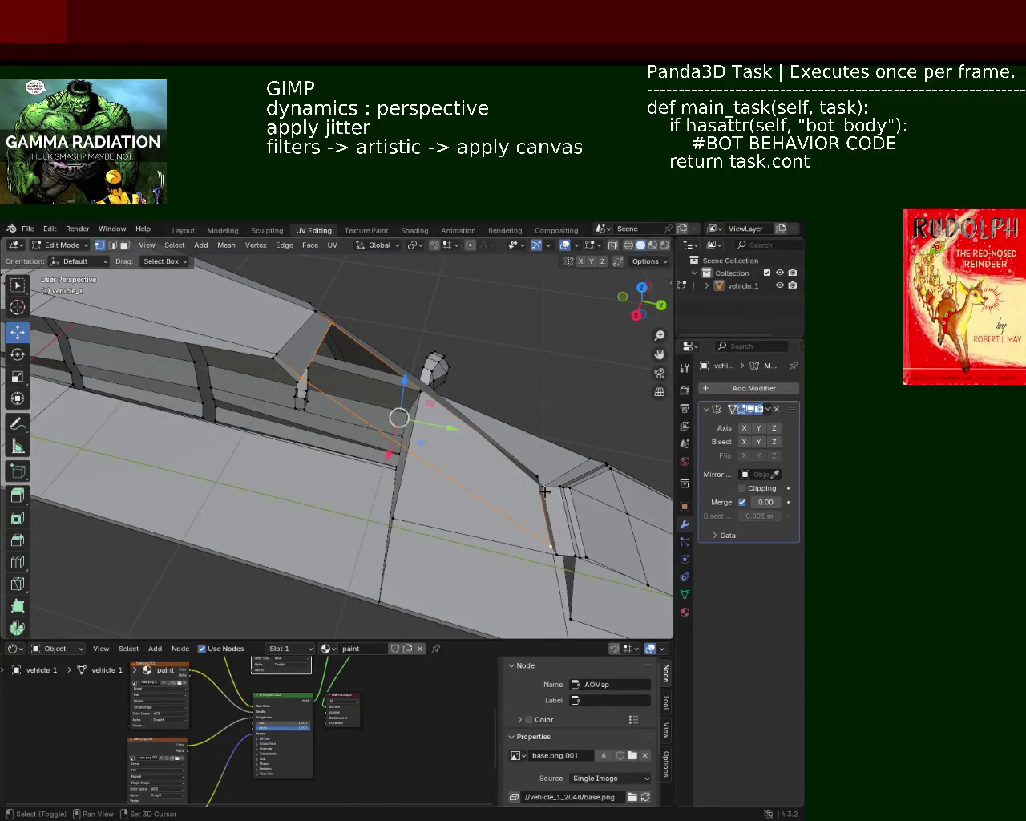